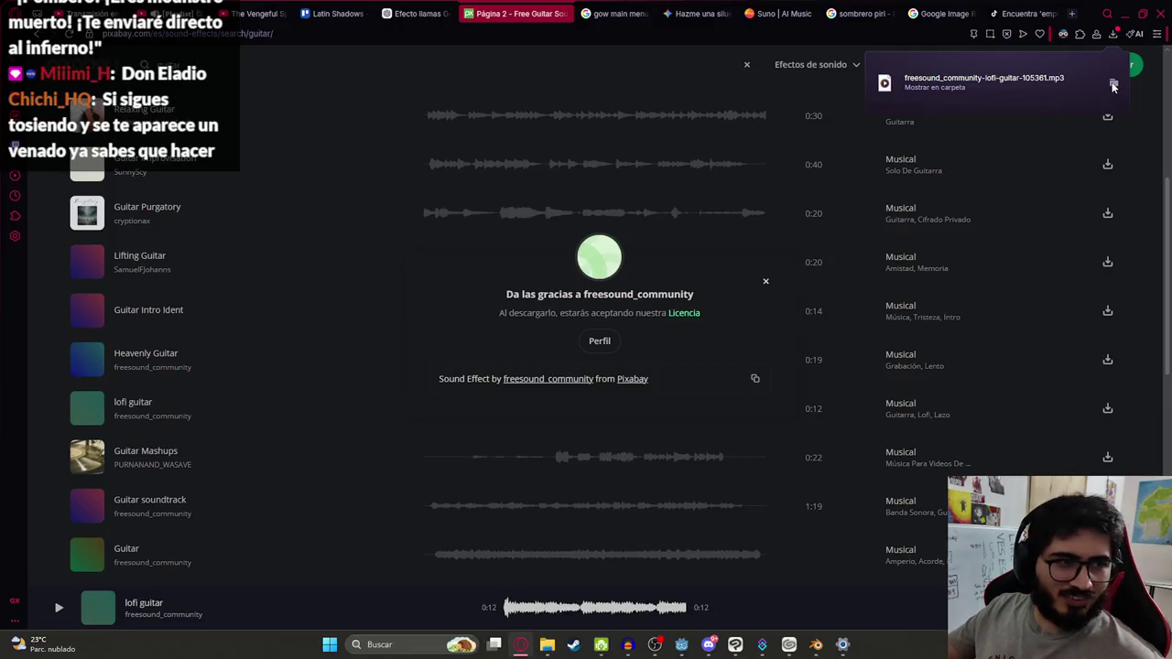
Step: Drag the downloaded lofi guitar mp3 from Descargas into the Audacity project and select the old track
click(1113, 84)
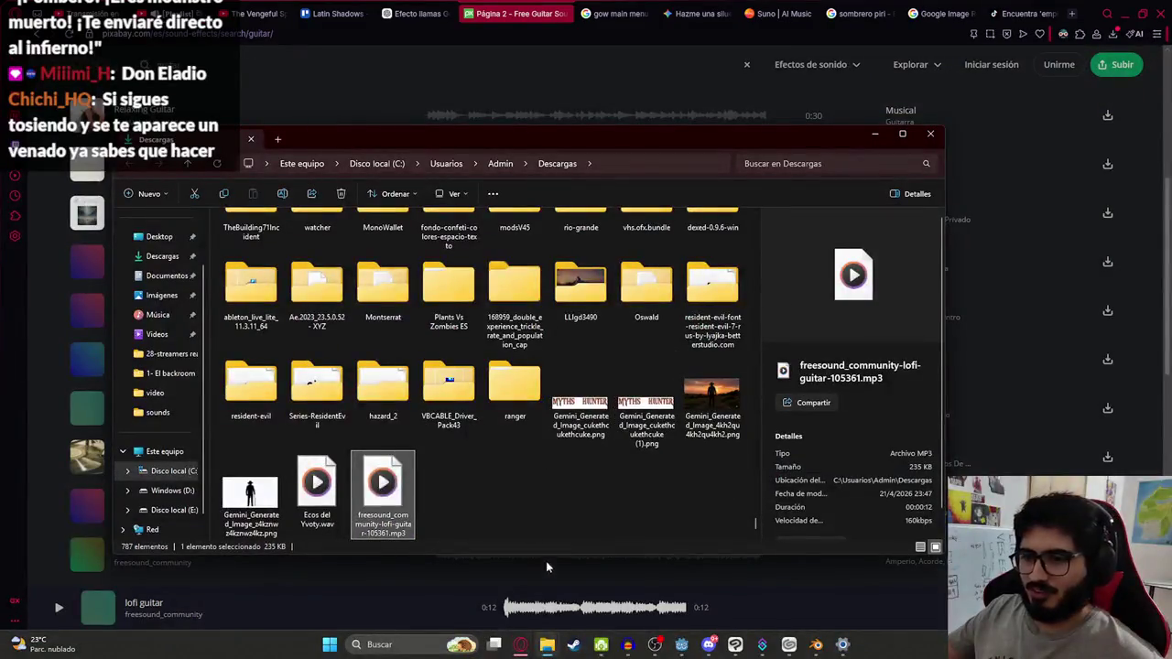
mouse_move(380, 524)
mouse_down()
mouse_move(410, 499)
mouse_move(812, 604)
mouse_move(630, 632)
mouse_move(481, 396)
mouse_move(394, 346)
mouse_up()
click(301, 284)
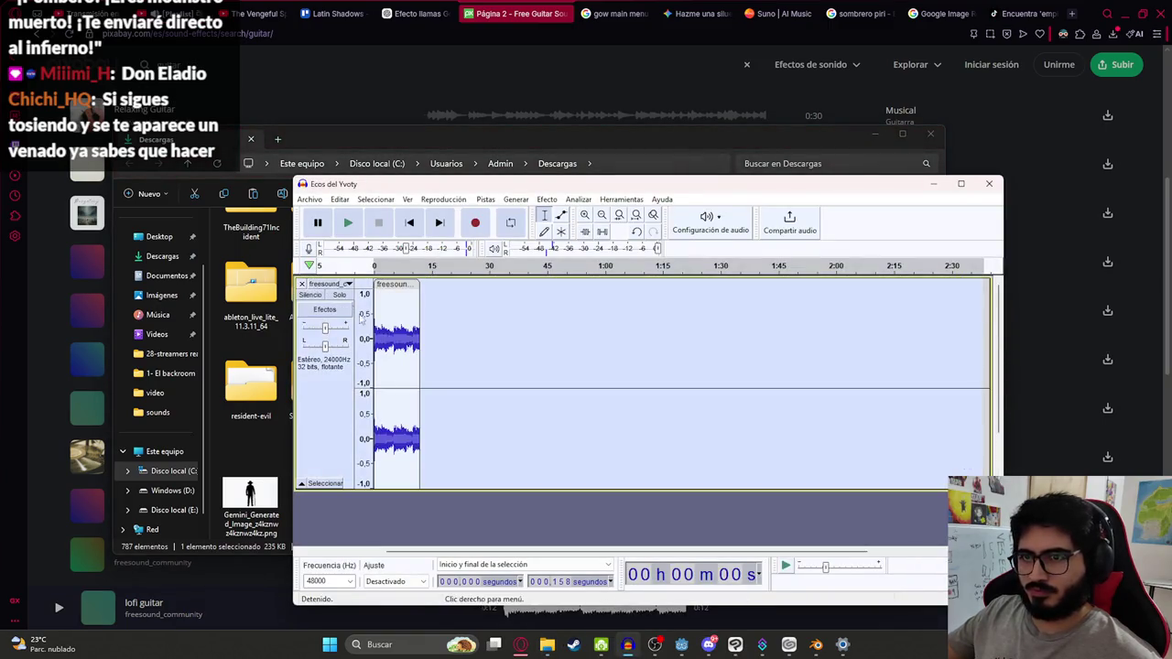
Step: Delete the old track, preview the guitar clip, and resample it to 8000 Hz
key(ctrl+1)
key(ctrl+1)
key(ctrl+1)
key(space)
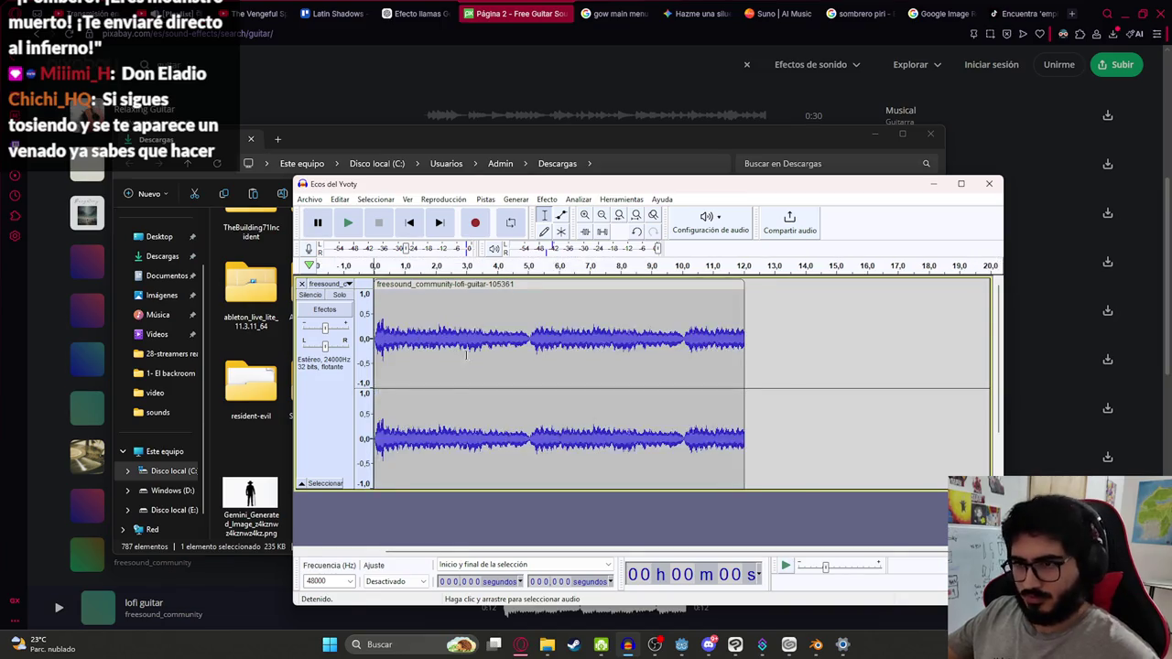
click(484, 201)
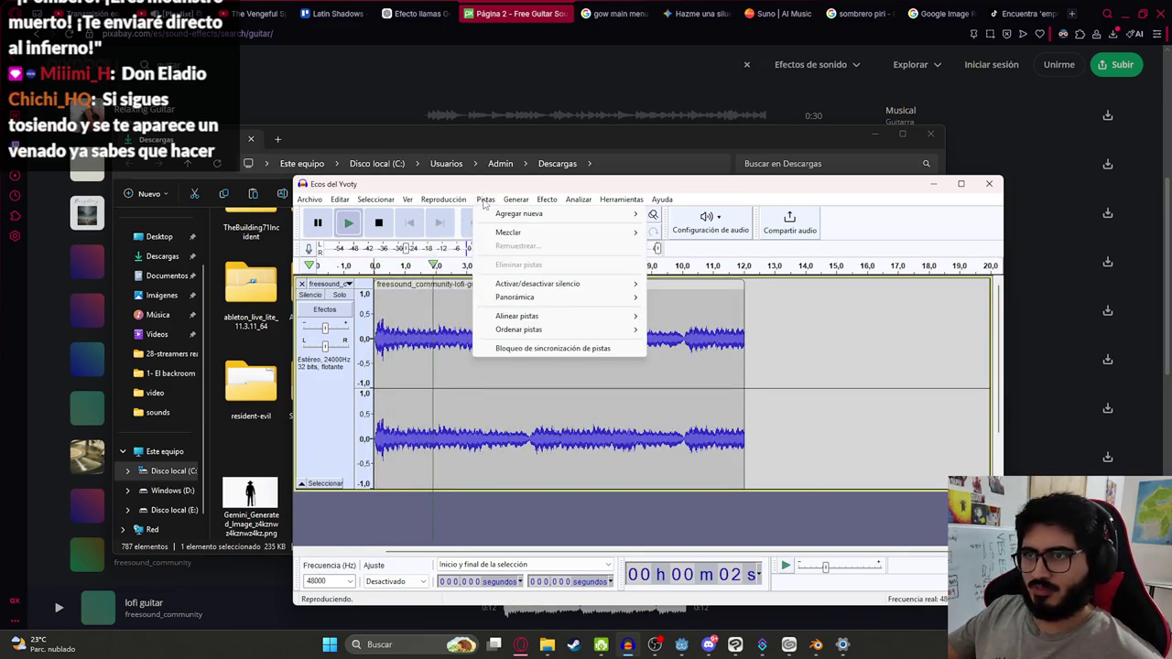
click(485, 199)
key(space)
click(485, 199)
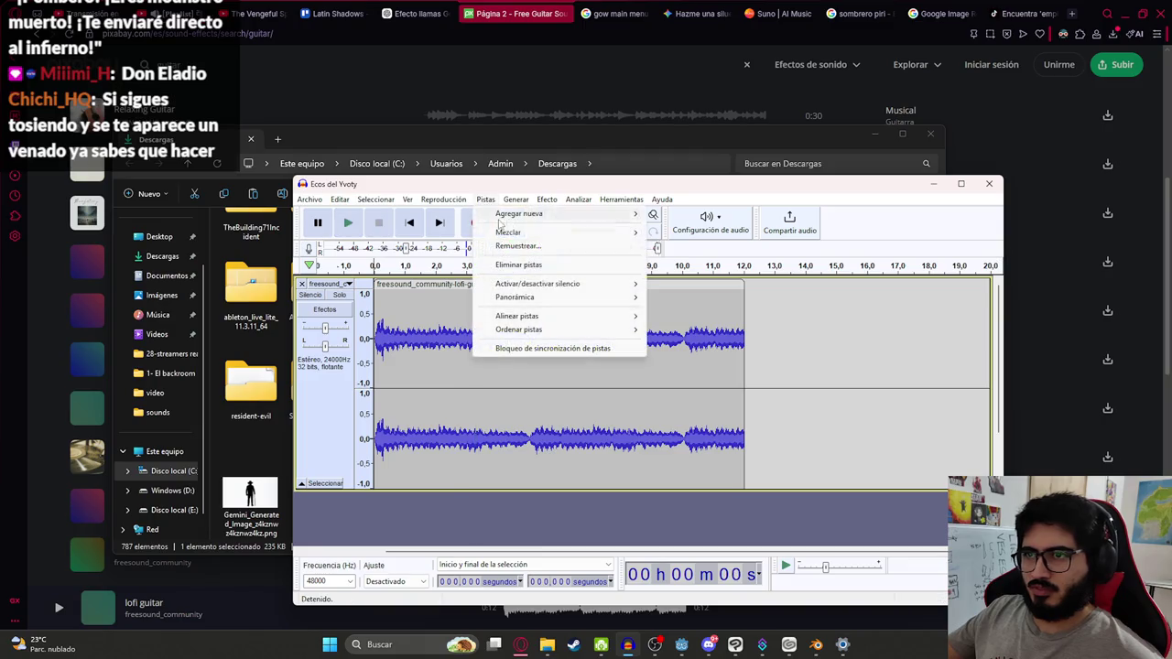
click(518, 246)
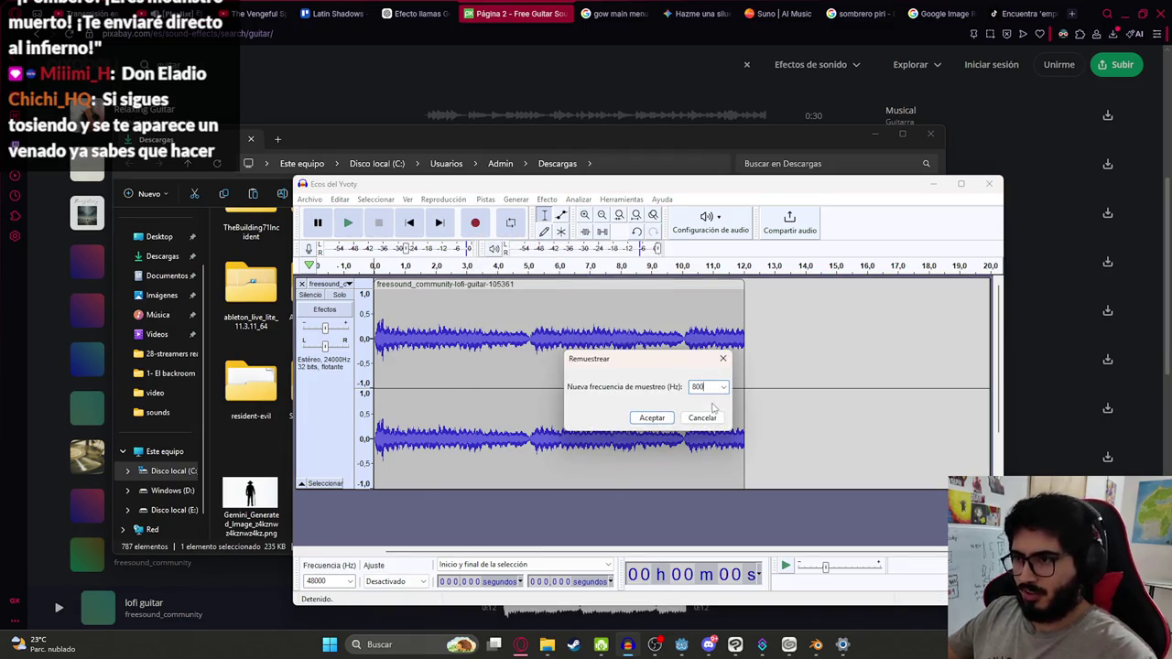
text(0)
click(652, 416)
Step: Export the selected guitar audio as a WAV into the musica folder
click(309, 199)
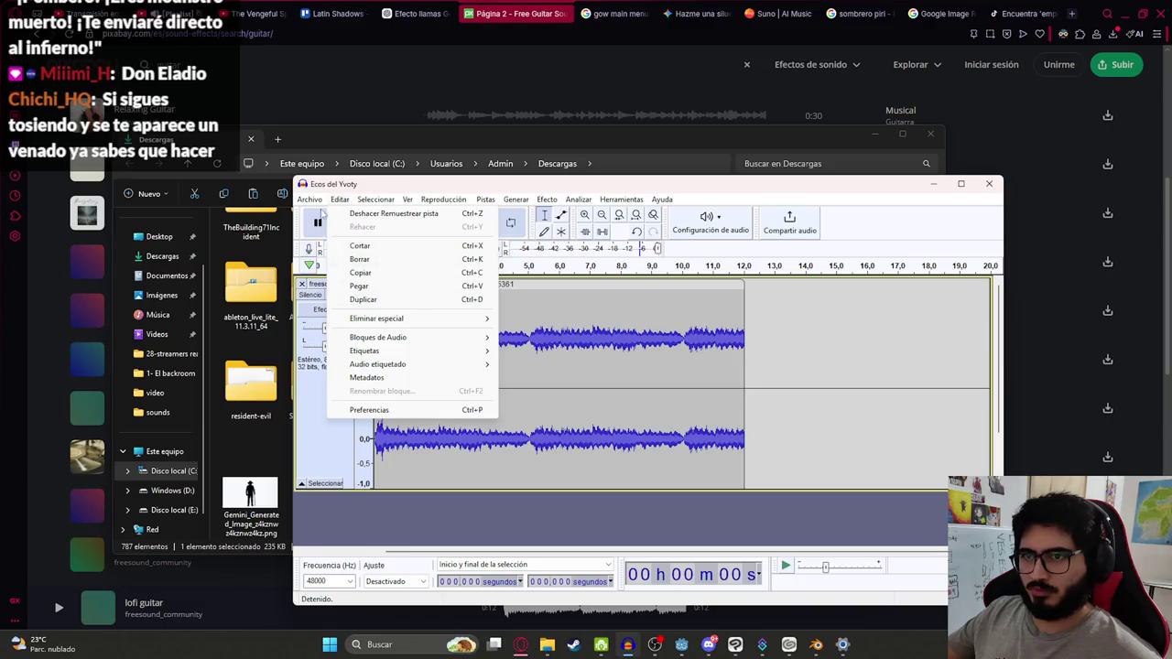
mouse_move(348, 290)
click(499, 291)
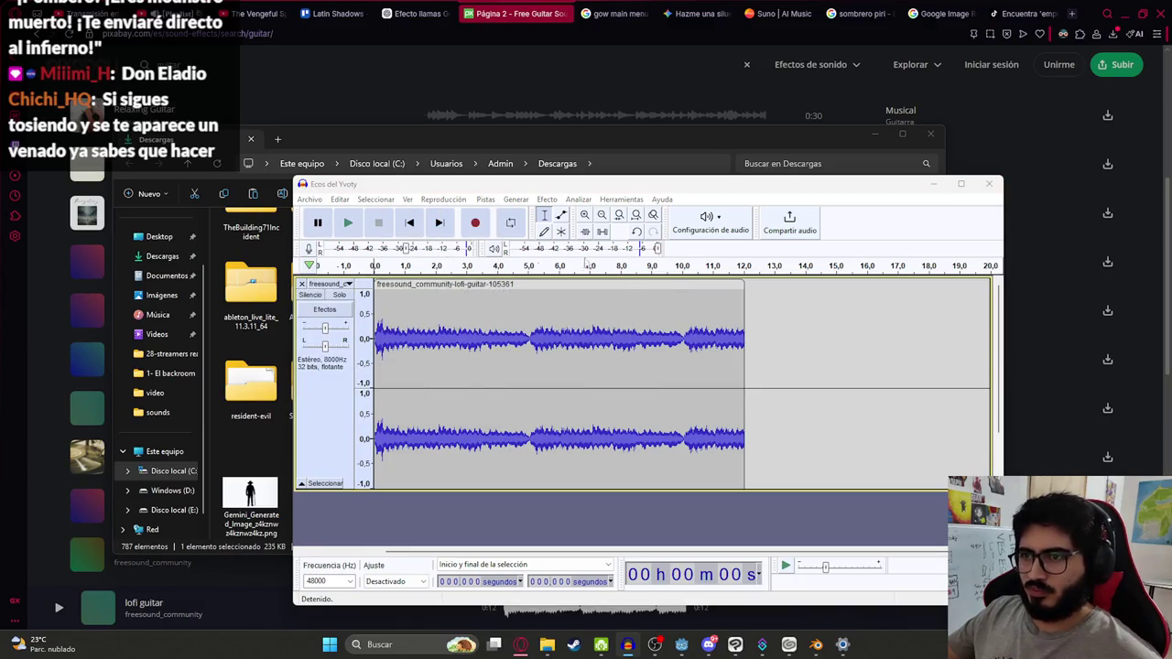
key(Return)
click(310, 199)
mouse_move(393, 292)
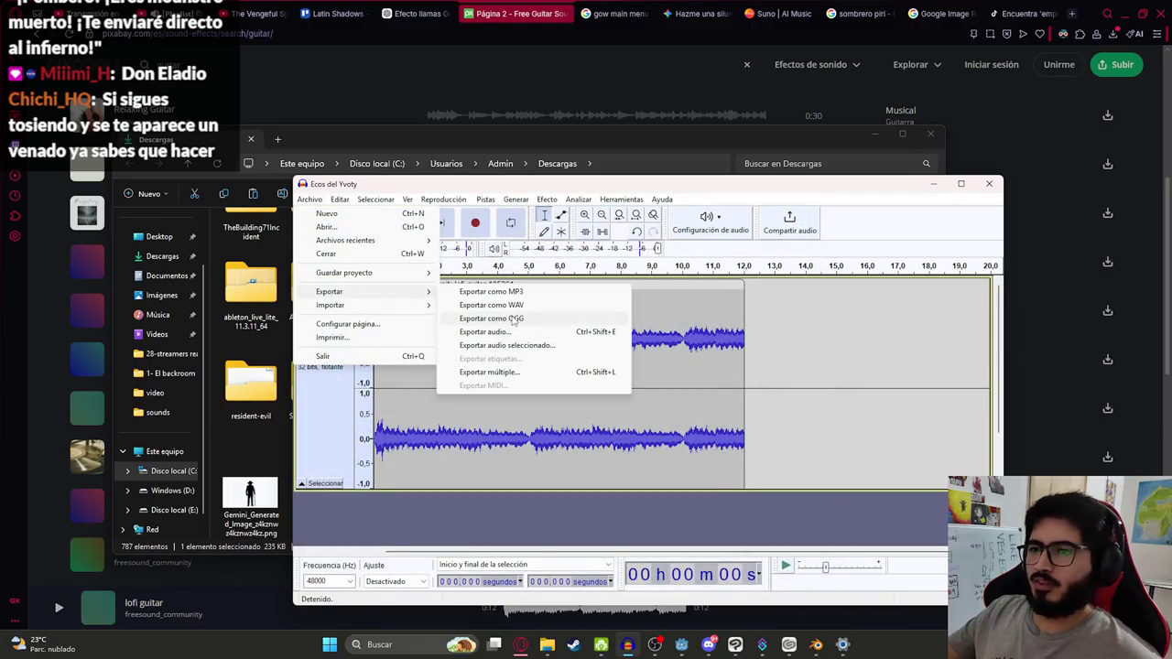
click(494, 305)
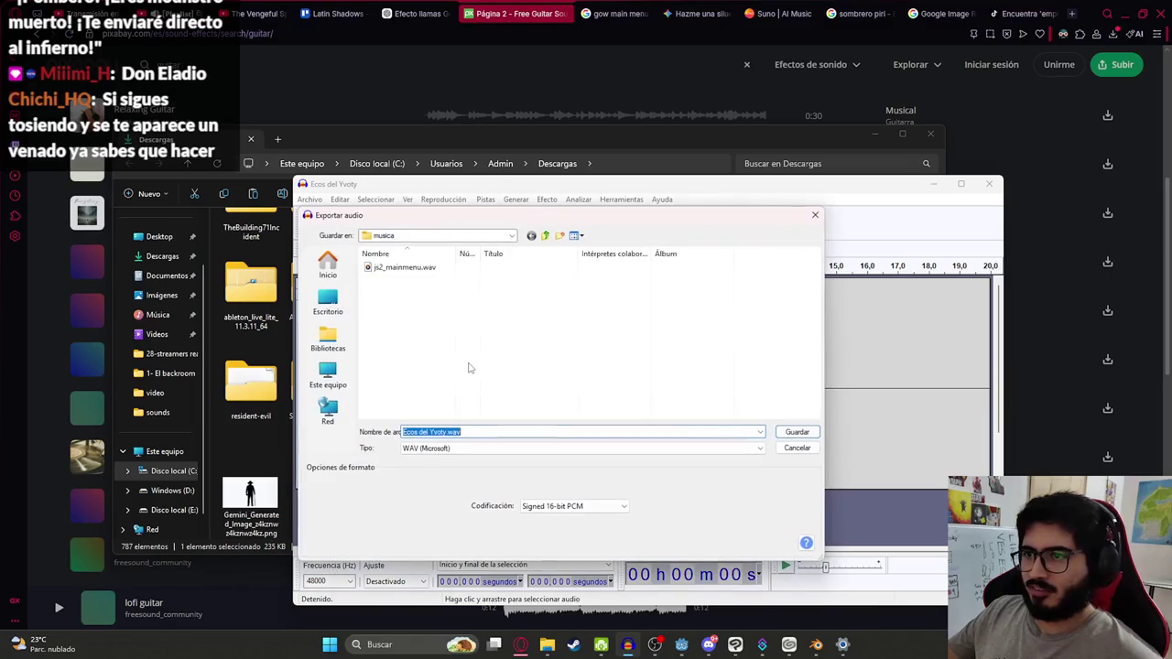
text(js2_)
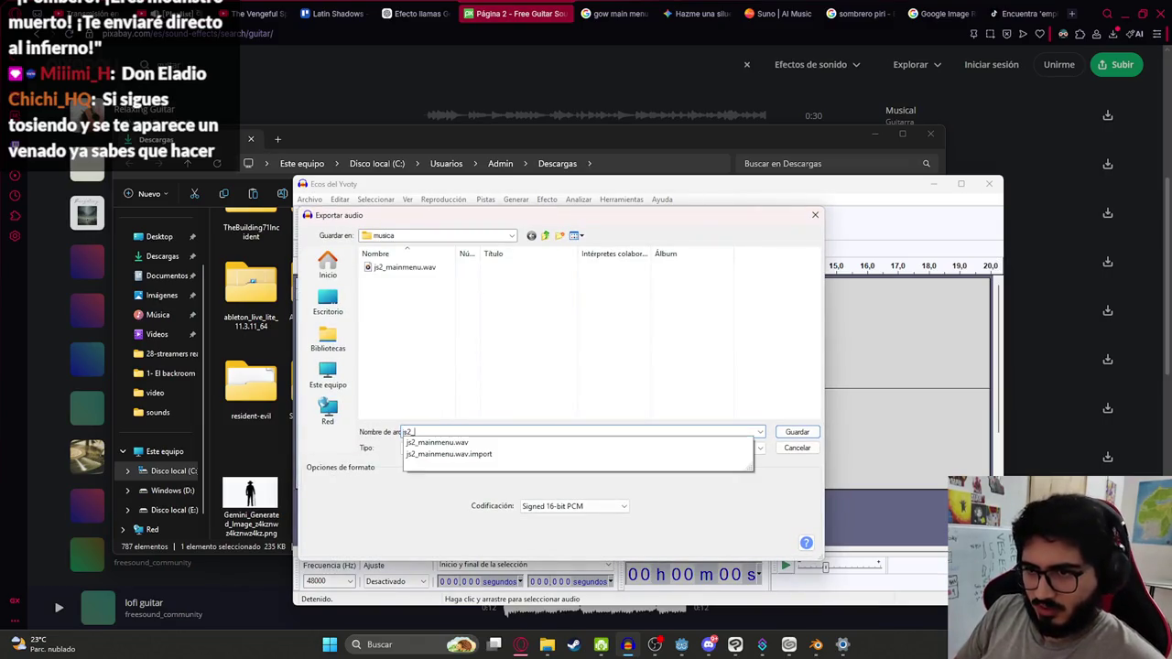
text(01)
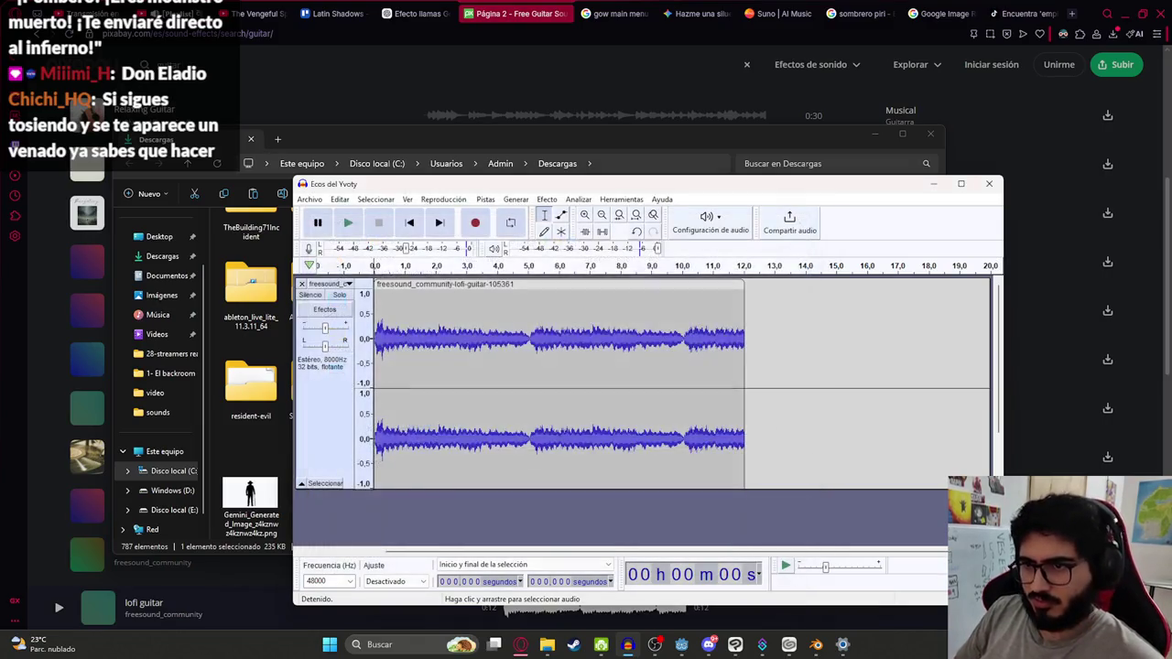
key(Return)
click(686, 650)
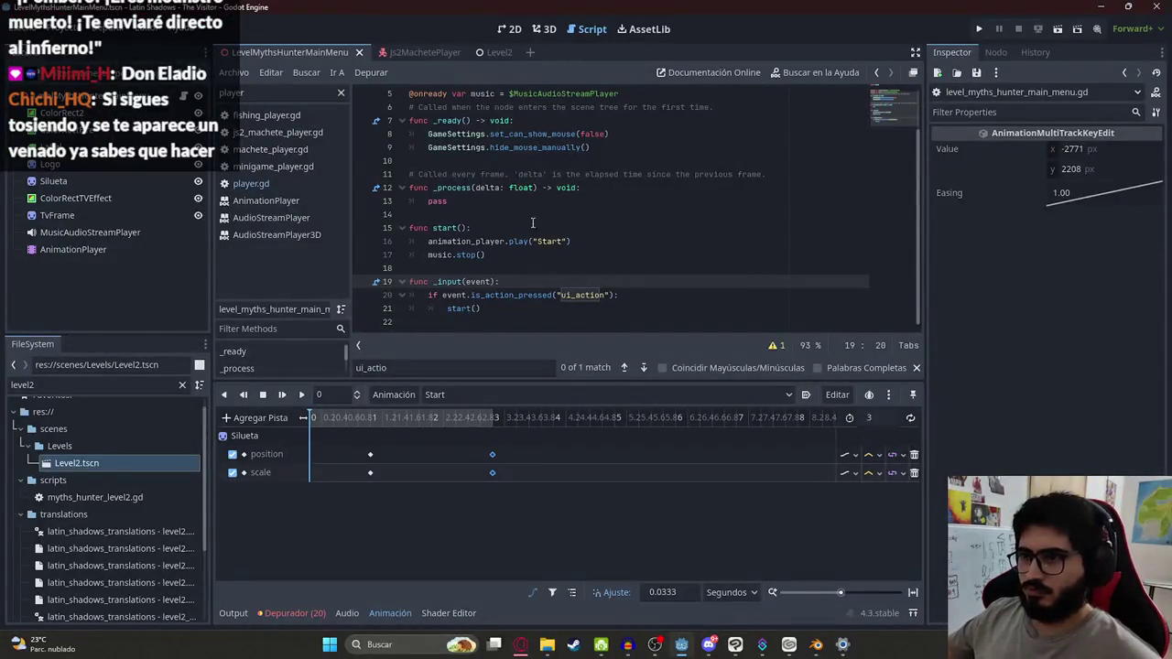
Step: Add an AudioStreamPlayer child node to the main menu scene root
click(516, 31)
key(ctrl+F2)
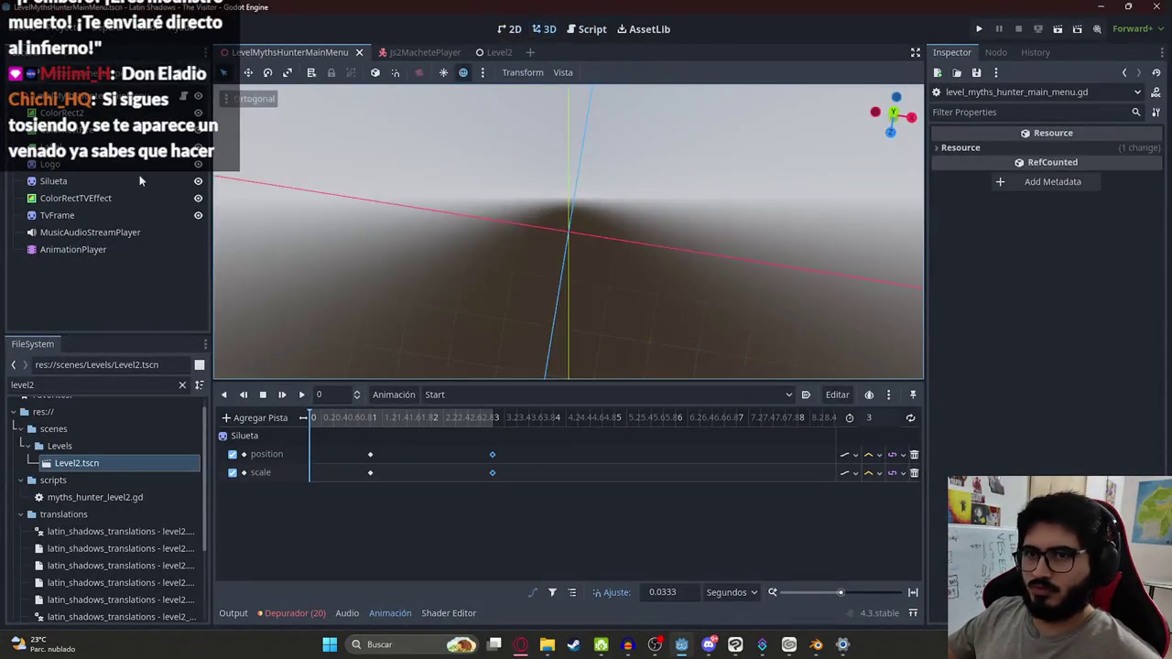
click(513, 30)
right_click(133, 165)
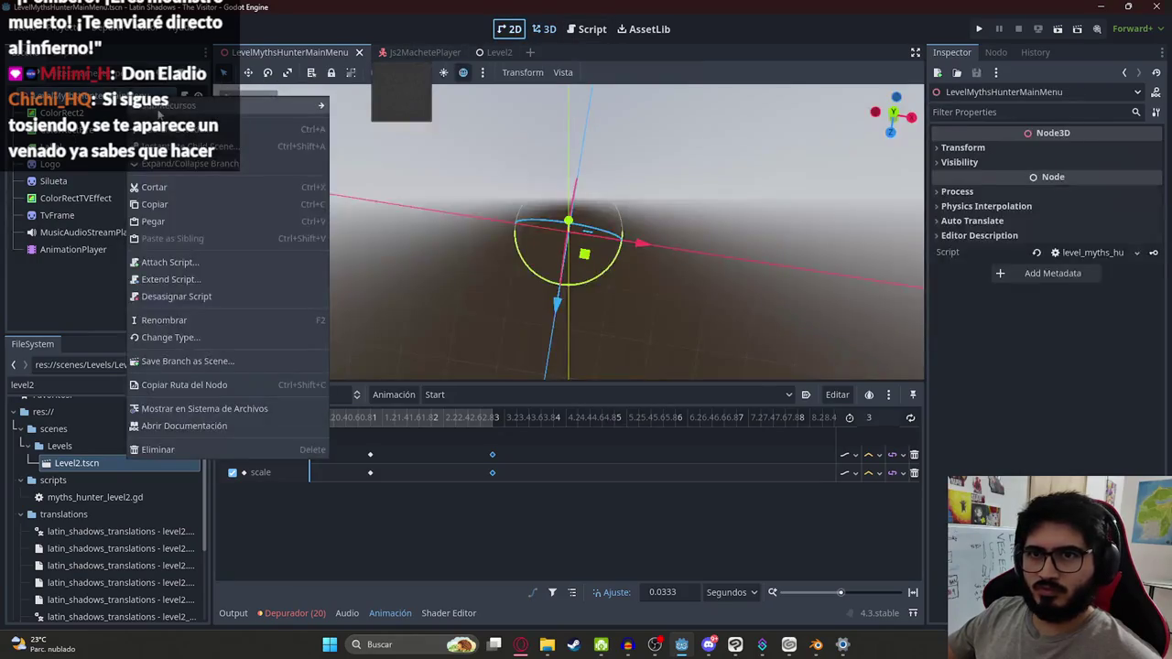
click(165, 174)
text(audiostr)
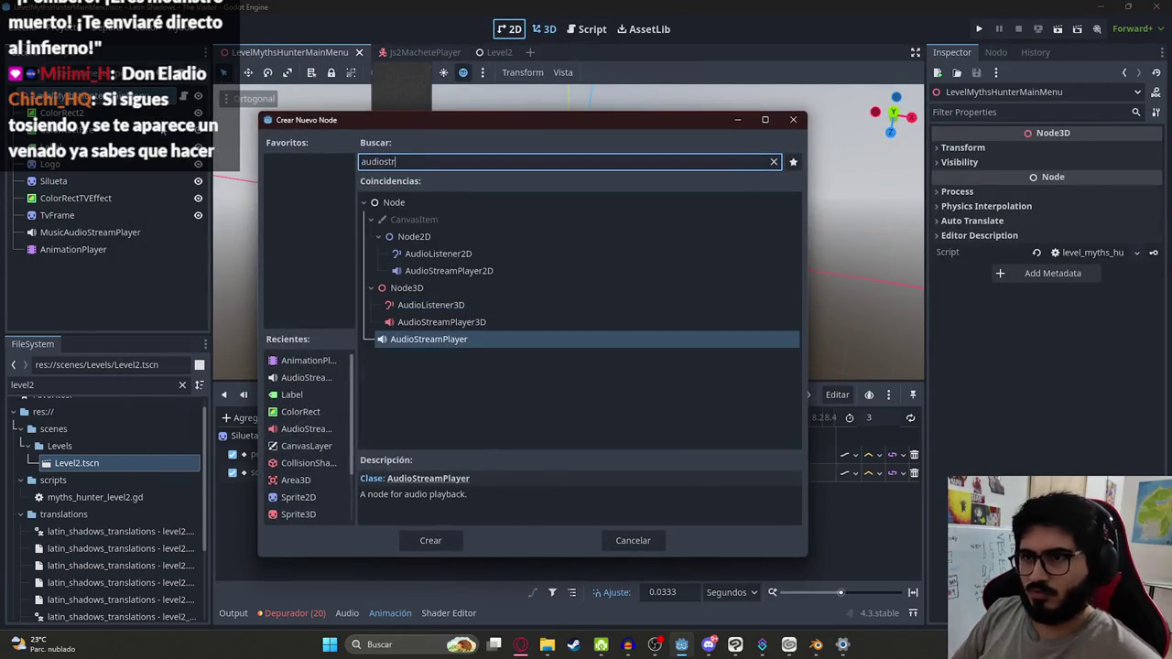
key(Return)
Step: Change the root node's type to Node2D
right_click(132, 99)
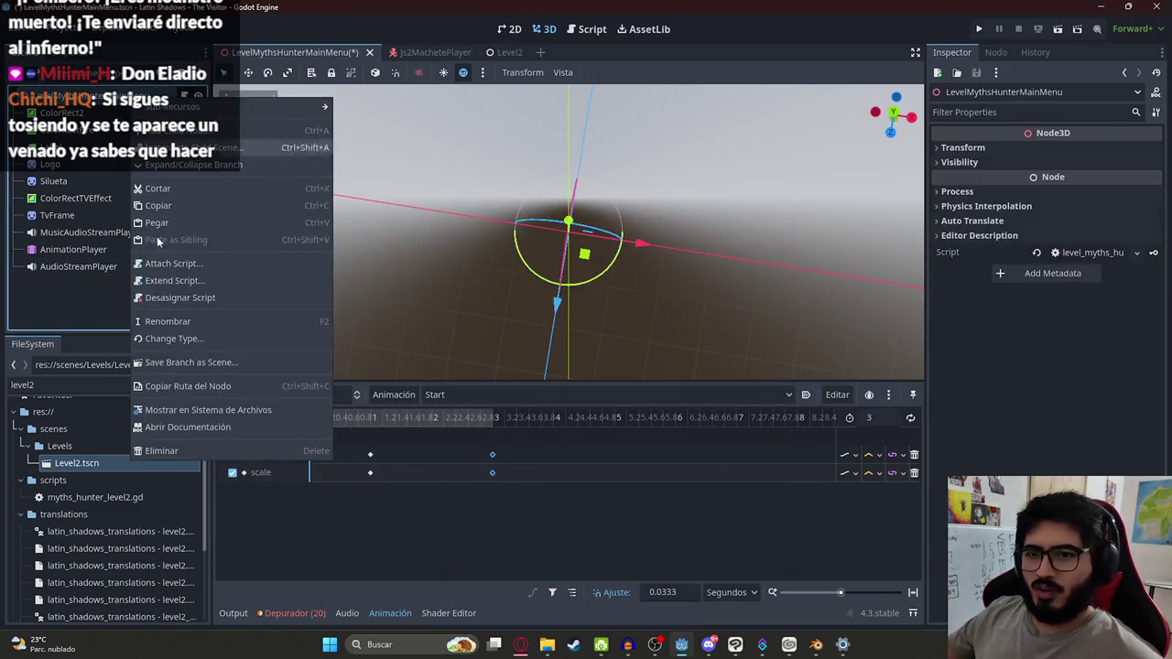
click(174, 343)
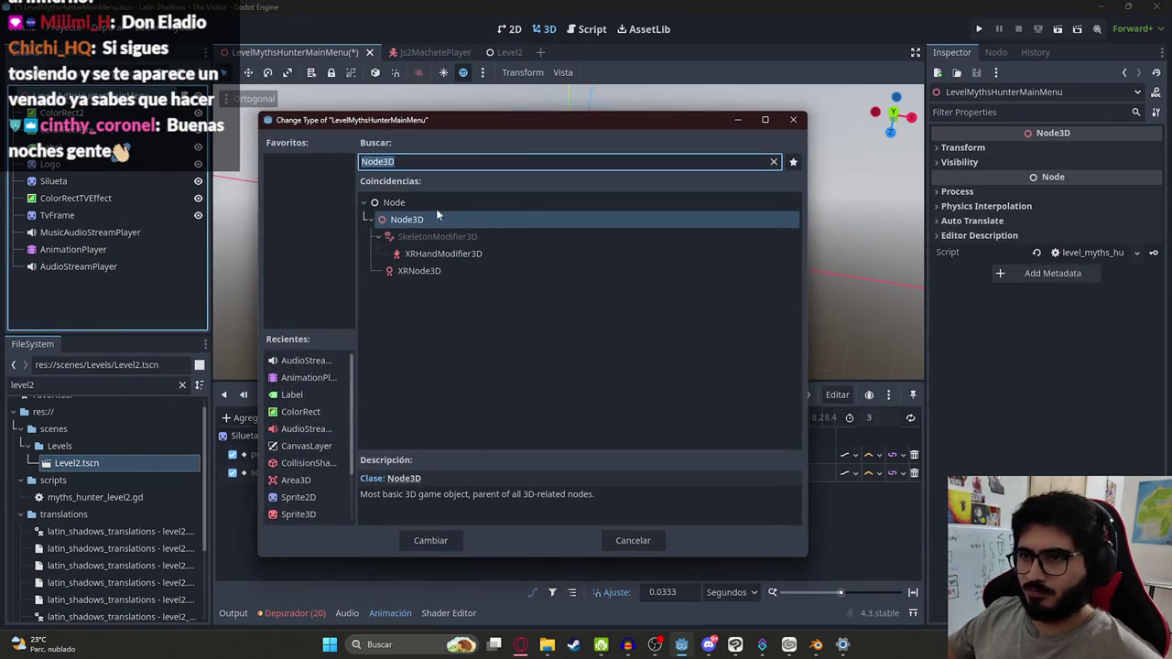
text(node2d)
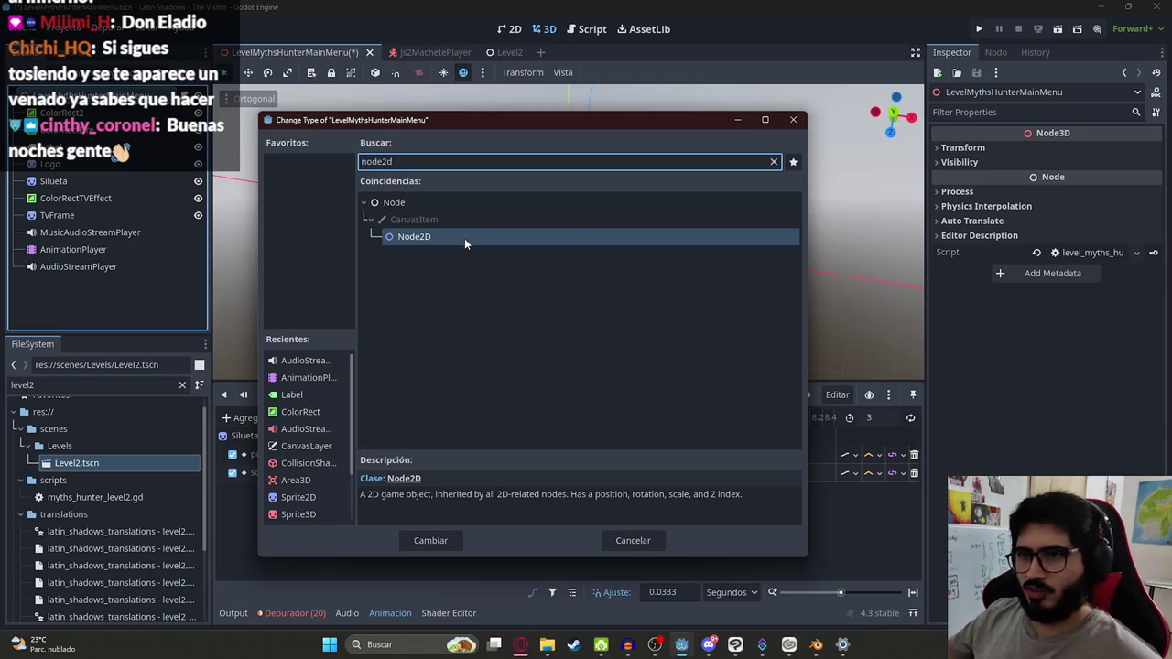
double_click(464, 238)
Step: Assign js2_start.wav as the AudioStreamPlayer's Stream and preview the sound
click(158, 268)
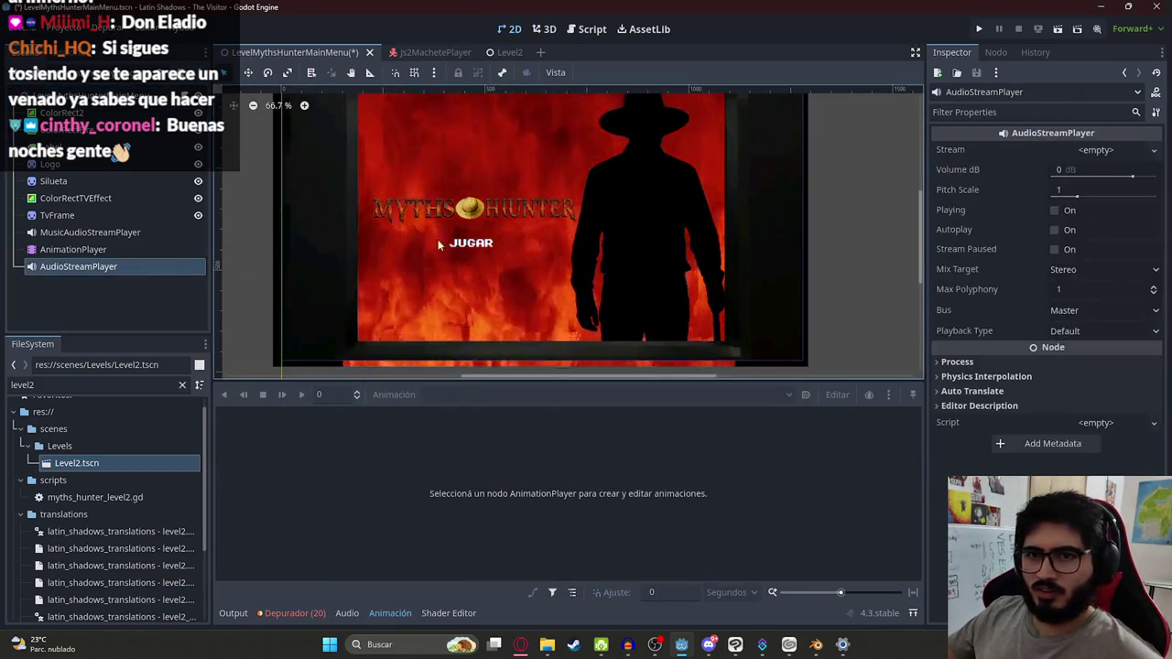
scroll(487, 215, down, 1)
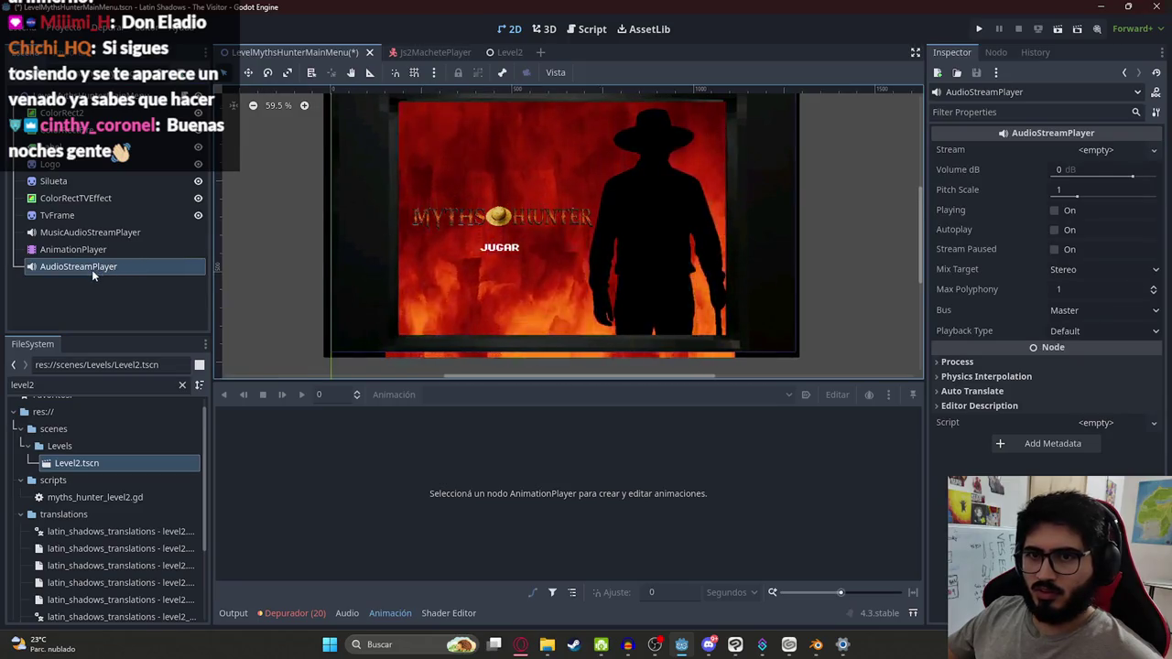
click(92, 385)
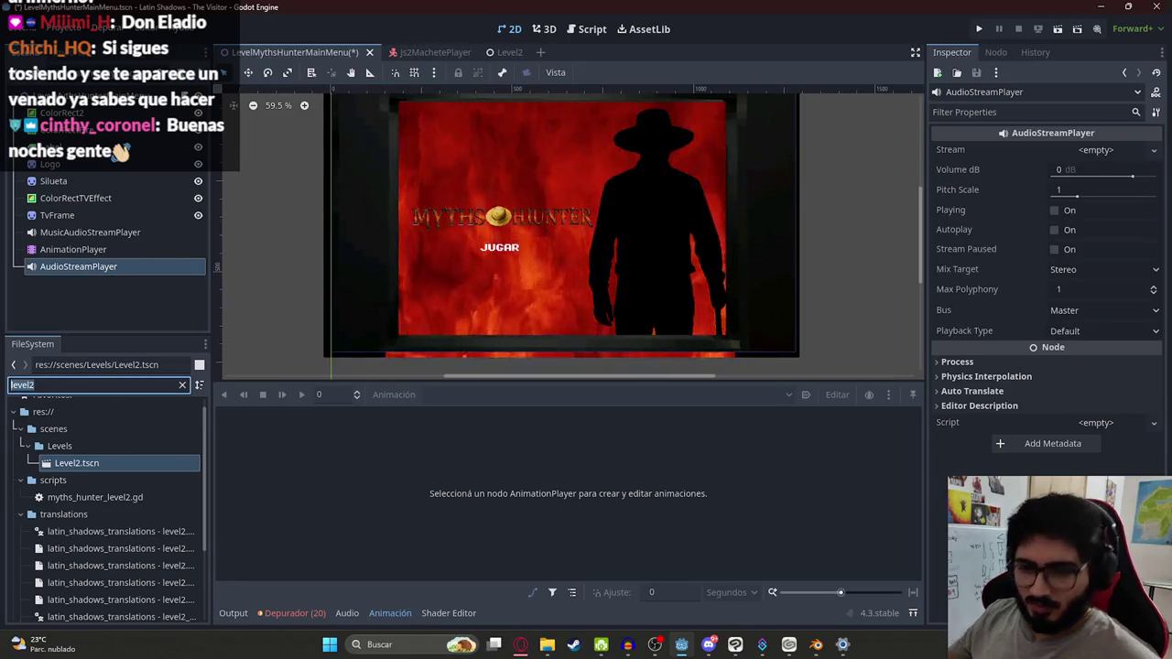
text(js2)
scroll(124, 515, down, 3)
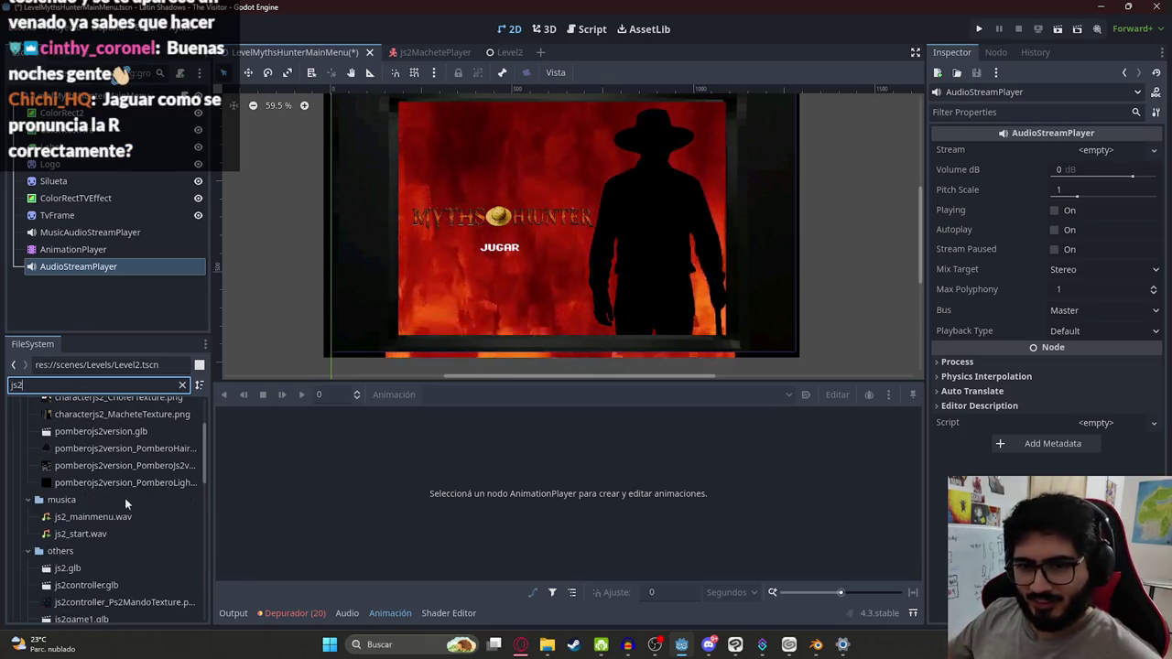
click(96, 533)
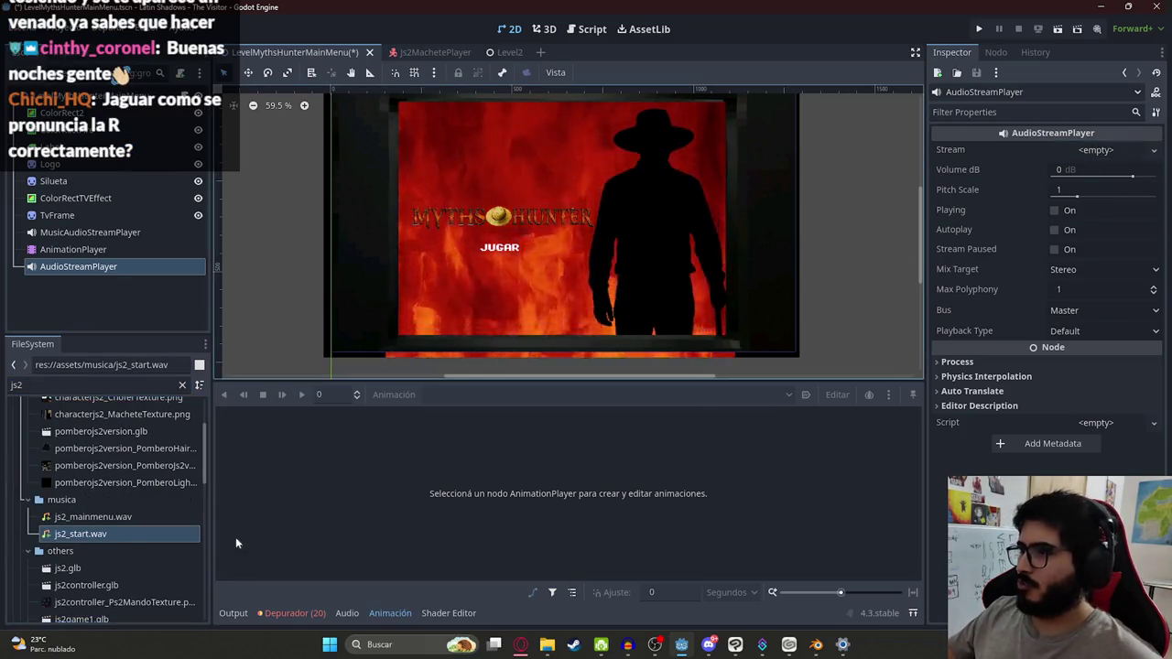
mouse_move(128, 534)
mouse_down()
mouse_move(641, 275)
mouse_move(1099, 151)
mouse_up()
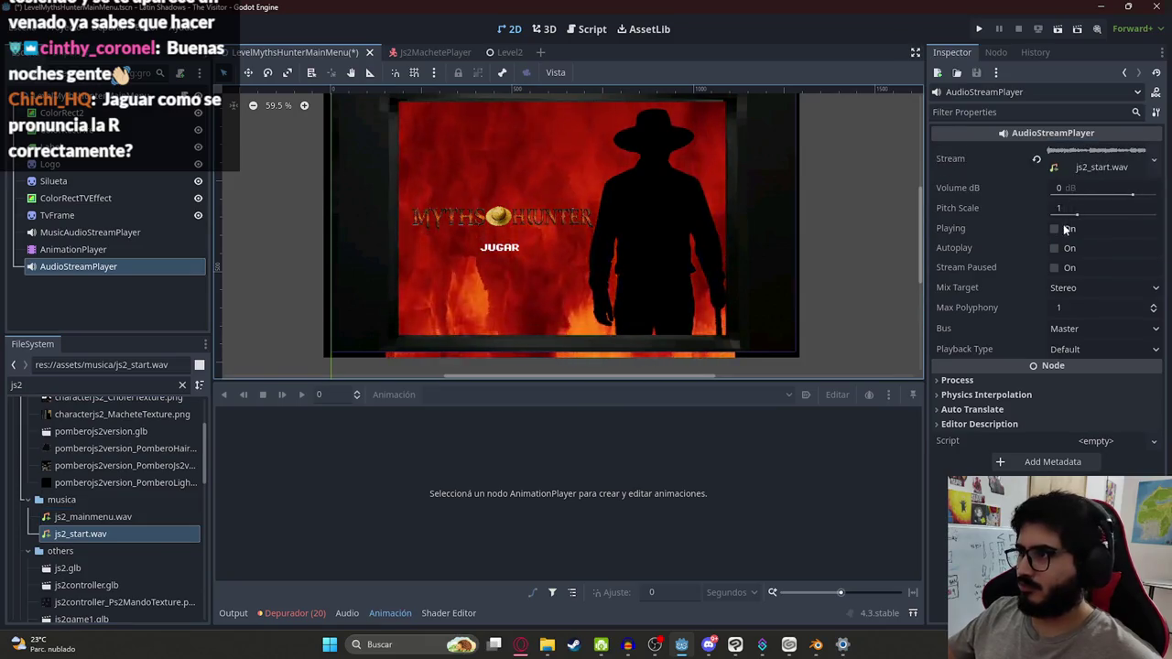
click(1055, 228)
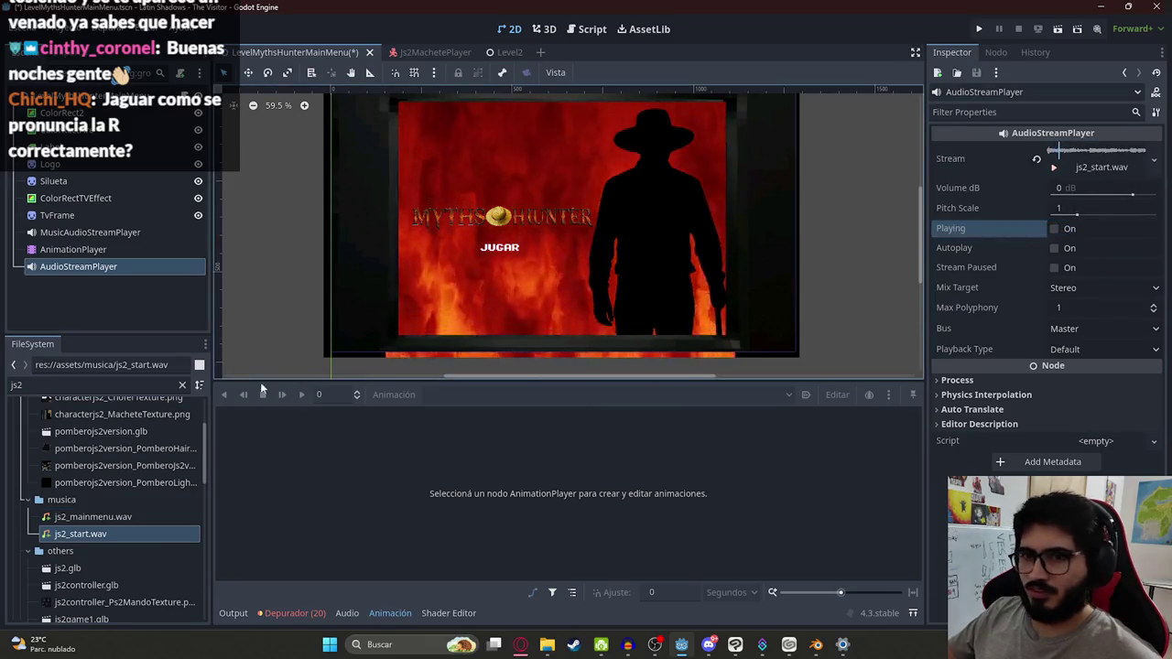
click(73, 249)
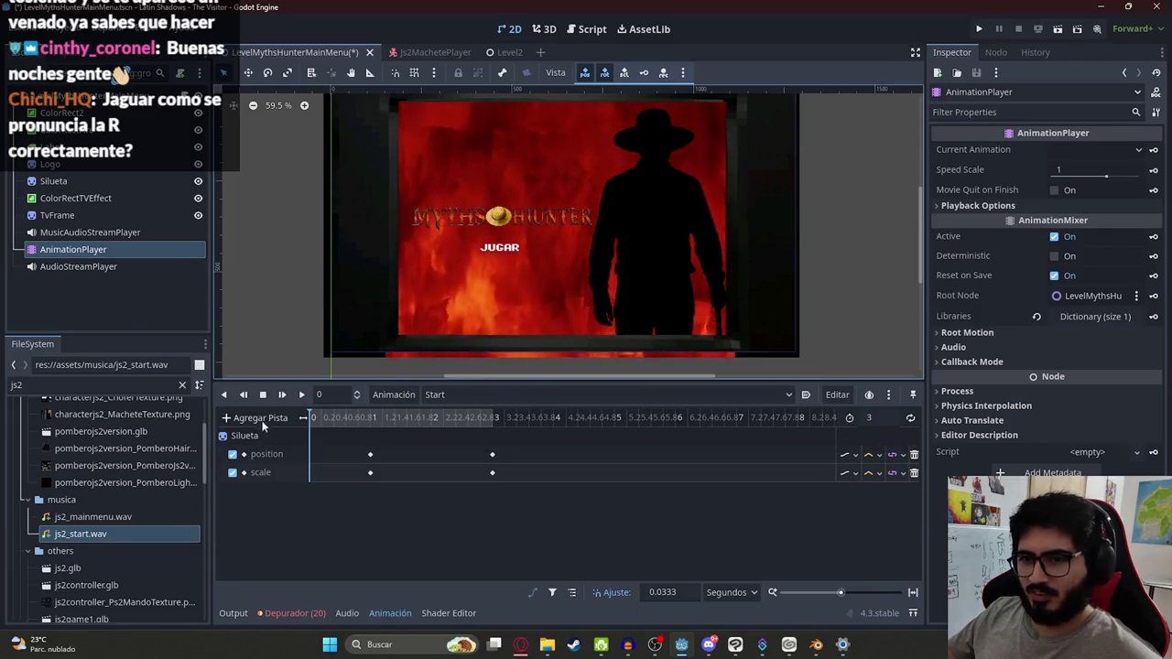
Step: Add an audio track for the AudioStreamPlayer with a js2_start.wav clip to the Start animation
click(256, 419)
click(305, 555)
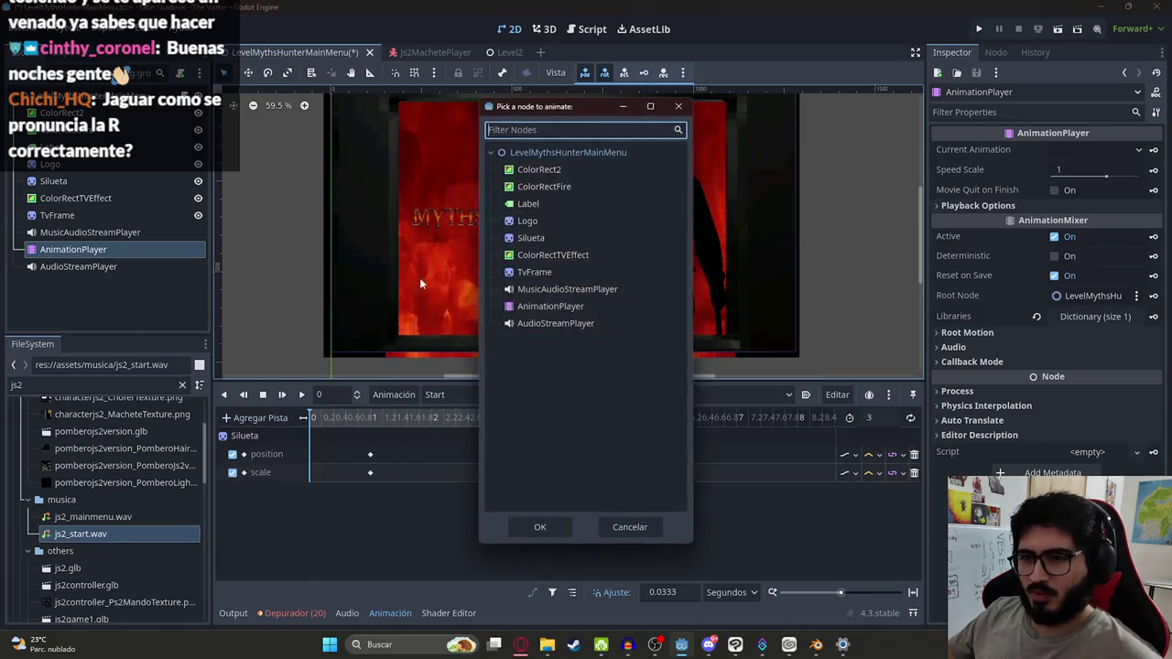
double_click(549, 324)
drag(104, 531, 425, 519)
click(380, 518)
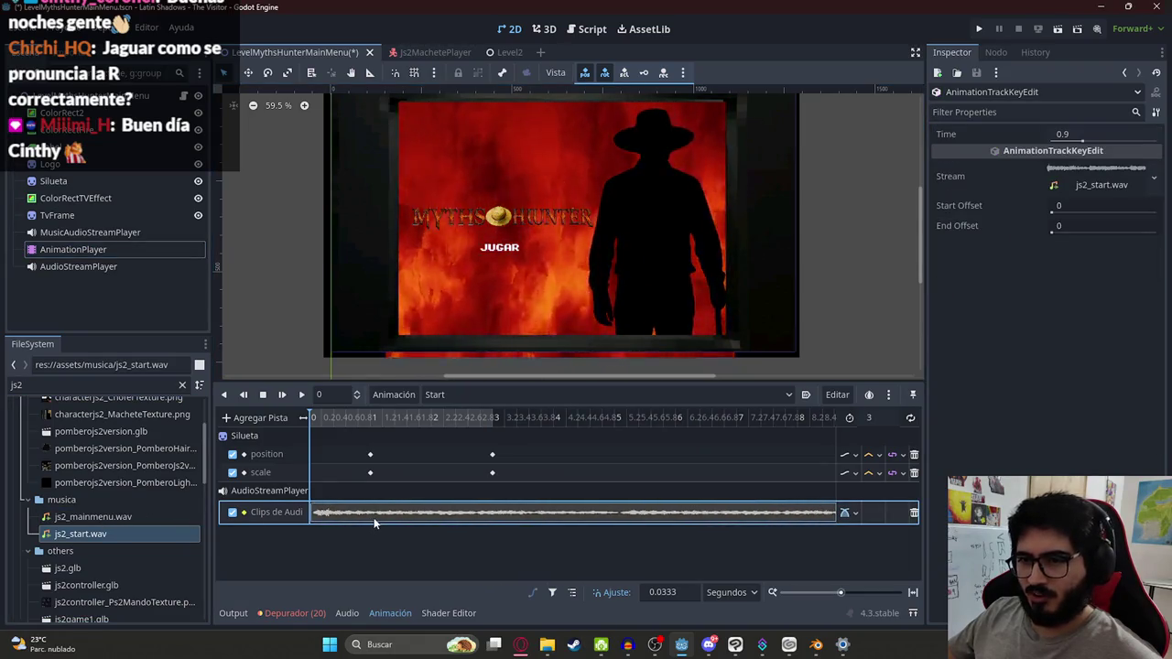
scroll(401, 451, down, 3)
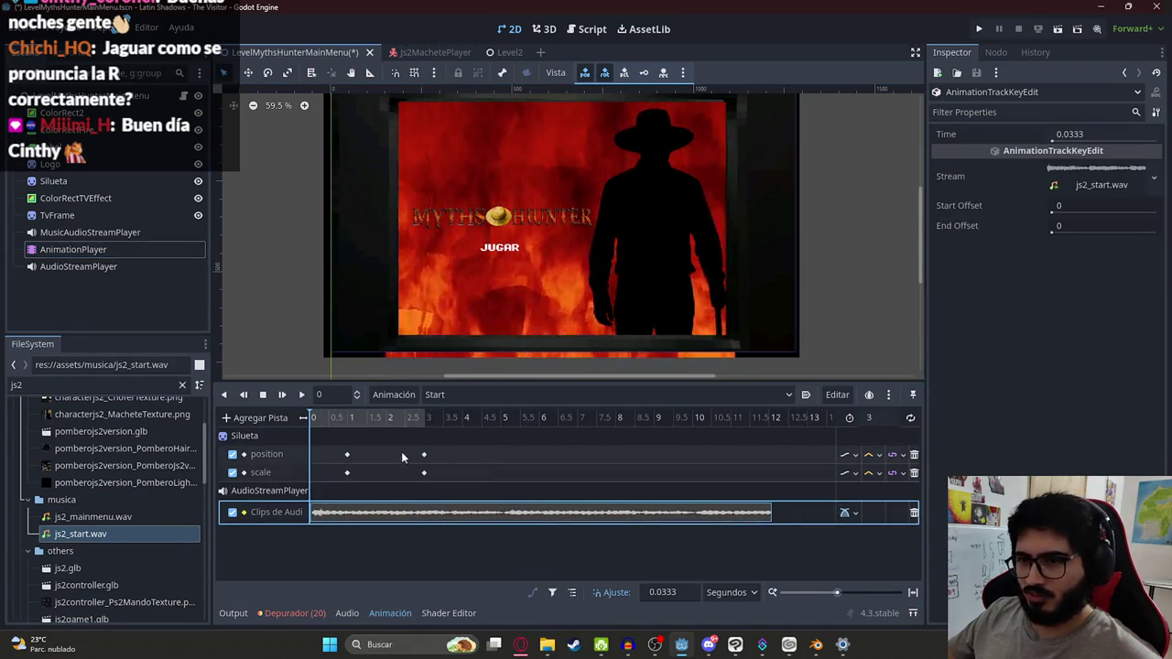
Step: Preview the Start animation and set its length to 5.1 seconds
click(303, 397)
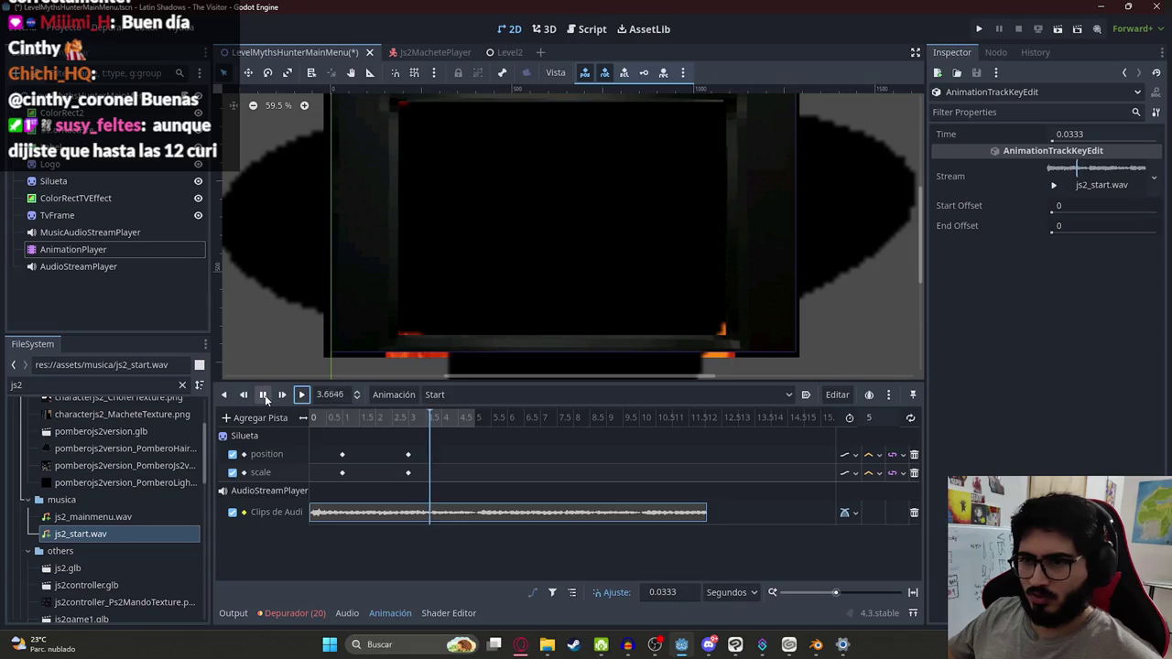
click(688, 529)
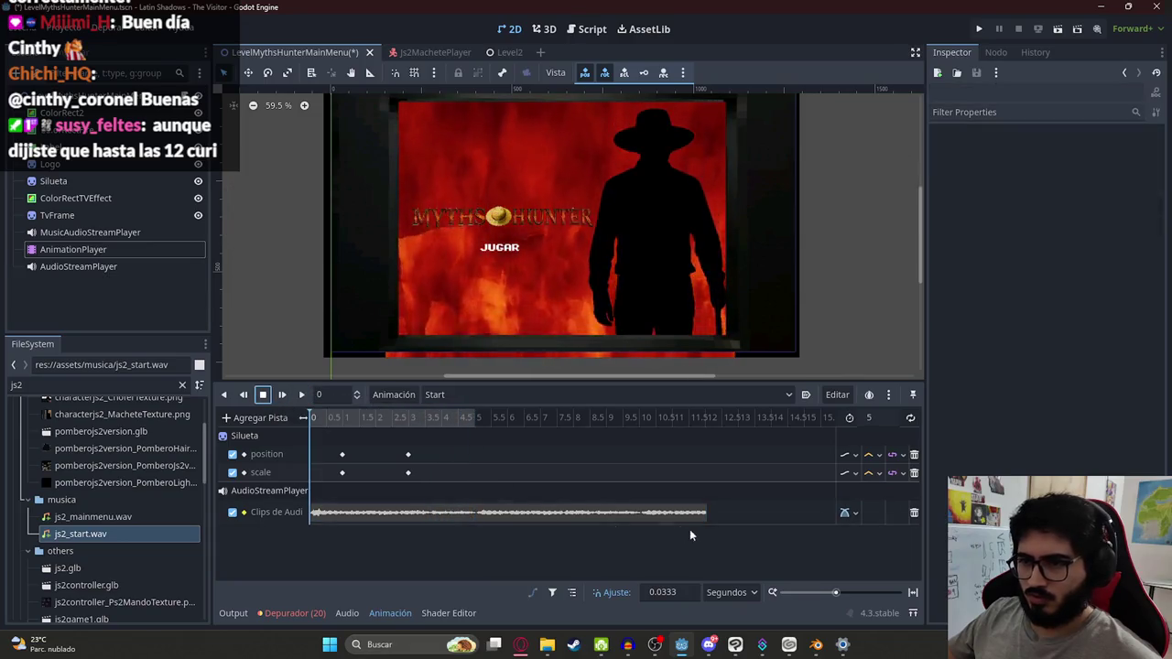
scroll(485, 458, up, 2)
scroll(513, 482, up, 3)
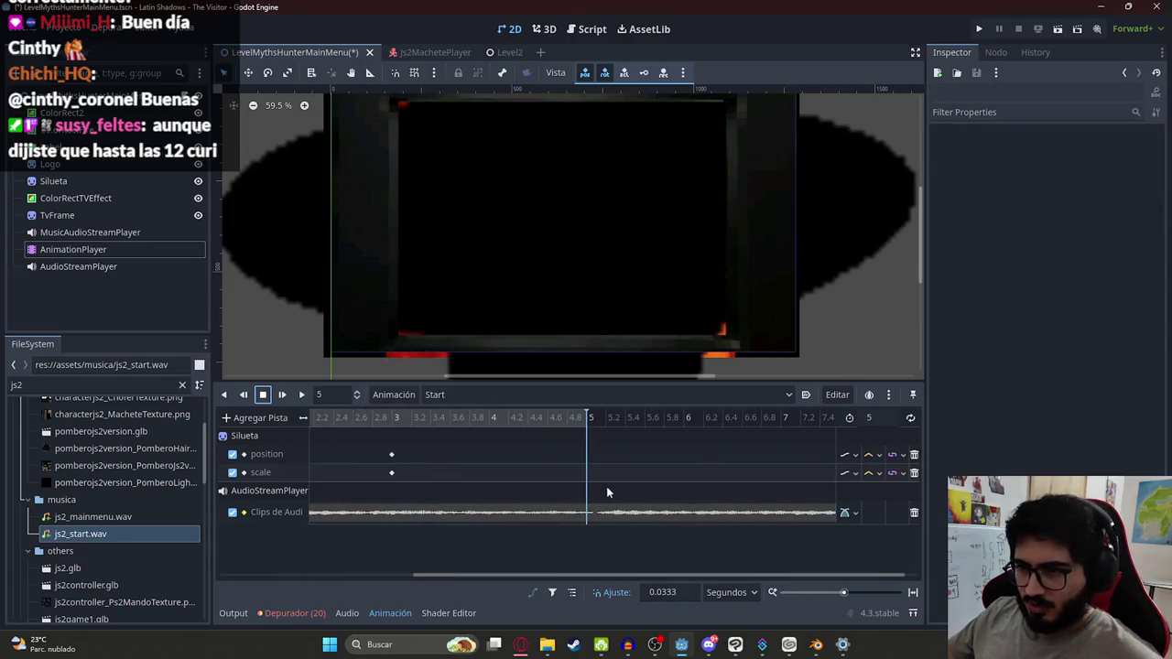
click(893, 420)
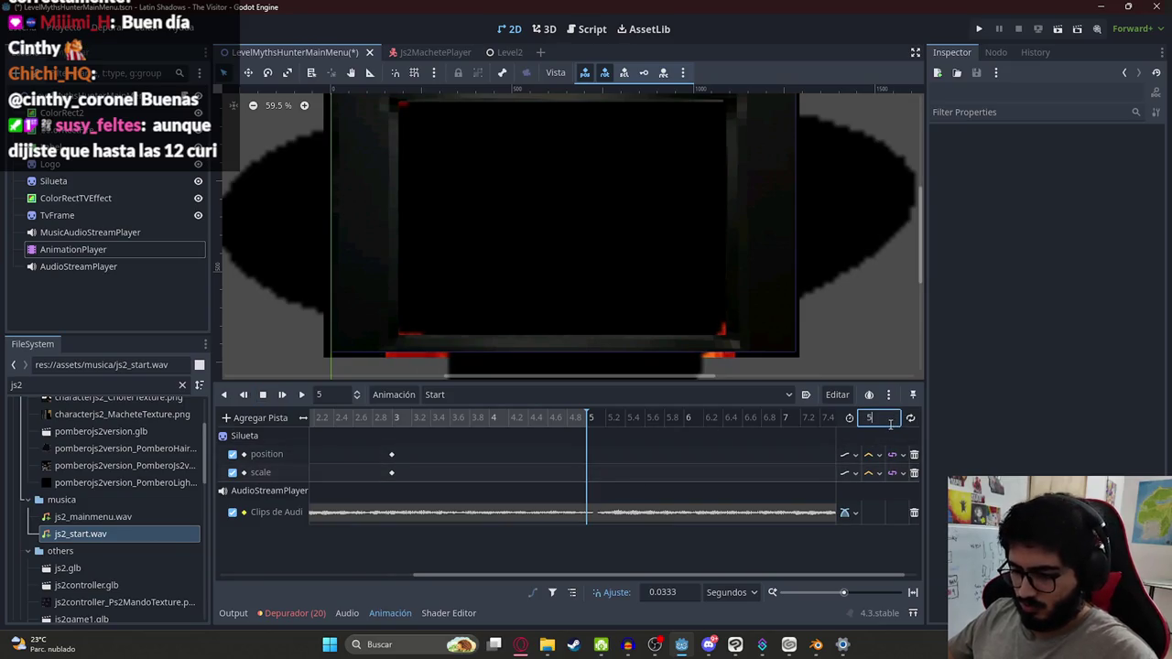
text(.1)
key(Return)
click(595, 423)
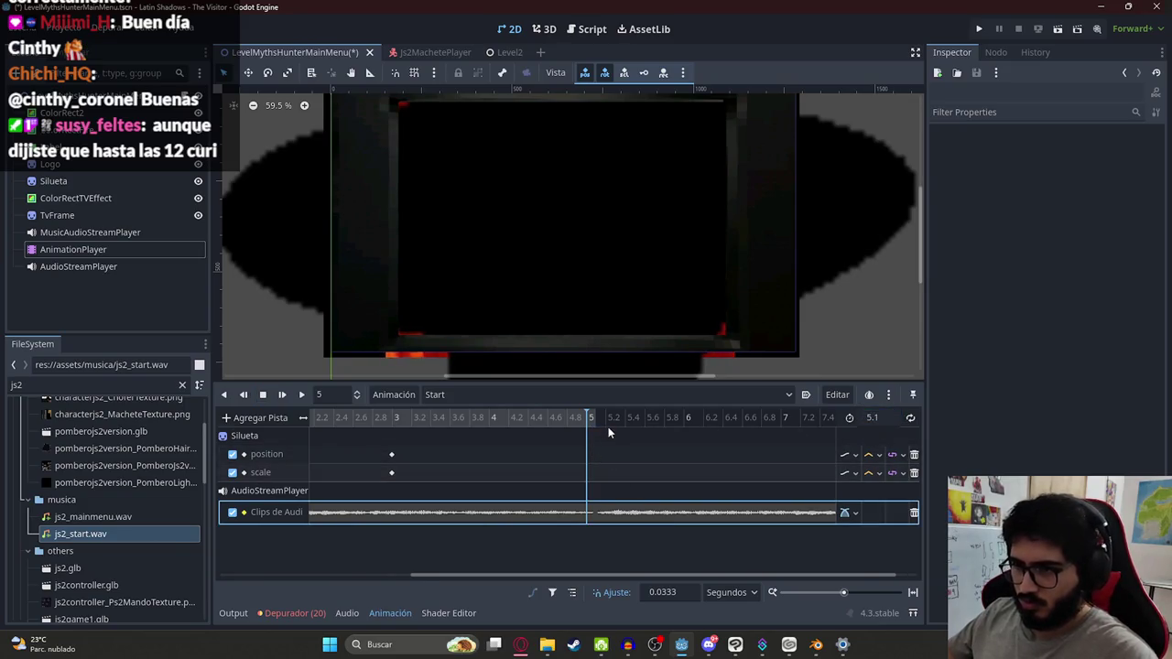
Step: Check the audio and silhouette keys, replay from the start, and save the scene
click(609, 513)
right_click(612, 512)
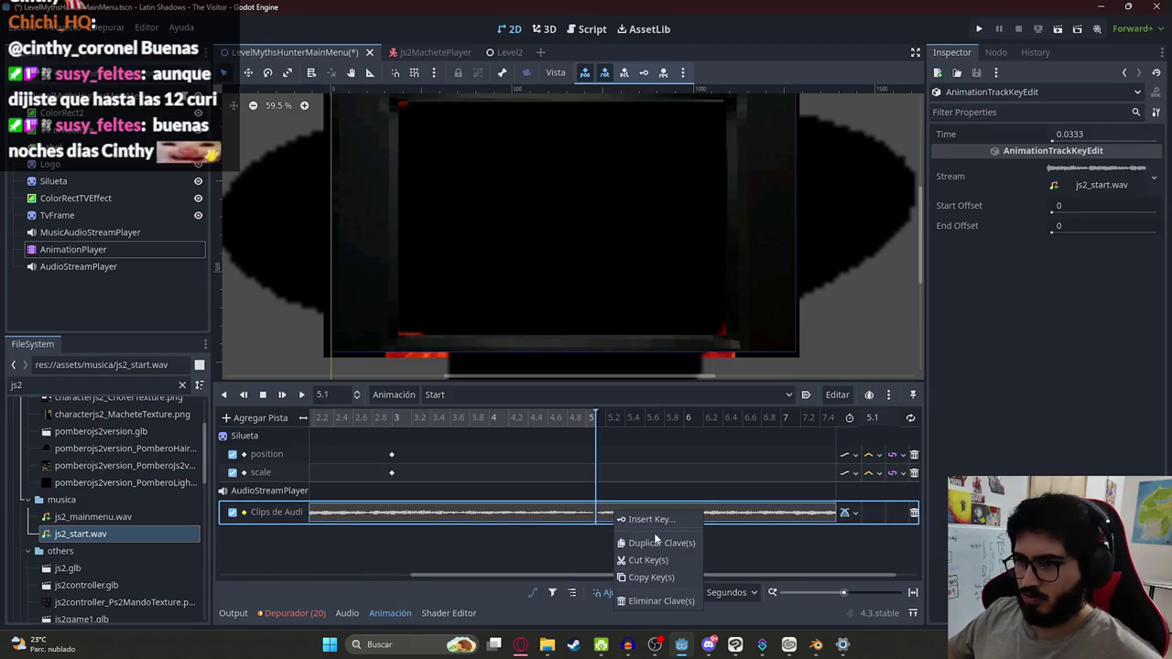
scroll(490, 466, down, 3)
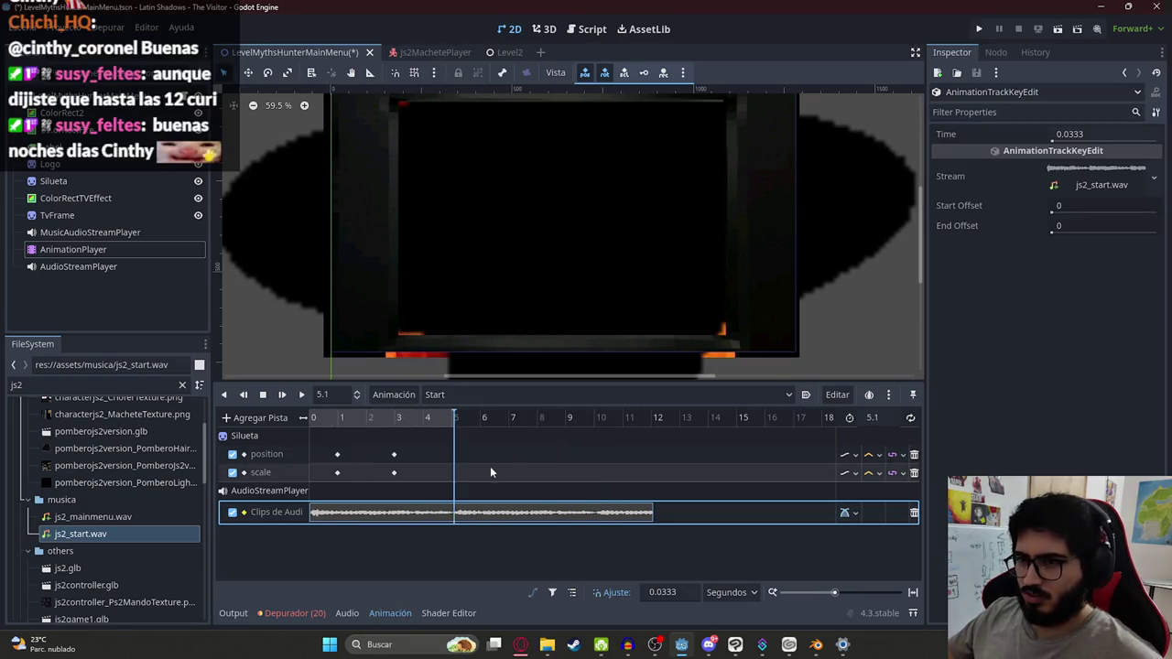
drag(359, 425, 233, 435)
scroll(394, 467, down, 2)
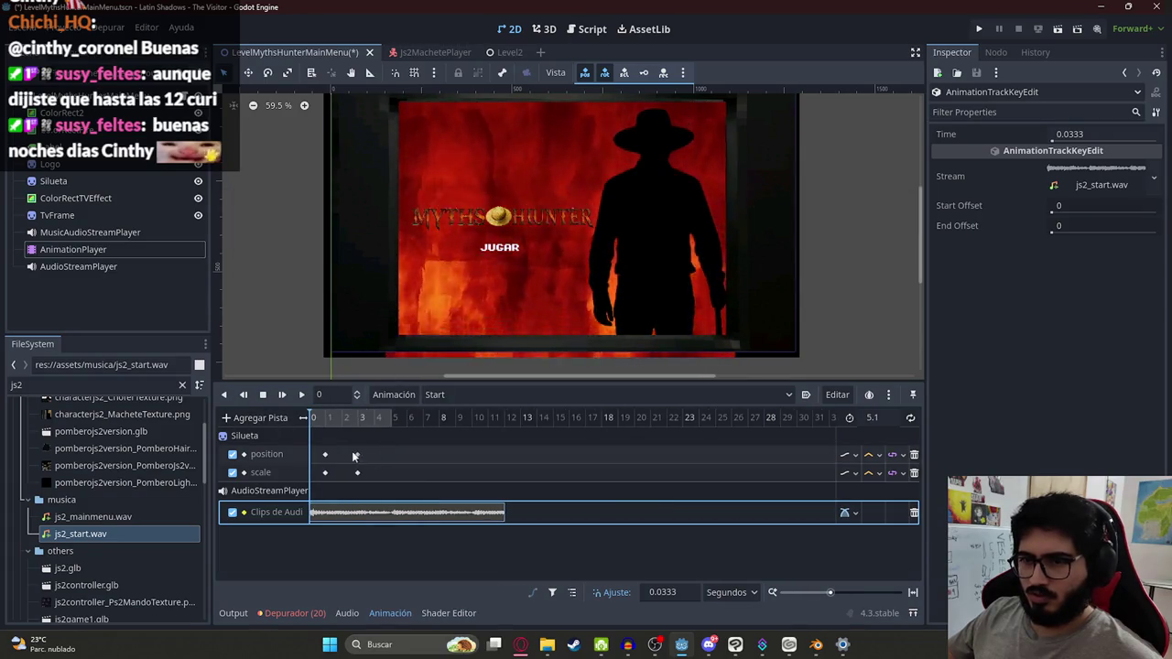
drag(407, 483, 392, 456)
click(392, 455)
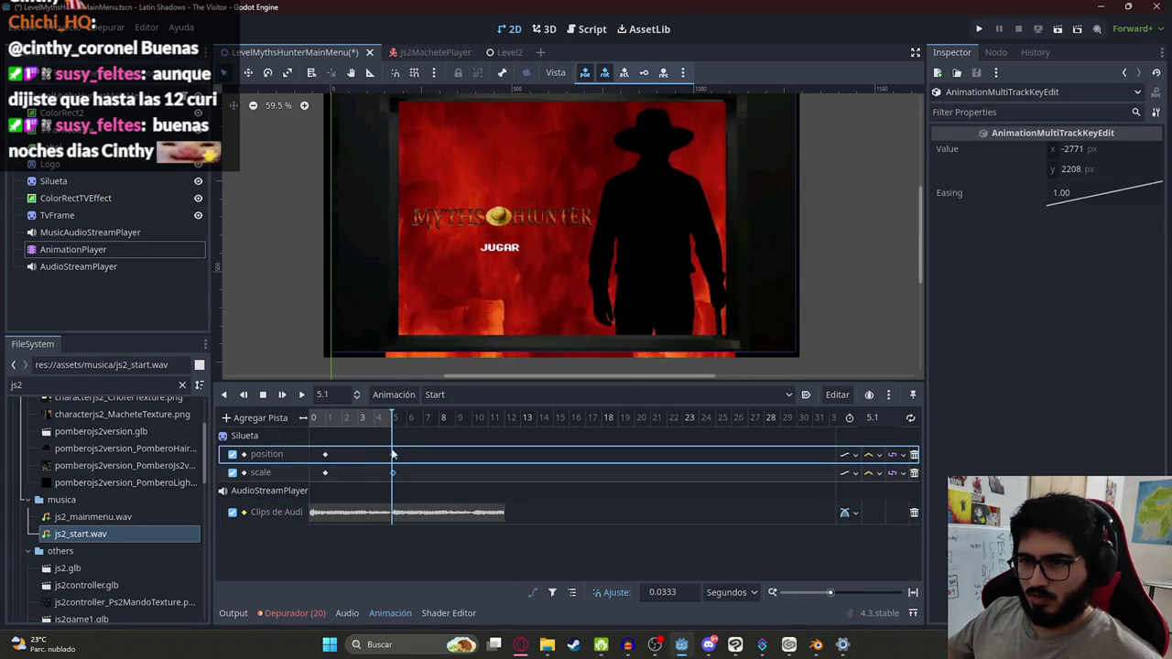
key(shift+d)
click(373, 512)
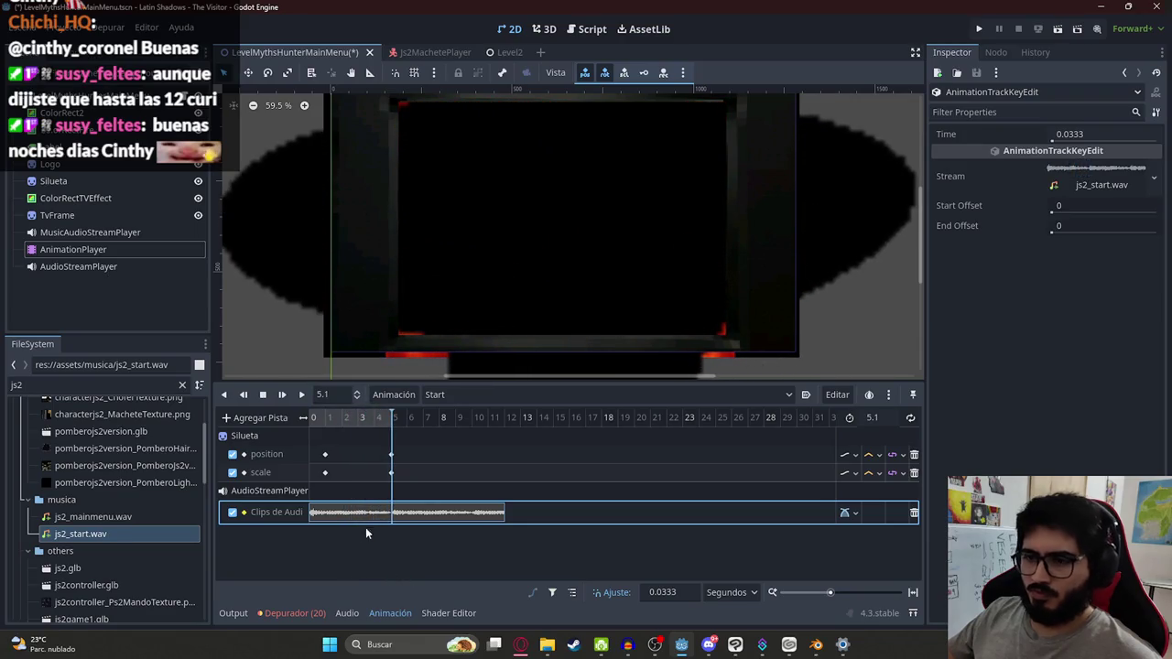
key(ctrl+s)
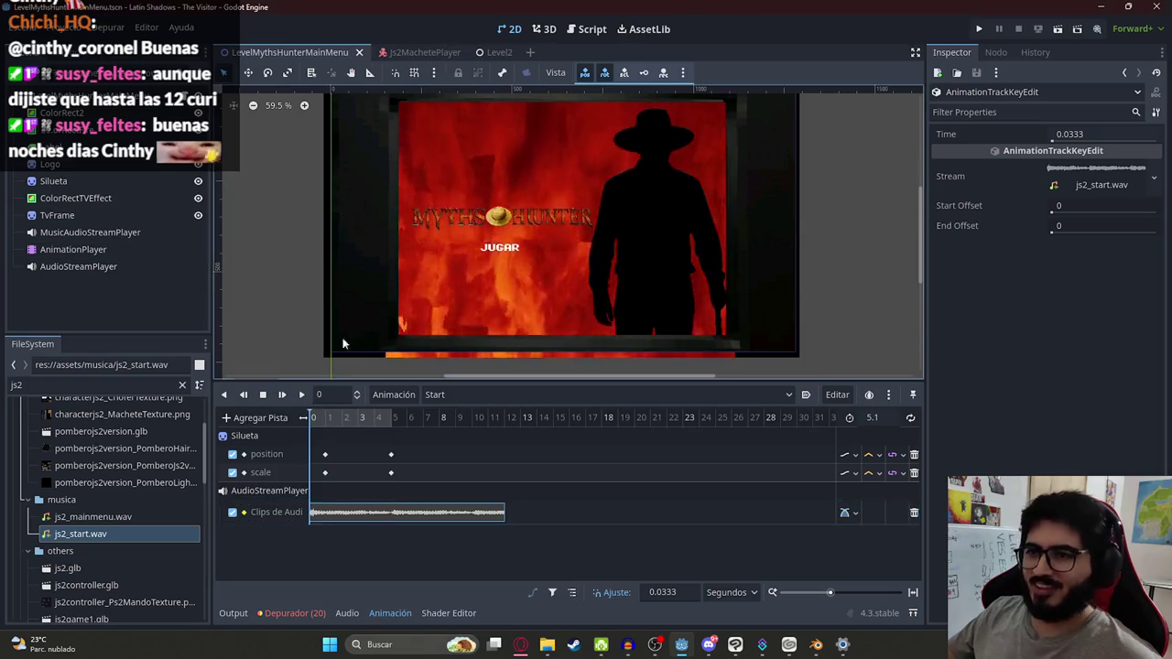
Step: Run the main menu scene from the scene tab's context menu
right_click(328, 55)
click(423, 156)
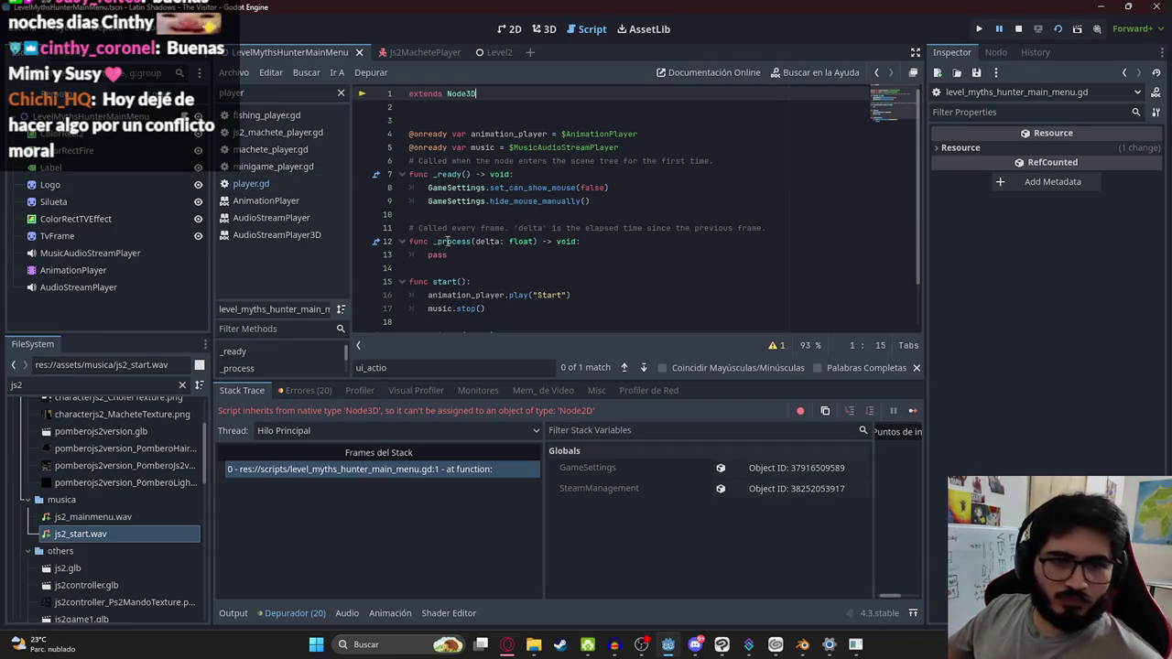
Step: Change the script's first line to 'extends Node2D' and stop the debug session
click(479, 228)
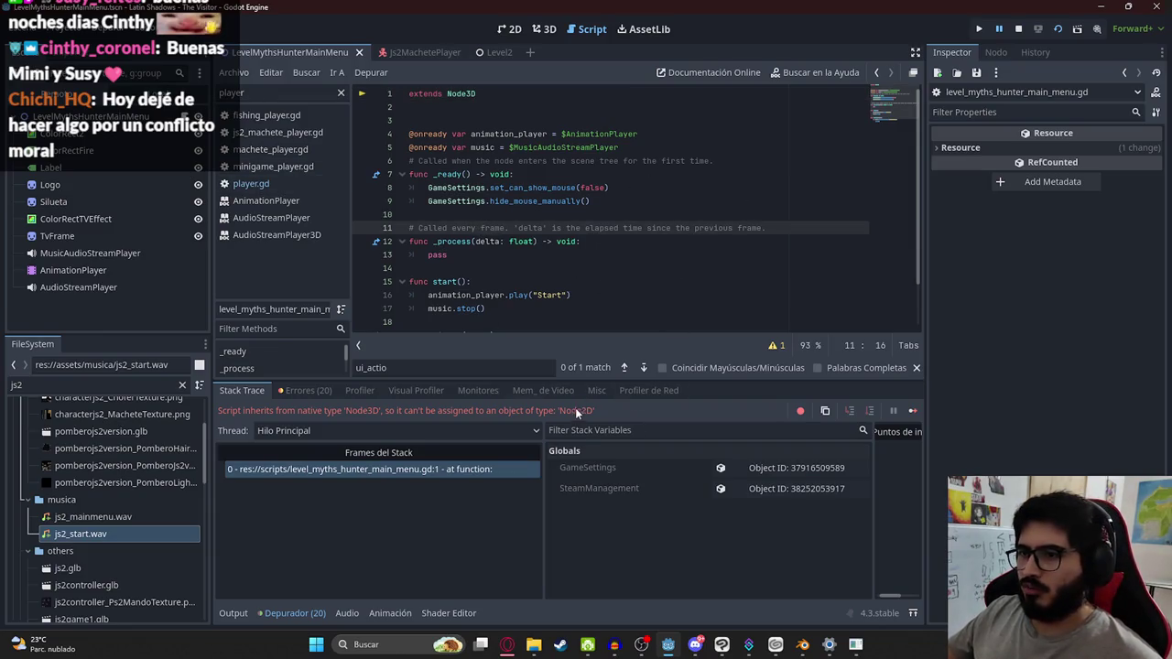
click(479, 94)
key(BackSpace)
key(BackSpace)
text(2D)
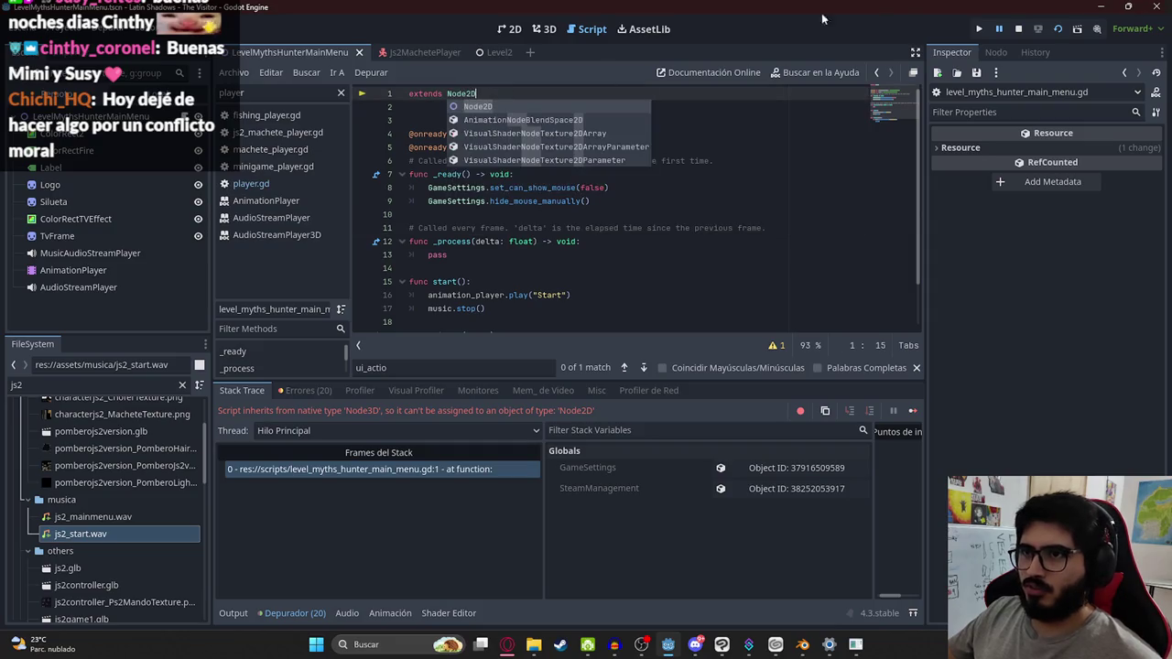
click(1017, 28)
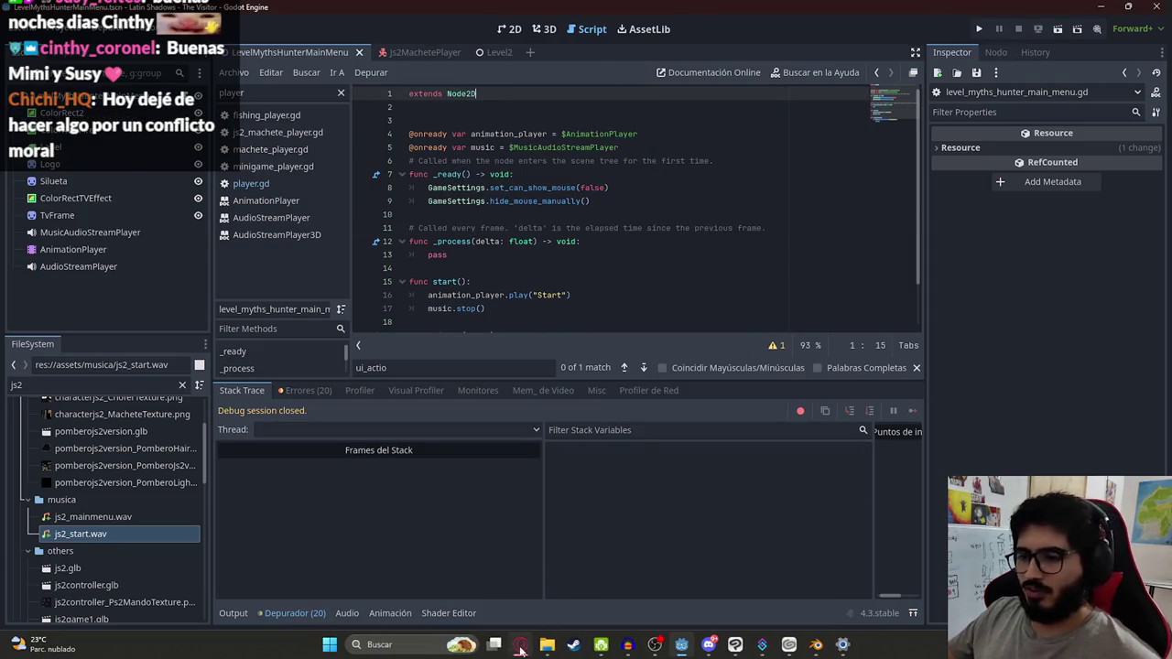
Step: Save the main menu scene, run the game with F5, then close it
click(520, 644)
key(alt+Tab)
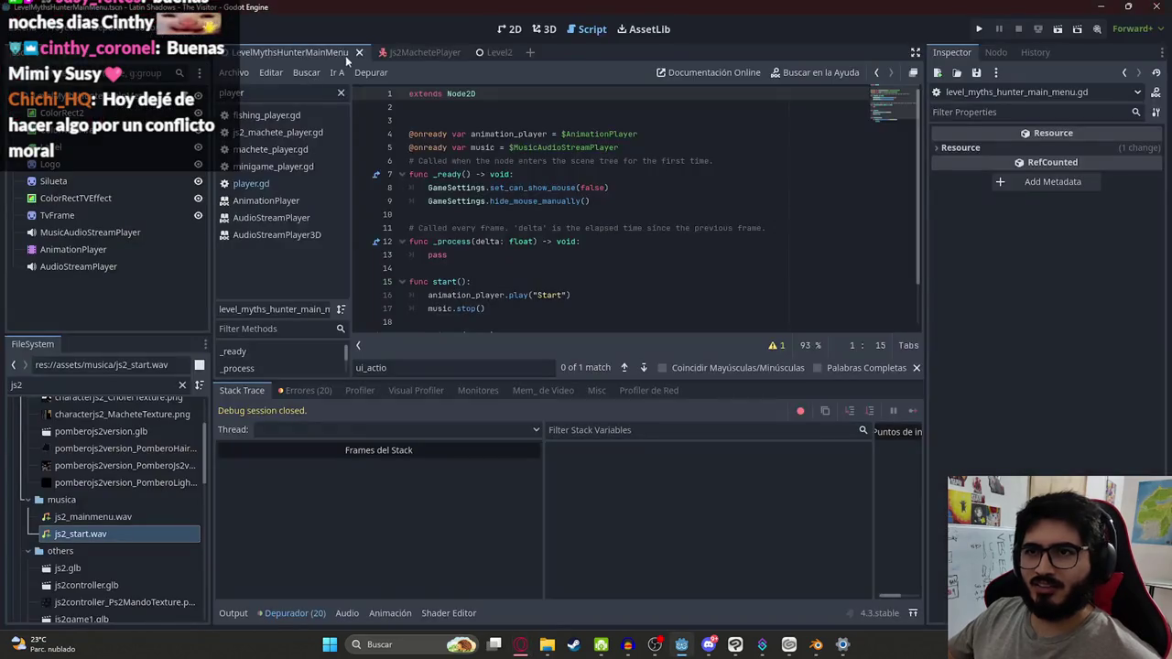
right_click(345, 57)
click(370, 145)
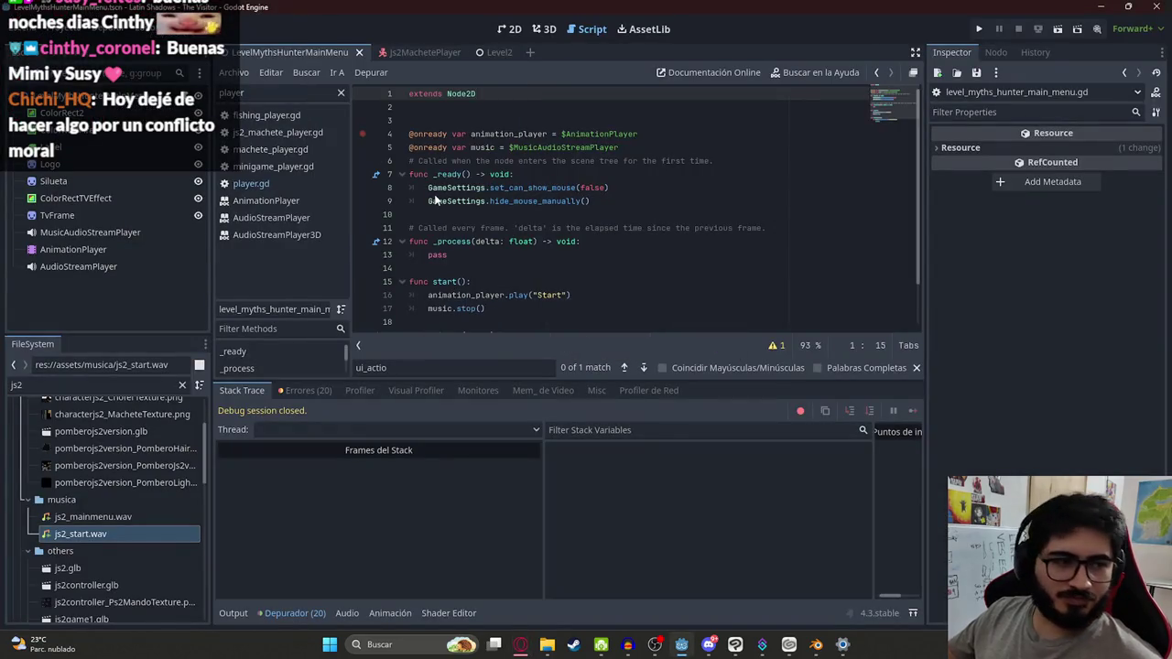
key(F5)
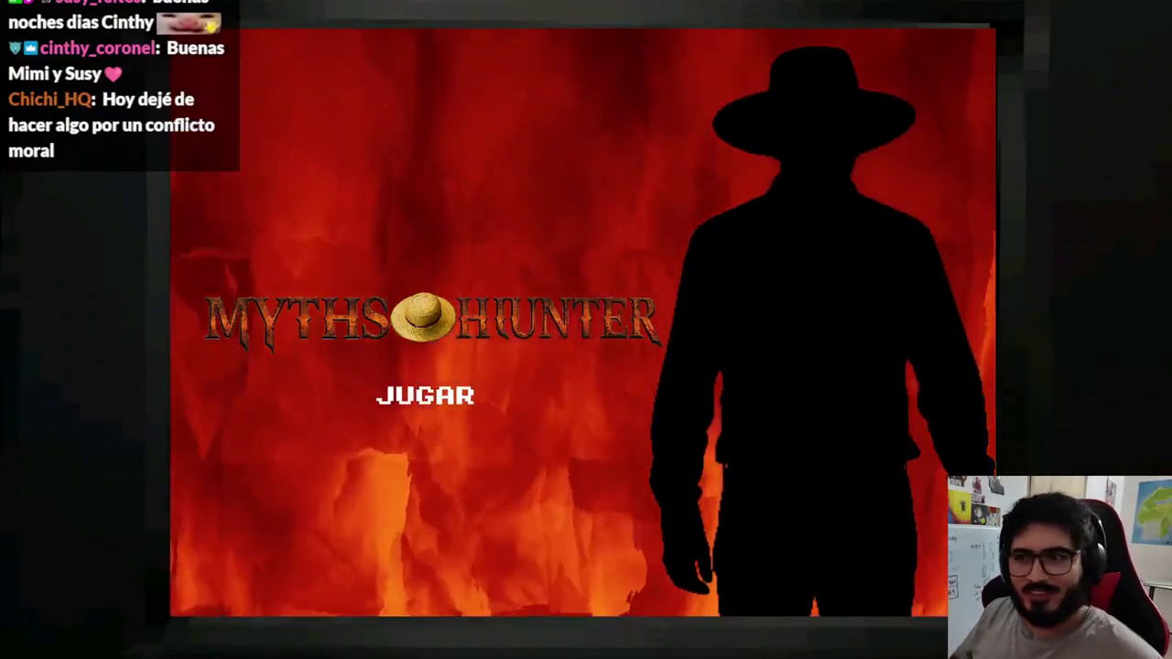
key(F8)
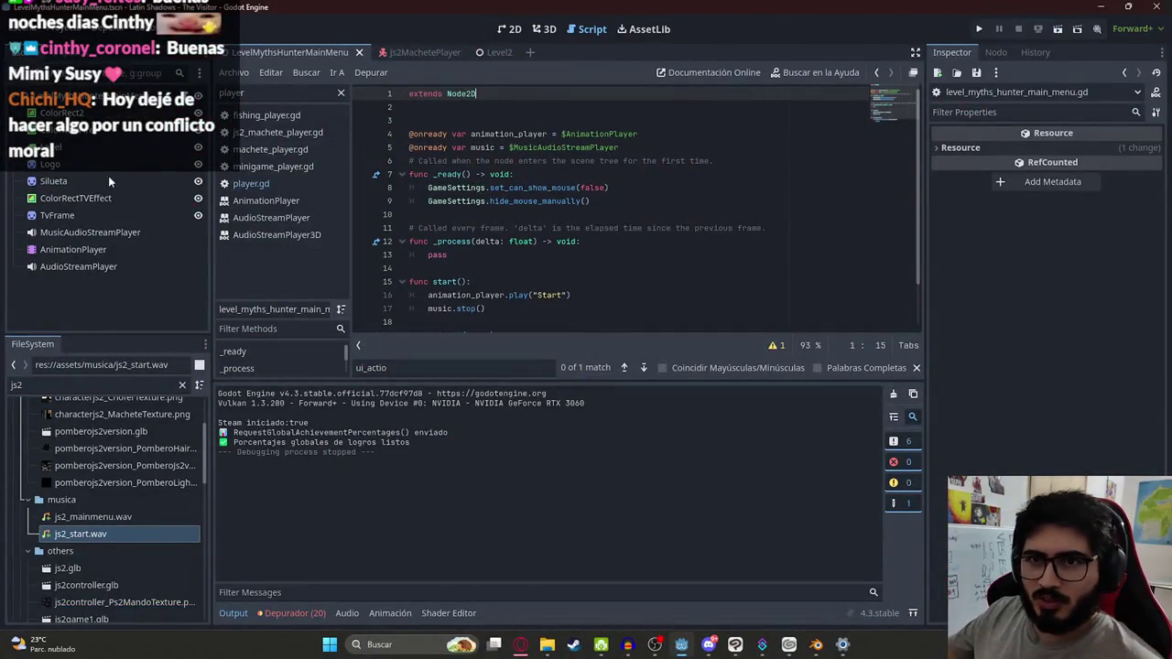
Step: Try reparenting ColorRectTVEffect, undo, then cut and paste it under the root
click(105, 196)
drag(117, 222, 118, 228)
key(ctrl+z)
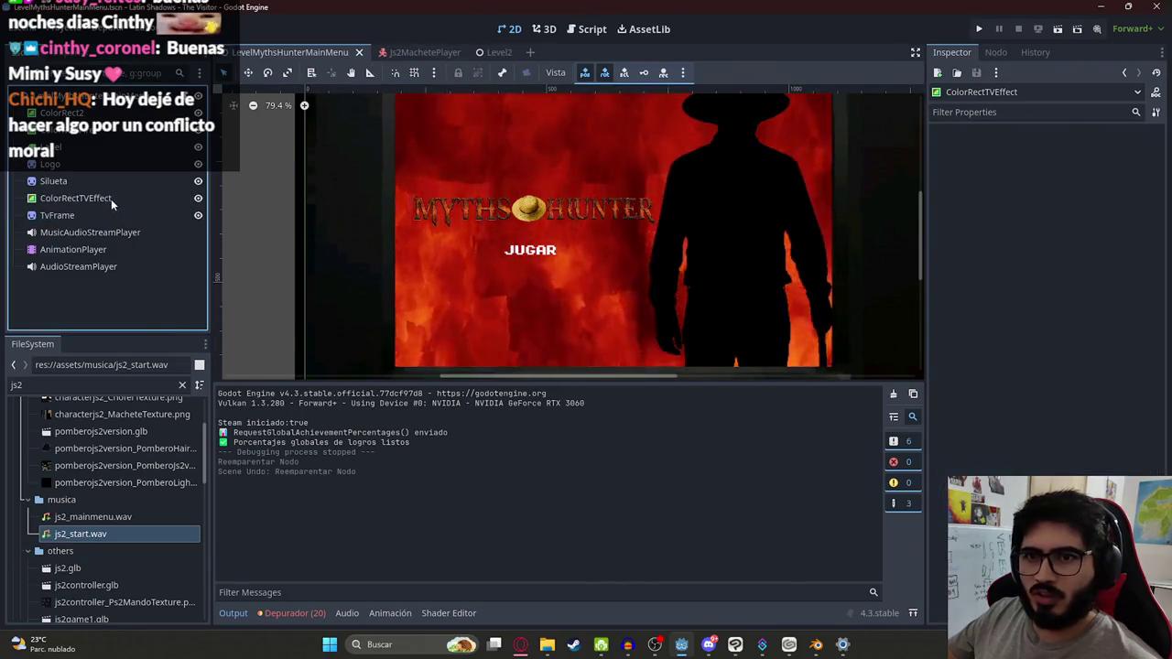
click(111, 199)
right_click(111, 199)
click(160, 615)
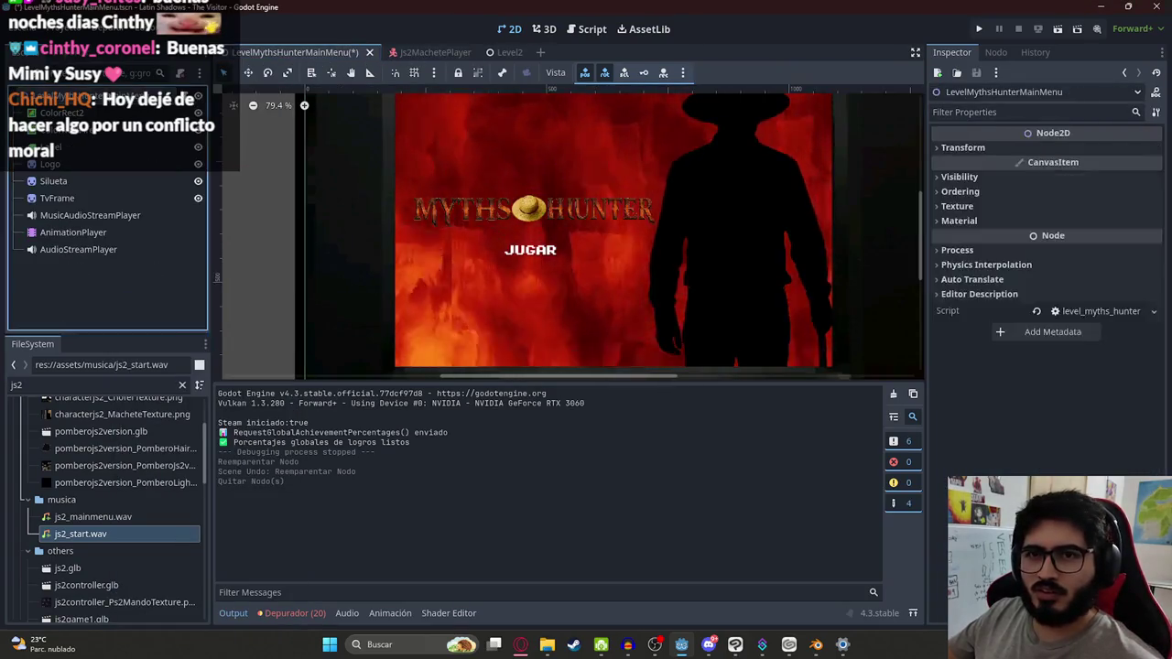
key(ctrl+v)
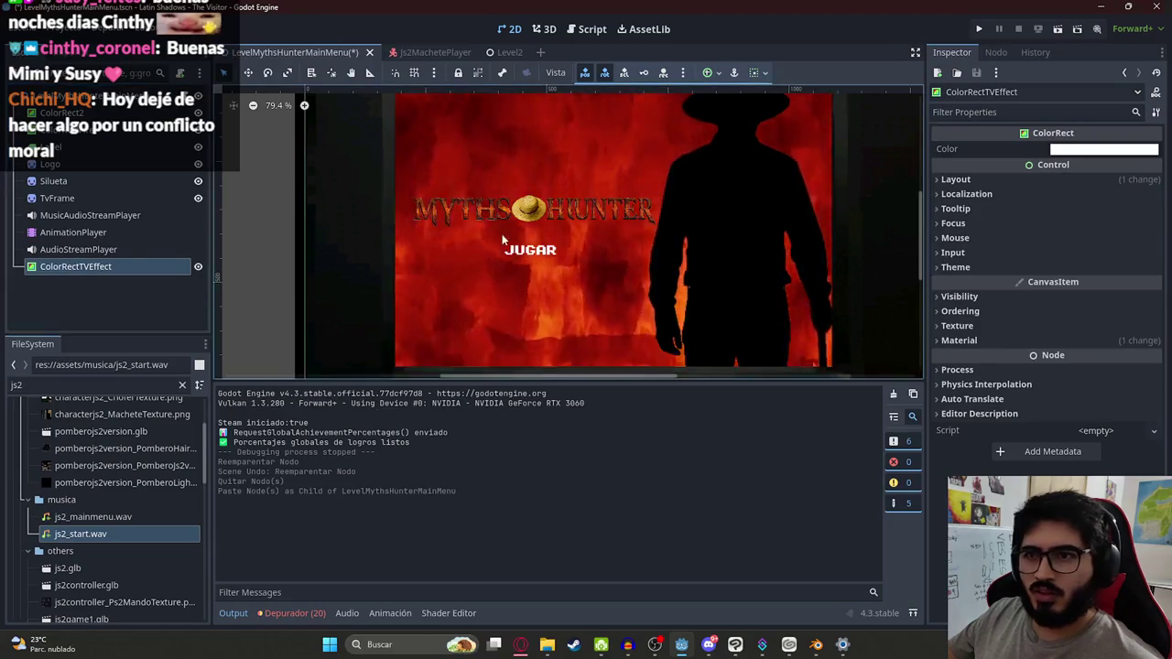
Step: Try moving ColorRectTVEffect, undo, then delete it and confirm
scroll(431, 124, down, 2)
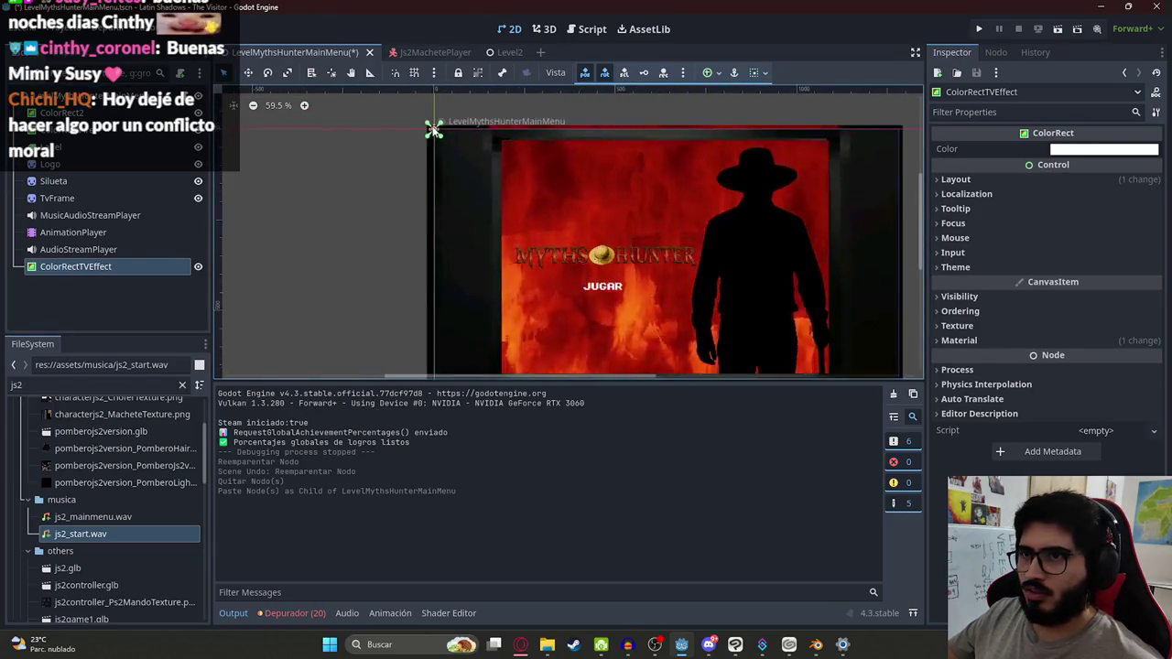
scroll(433, 130, up, 3)
scroll(426, 139, down, 4)
scroll(275, 99, down, 3)
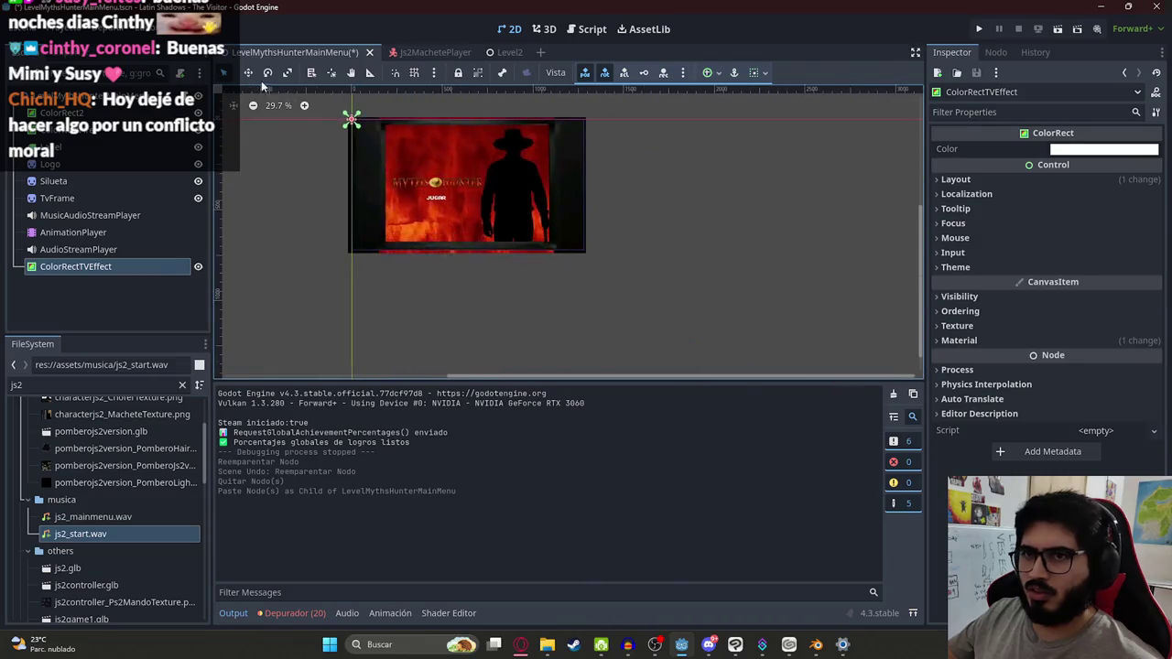
mouse_move(439, 183)
mouse_down()
mouse_move(557, 229)
mouse_move(648, 228)
mouse_up()
key(ctrl+z)
scroll(313, 202, up, 2)
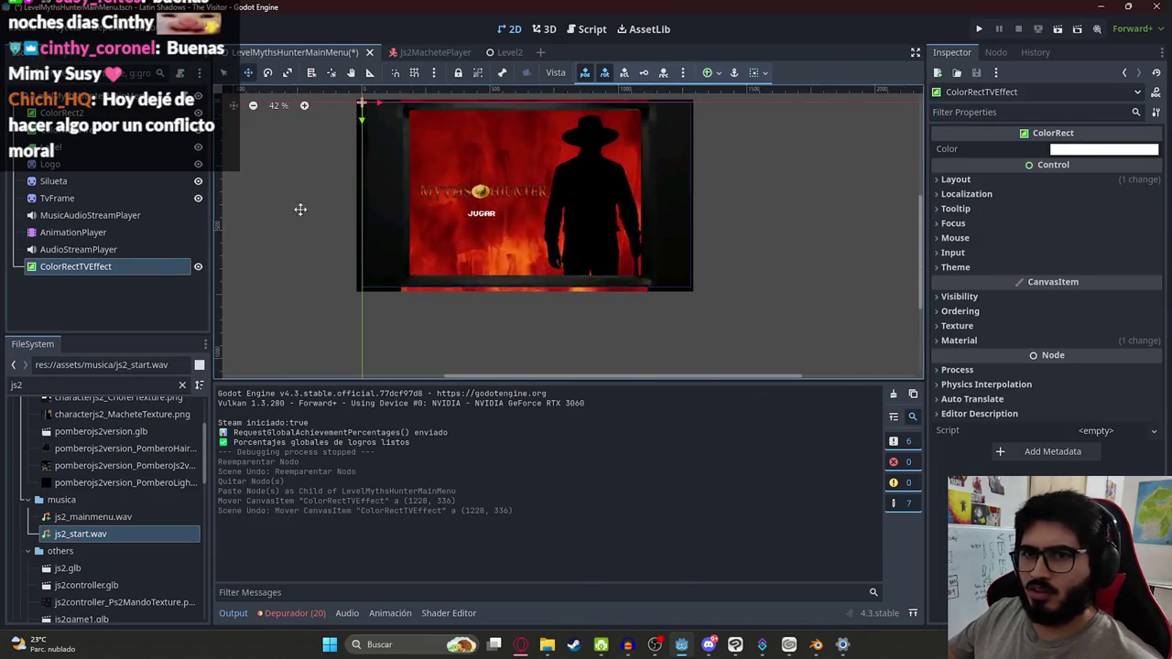
right_click(115, 265)
click(183, 620)
key(Return)
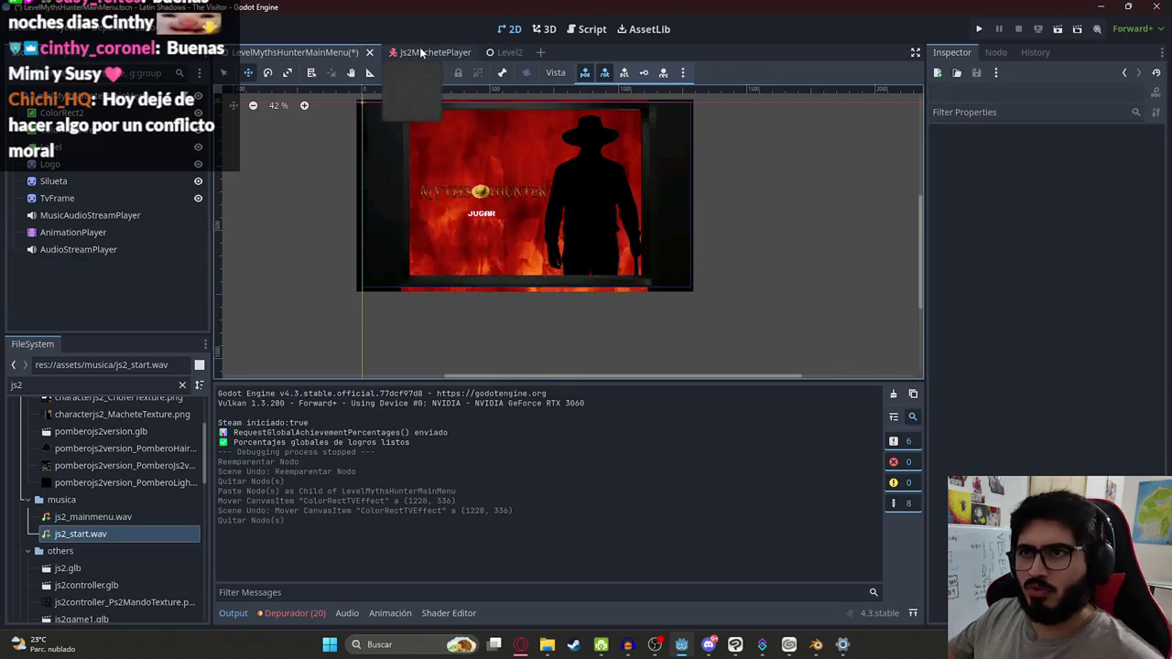
Step: Inspect ColorRectTVEffect in the Js2MachetePlayer scene, then return to the main menu scene
click(420, 53)
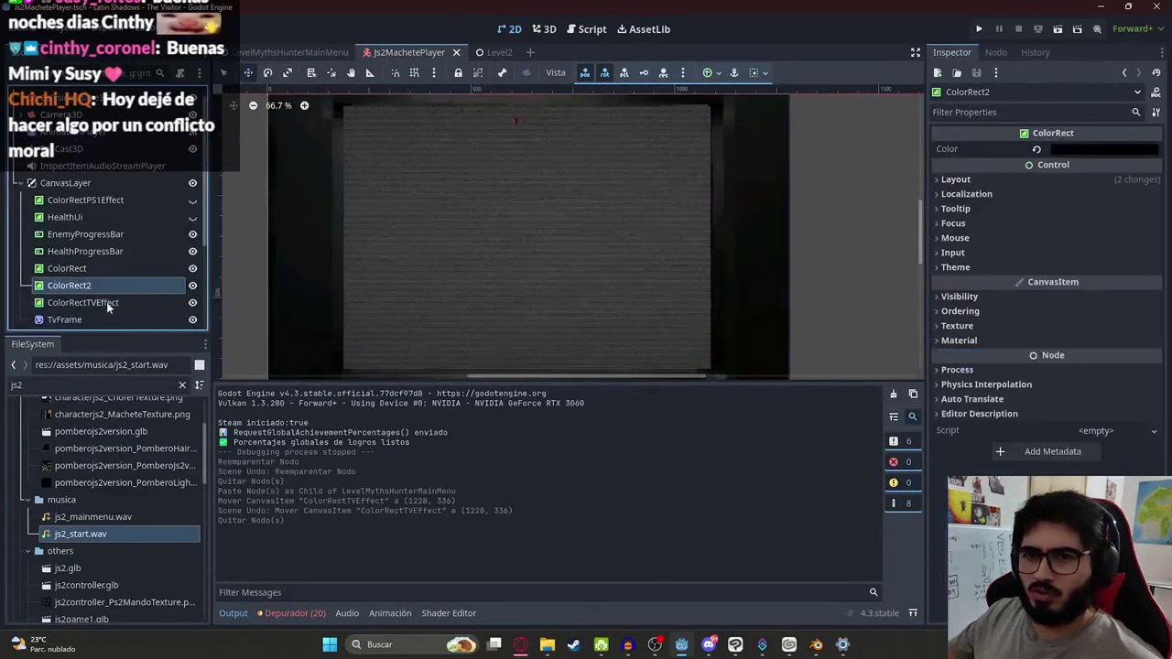
click(108, 302)
click(291, 52)
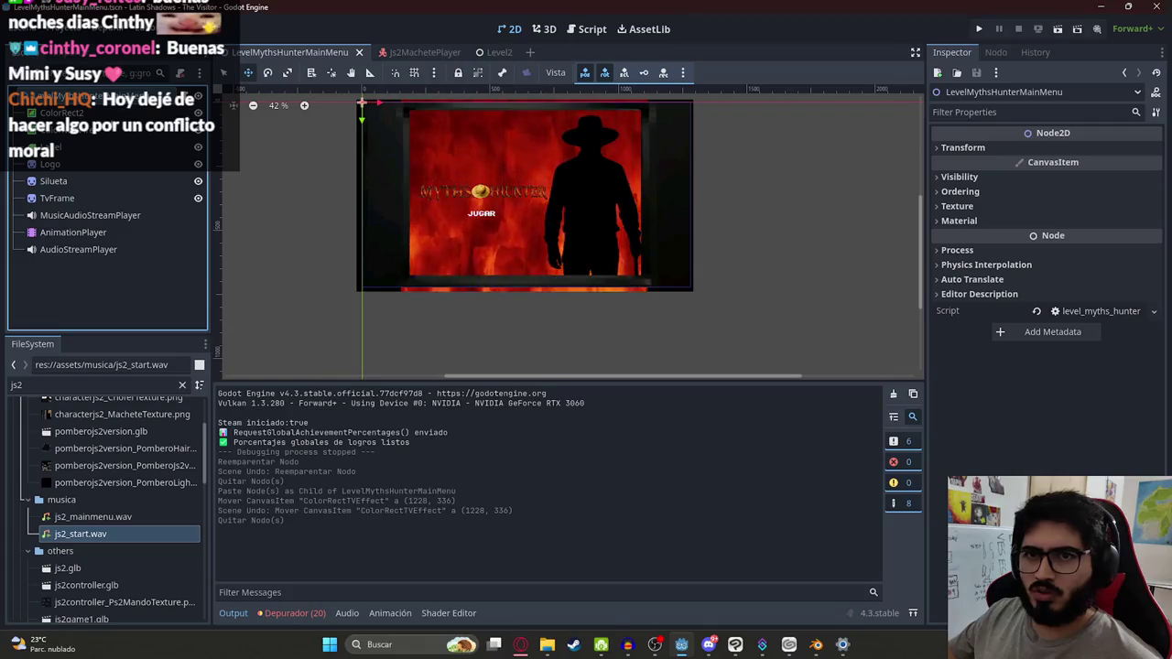
right_click(108, 100)
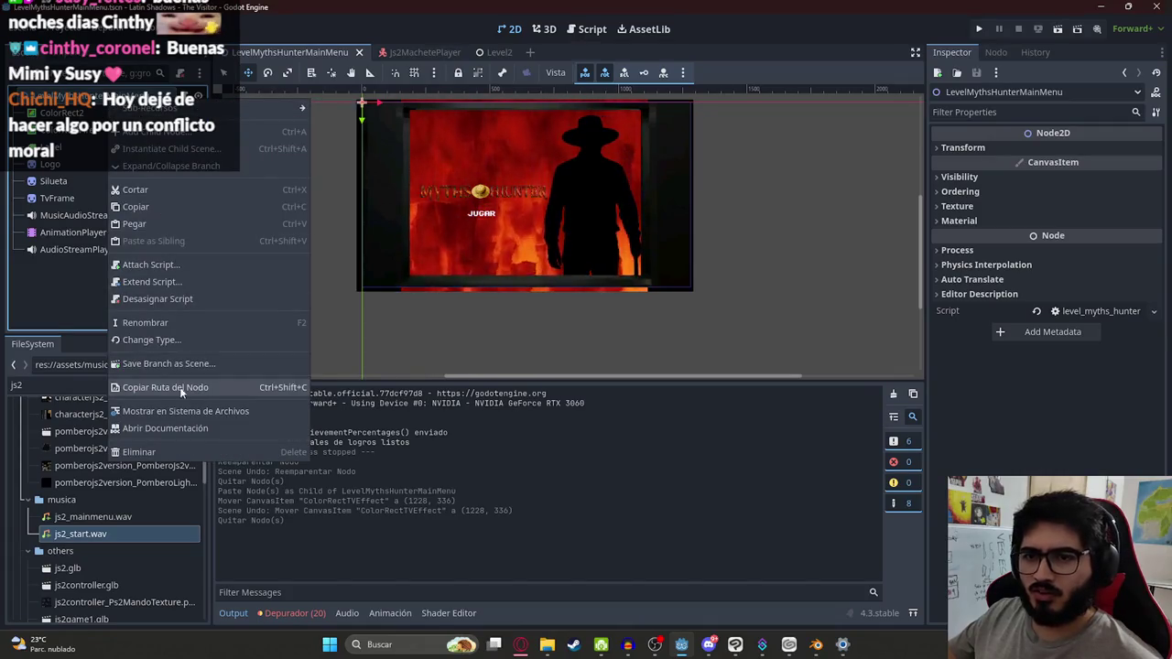
Step: Change the root node's type to Node3D
click(163, 346)
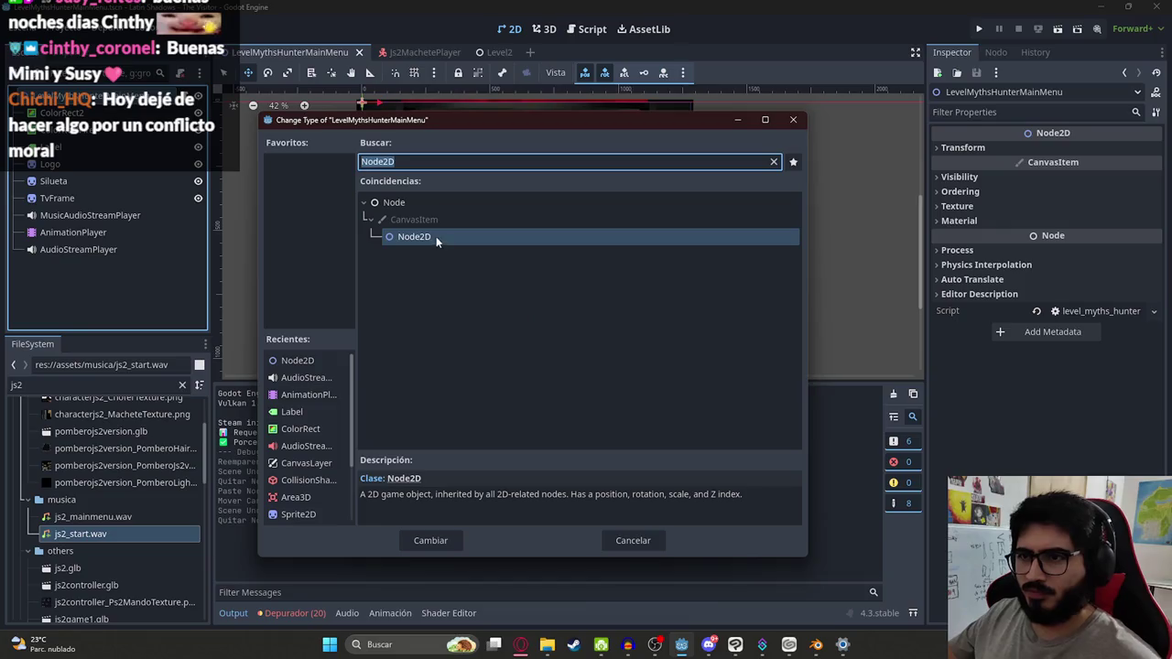
click(428, 163)
key(BackSpace)
key(BackSpace)
text(3D)
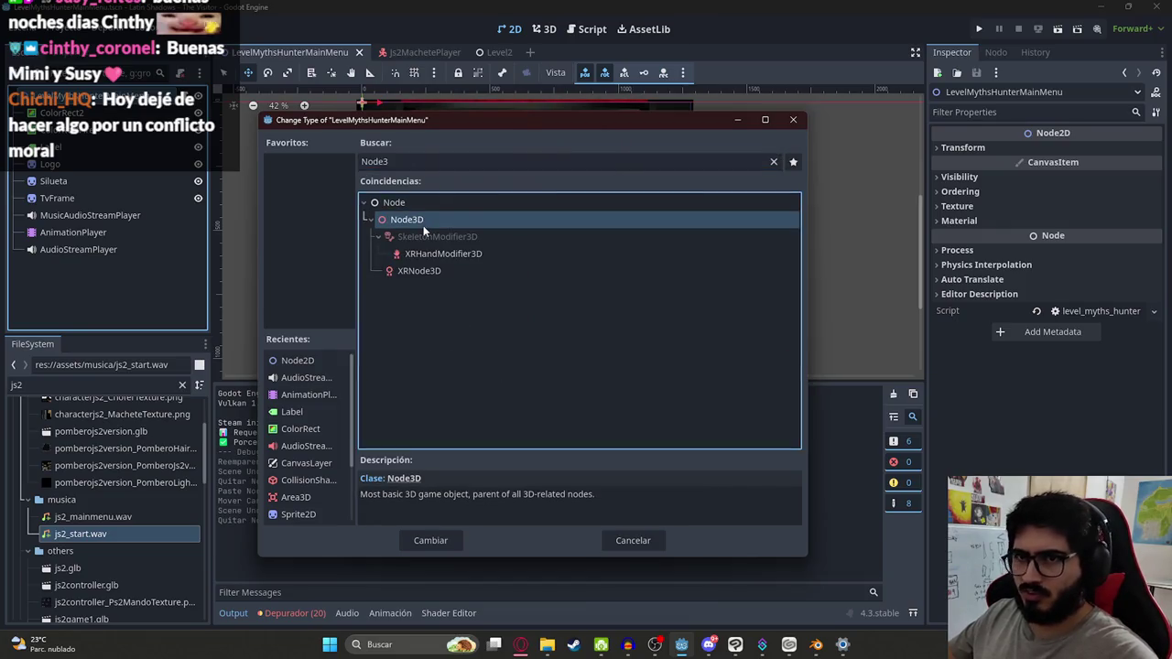
double_click(423, 226)
Step: Paste ColorRectTVEffect under the root above TvFrame, save, and open the script
click(509, 28)
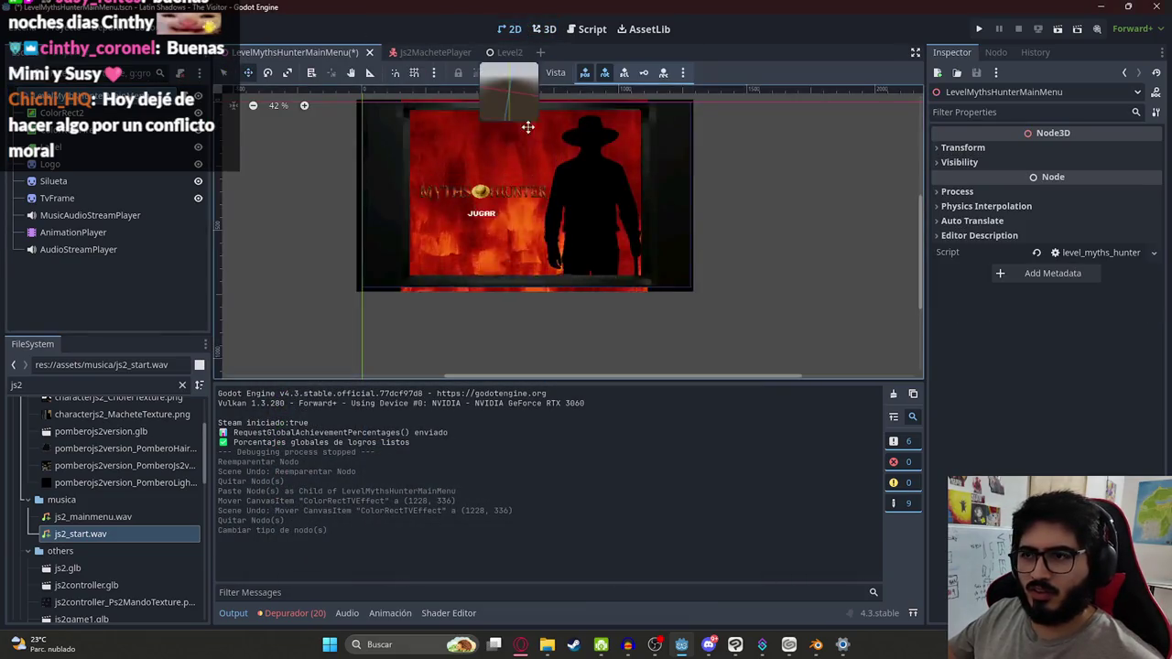
click(76, 149)
key(ctrl+v)
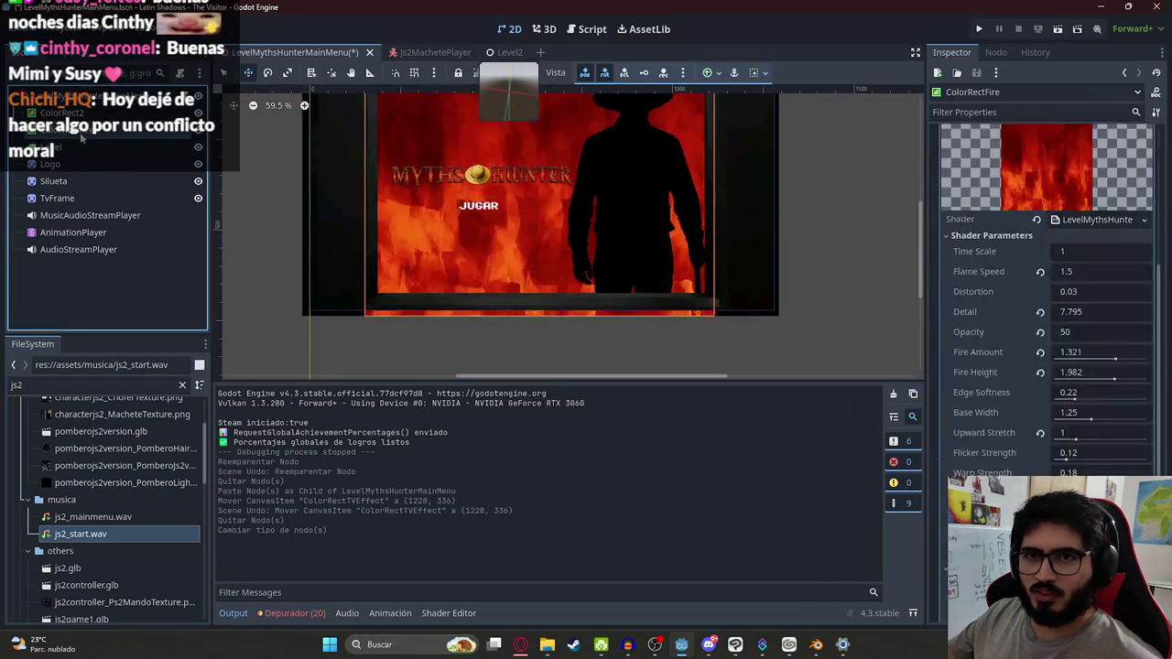
key(ctrl+z)
click(74, 95)
key(ctrl+v)
mouse_move(90, 241)
mouse_down()
mouse_move(78, 146)
mouse_move(76, 221)
mouse_move(82, 206)
mouse_up()
key(ctrl+s)
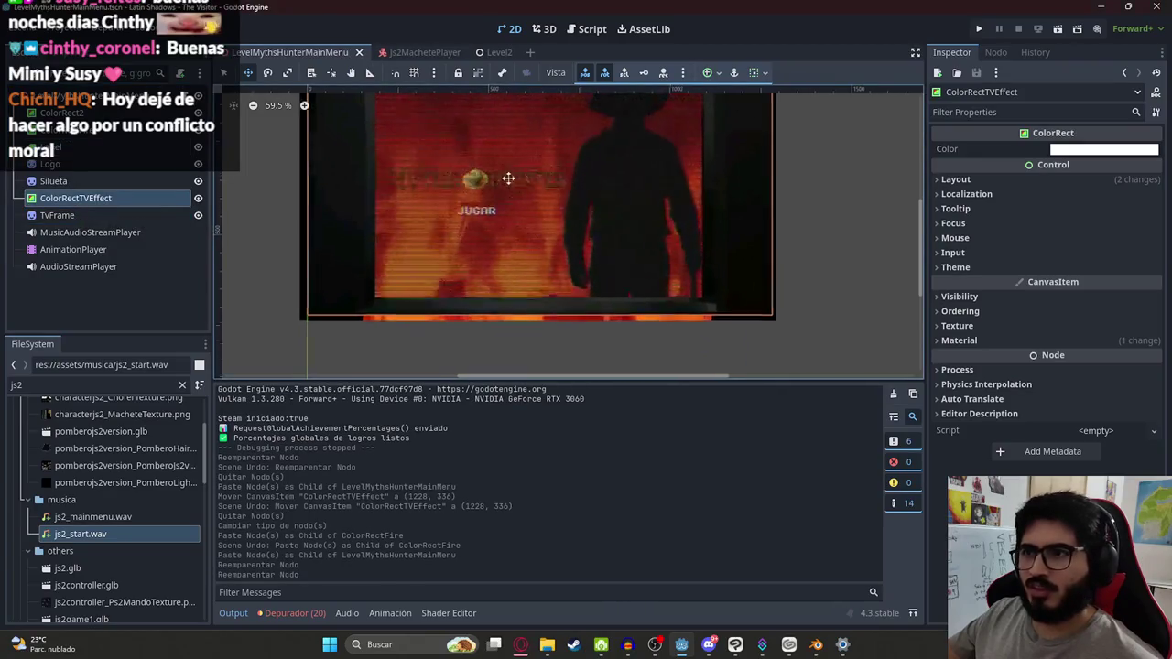
key(f)
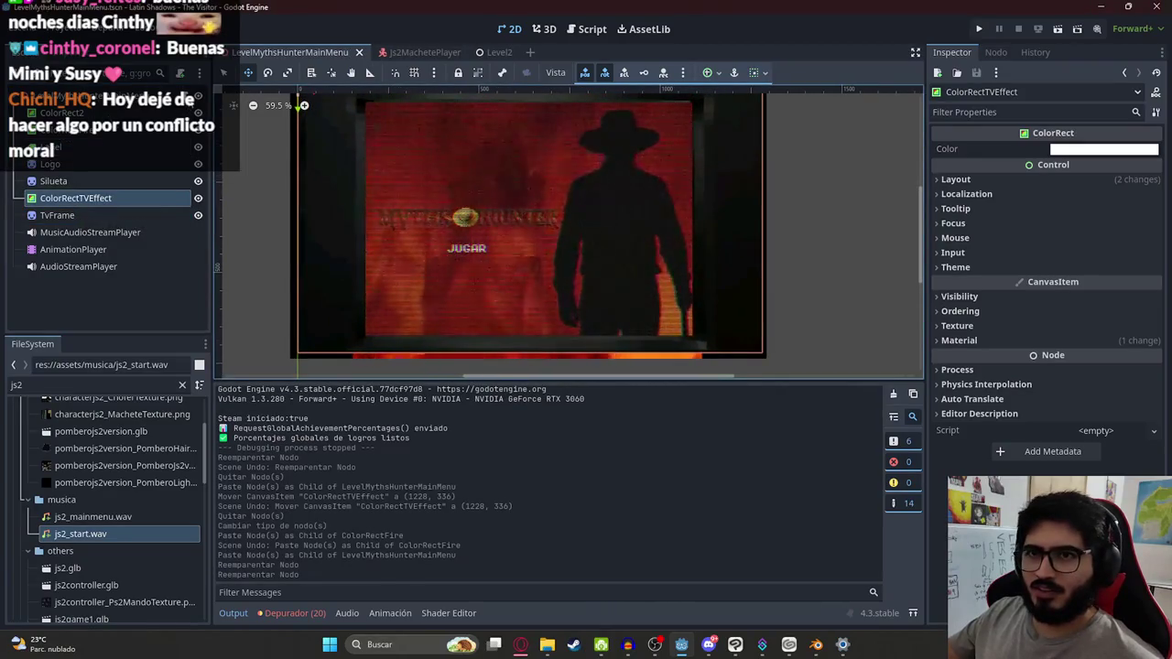
key(ctrl+F3)
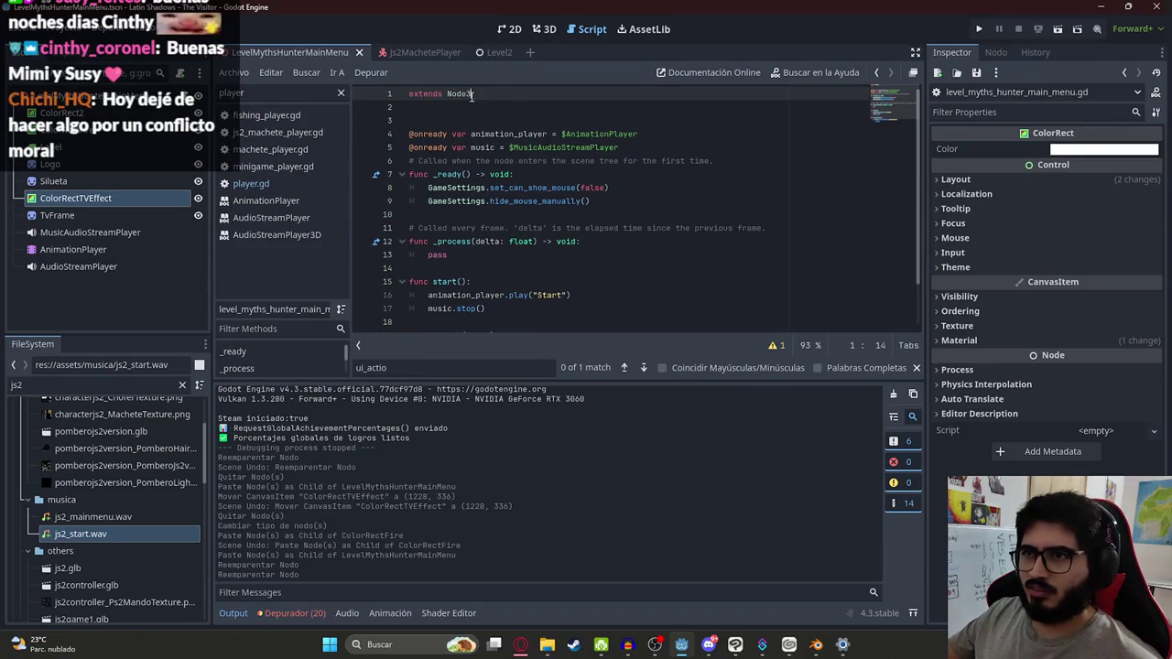
Step: Complete 'extends Node3D' in the script, then test-run the Myths Hunter menu with F5
text(D)
click(303, 72)
key(Escape)
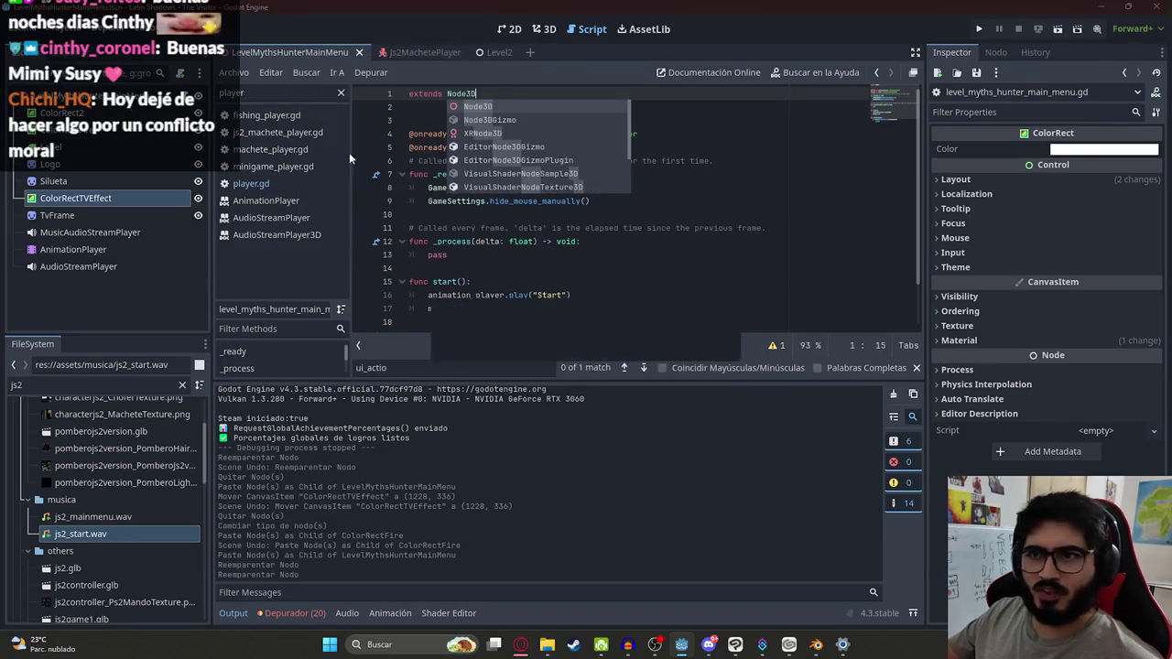
key(F5)
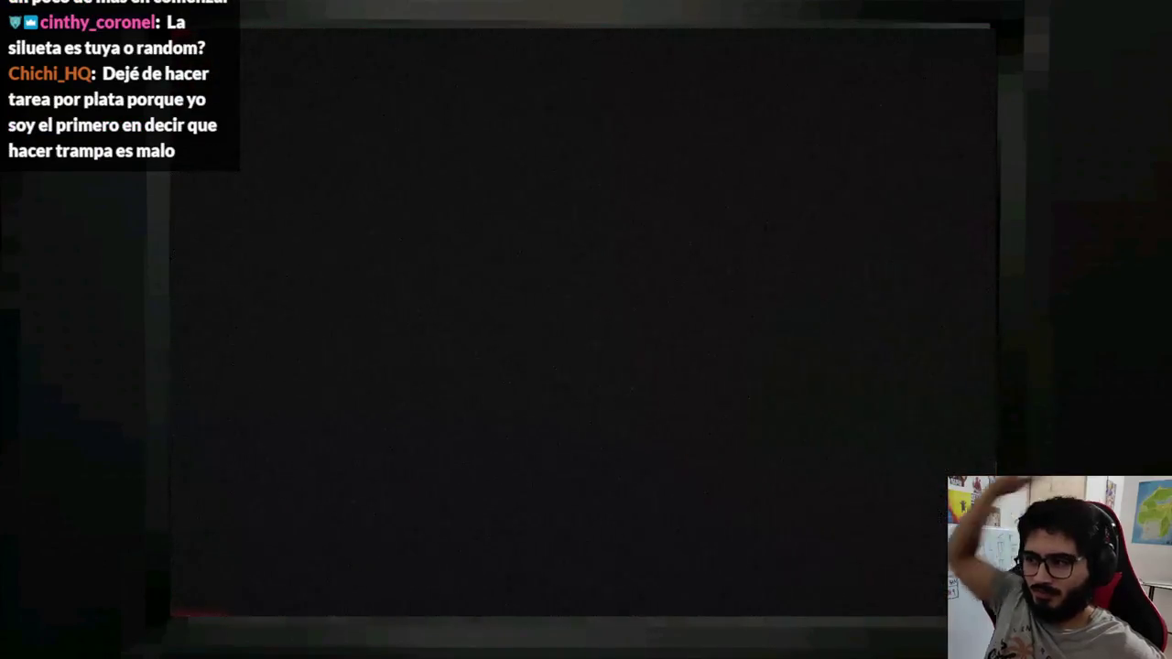
key(F8)
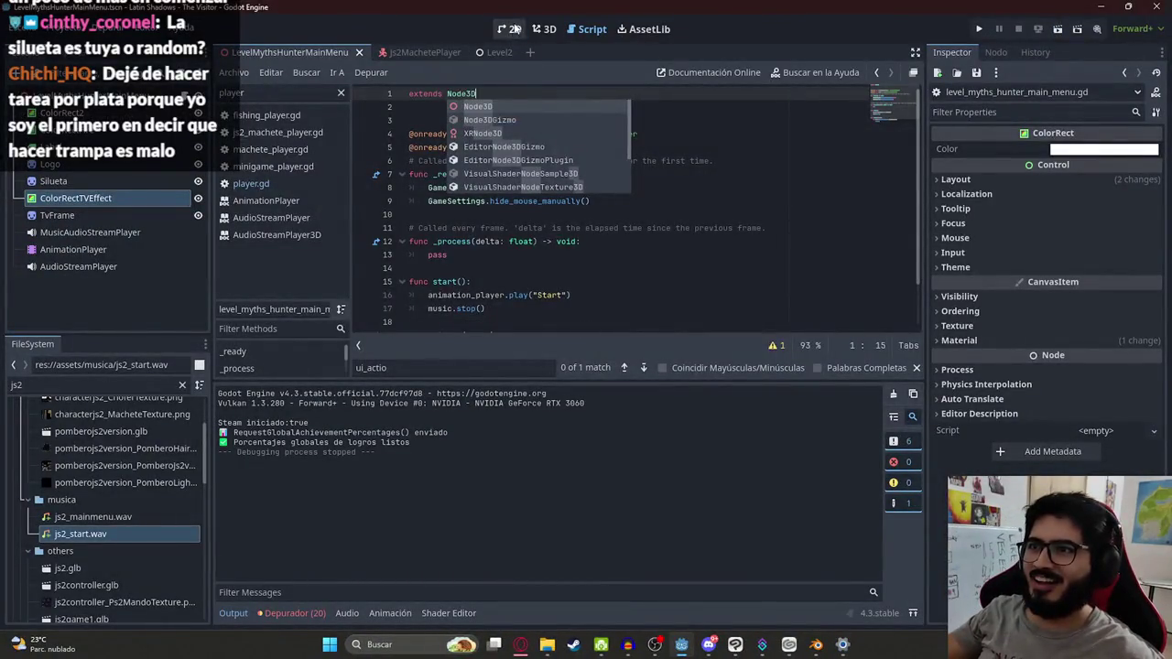
Step: Select the Silueta sprite with the Start animation's playhead at about 3.9 s
click(516, 30)
click(76, 176)
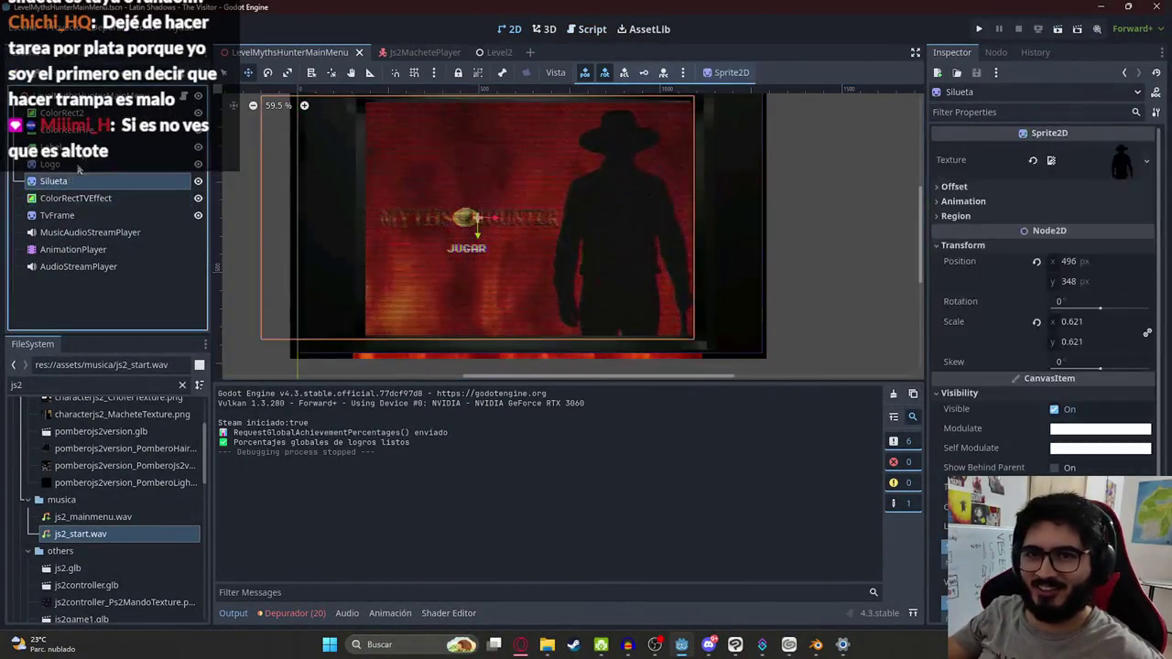
click(73, 249)
click(379, 418)
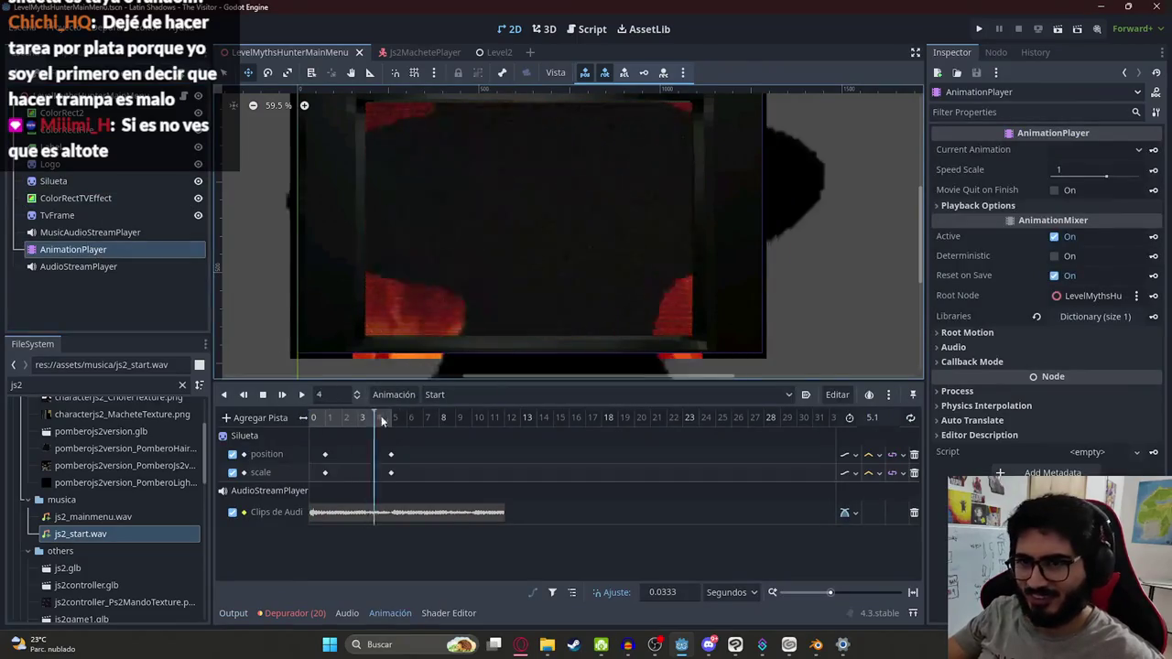
click(64, 195)
click(53, 180)
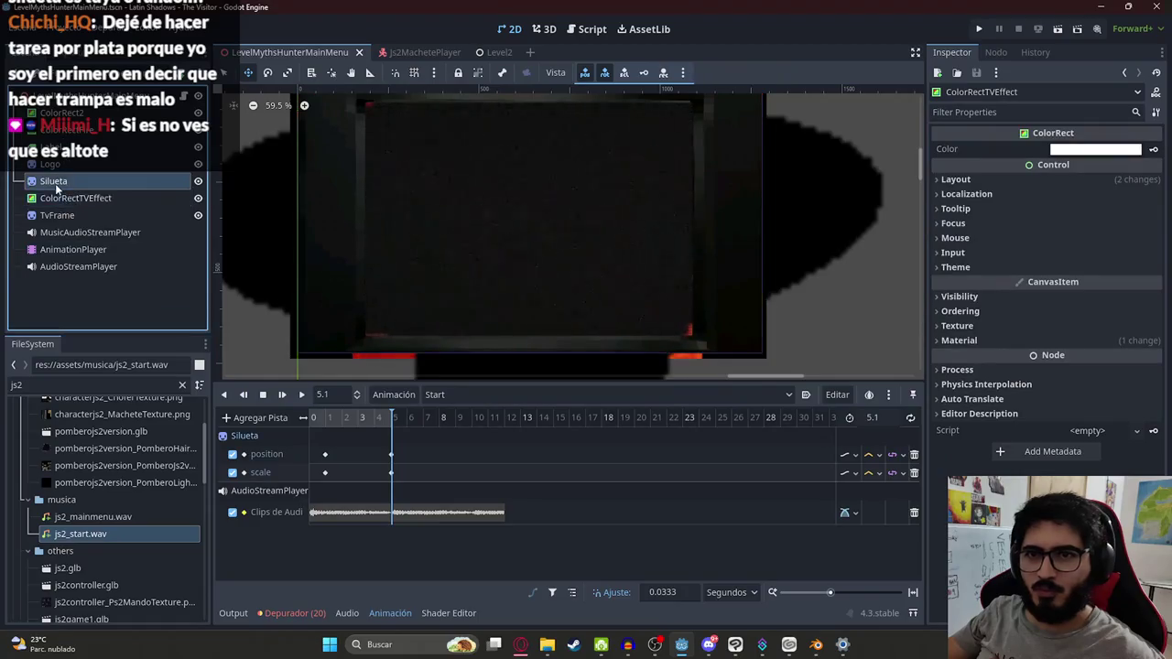
Step: Enlarge the silhouette and move it up in the viewport until its hat is hidden
scroll(622, 296, down, 5)
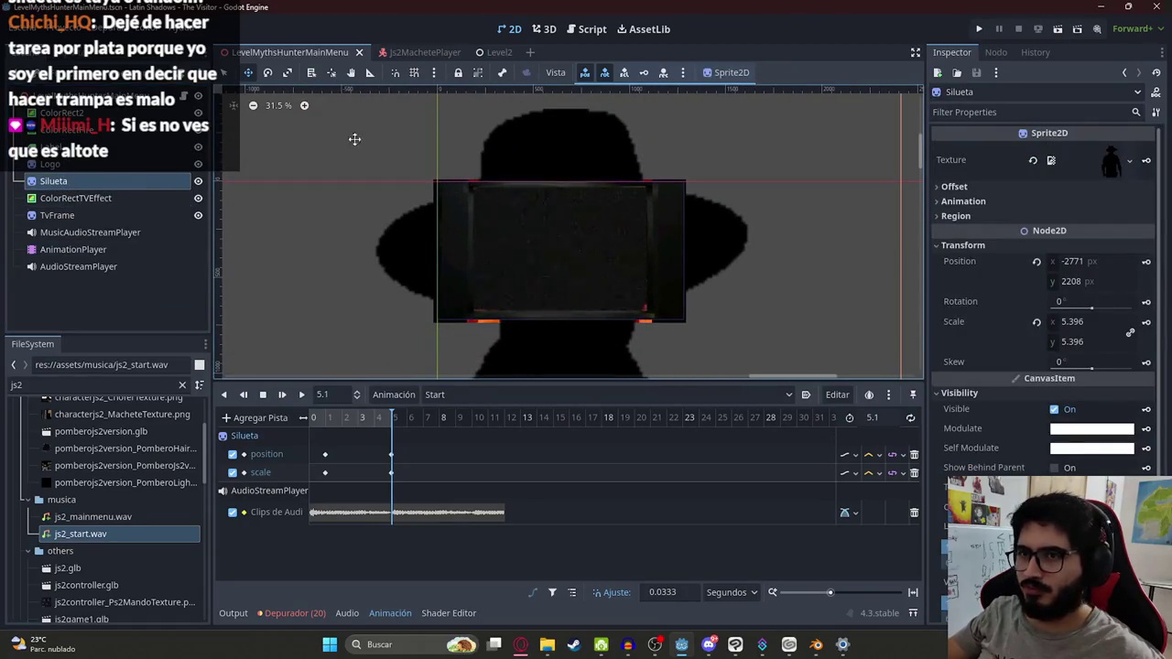
scroll(636, 243, down, 5)
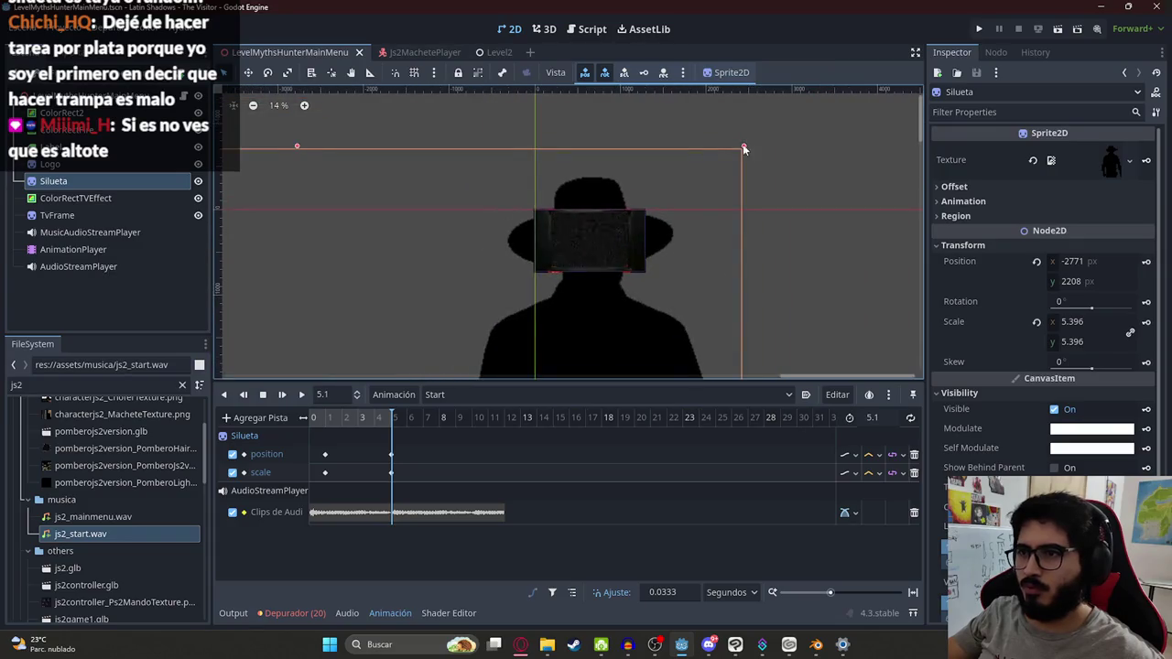
drag(743, 147, 775, 126)
drag(612, 173, 593, 195)
scroll(633, 234, up, 3)
drag(641, 160, 629, 137)
scroll(696, 146, down, 4)
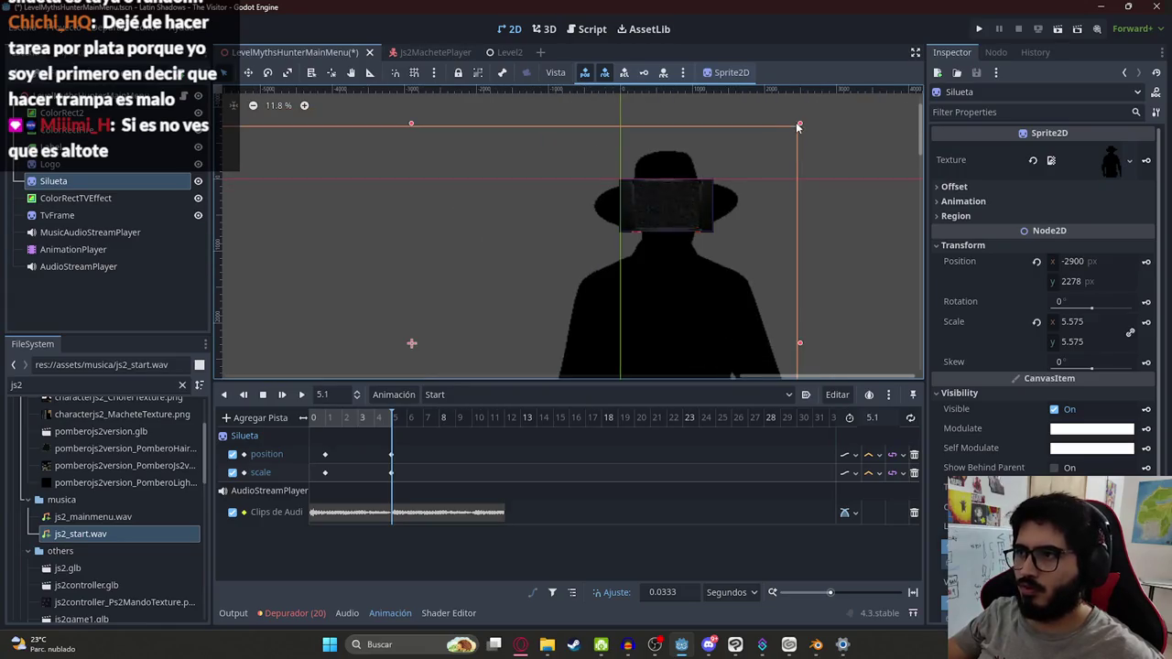
drag(797, 128, 807, 120)
scroll(687, 173, up, 3)
mouse_move(688, 173)
mouse_down()
mouse_move(661, 173)
mouse_move(672, 173)
mouse_move(680, 67)
mouse_up()
mouse_move(806, 303)
mouse_down()
mouse_move(811, 205)
mouse_move(808, 220)
mouse_up()
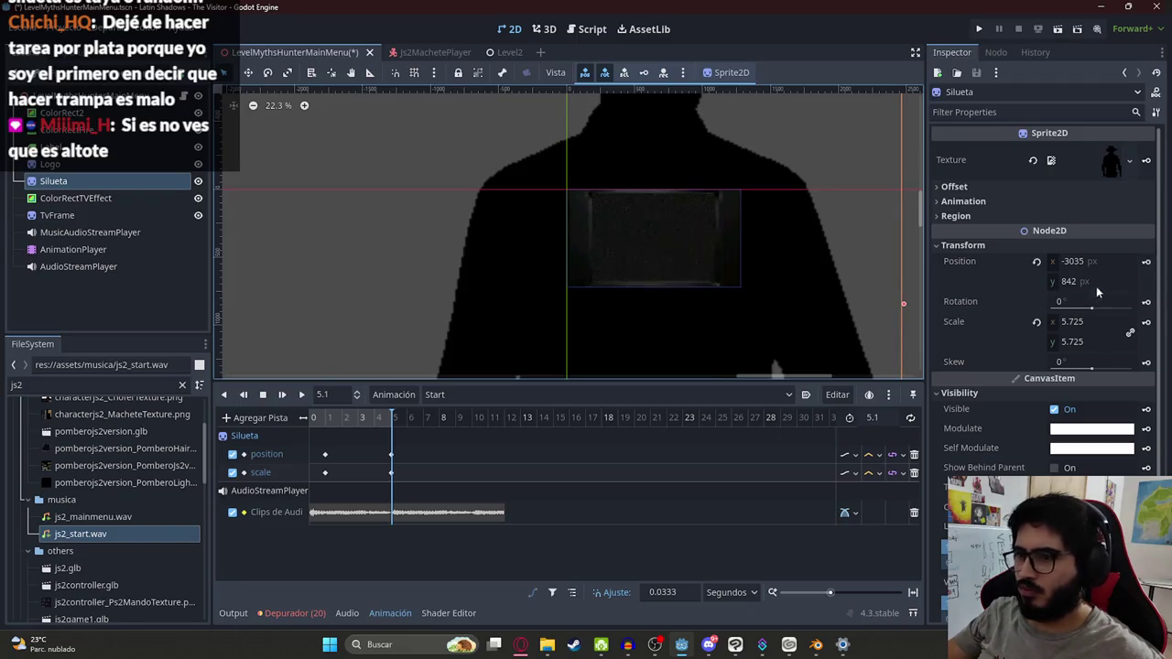
Step: At the keyframe at the end of Start, move the silhouette higher in the frame
click(394, 421)
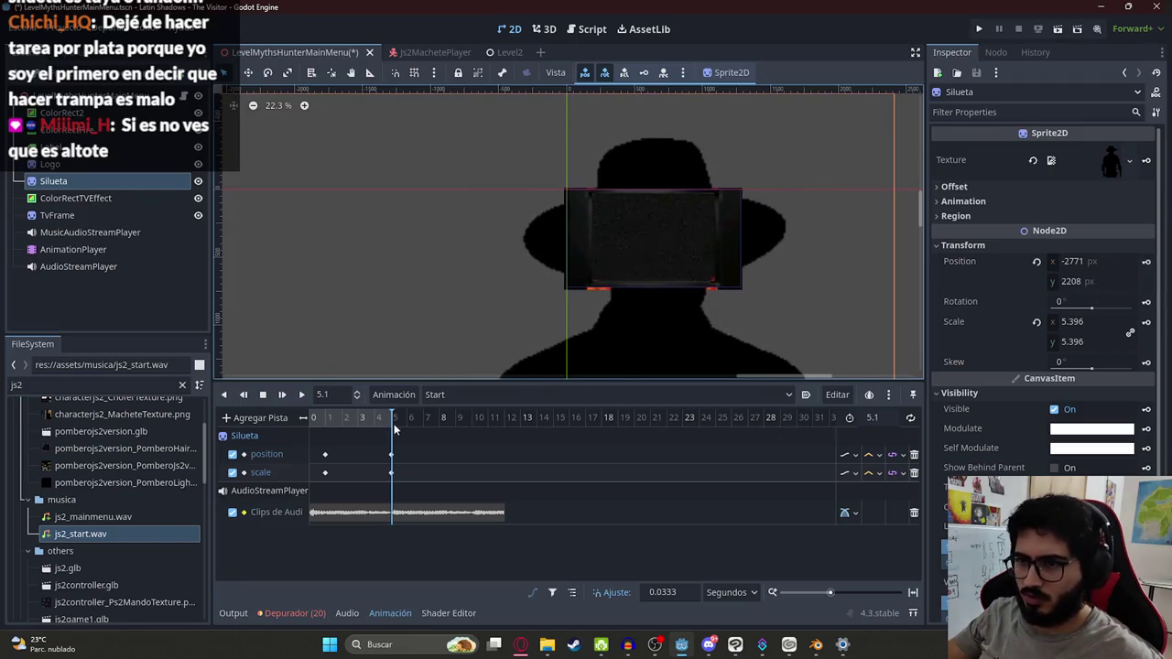
scroll(544, 461, up, 5)
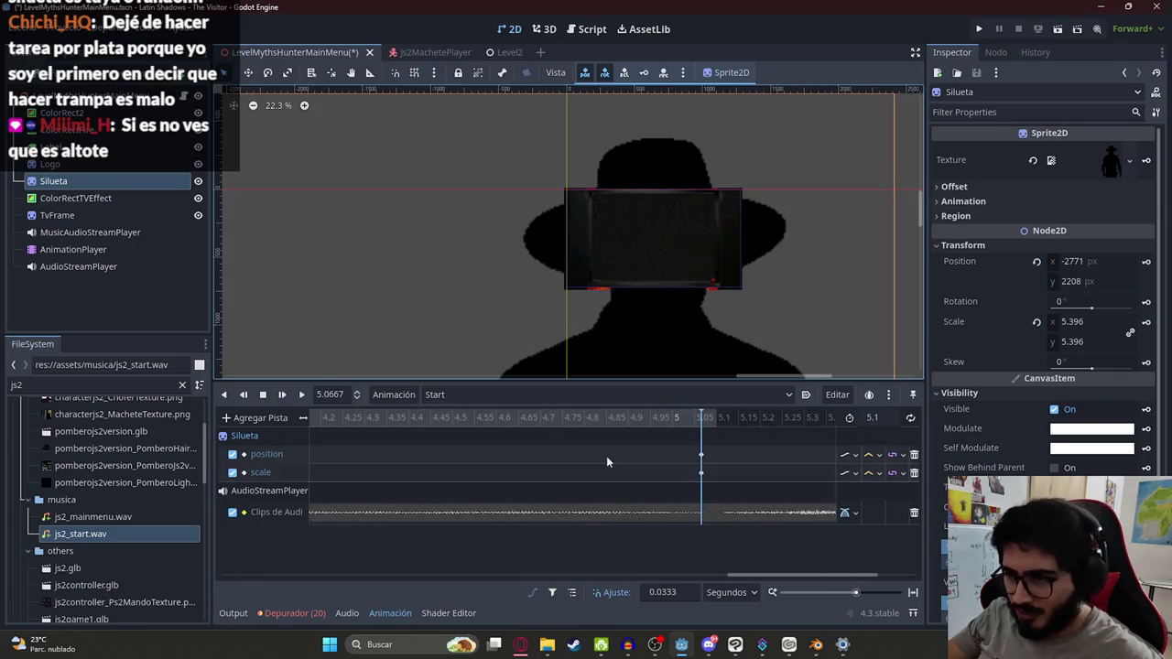
scroll(734, 300, down, 2)
scroll(734, 300, down, 3)
drag(730, 371, 729, 273)
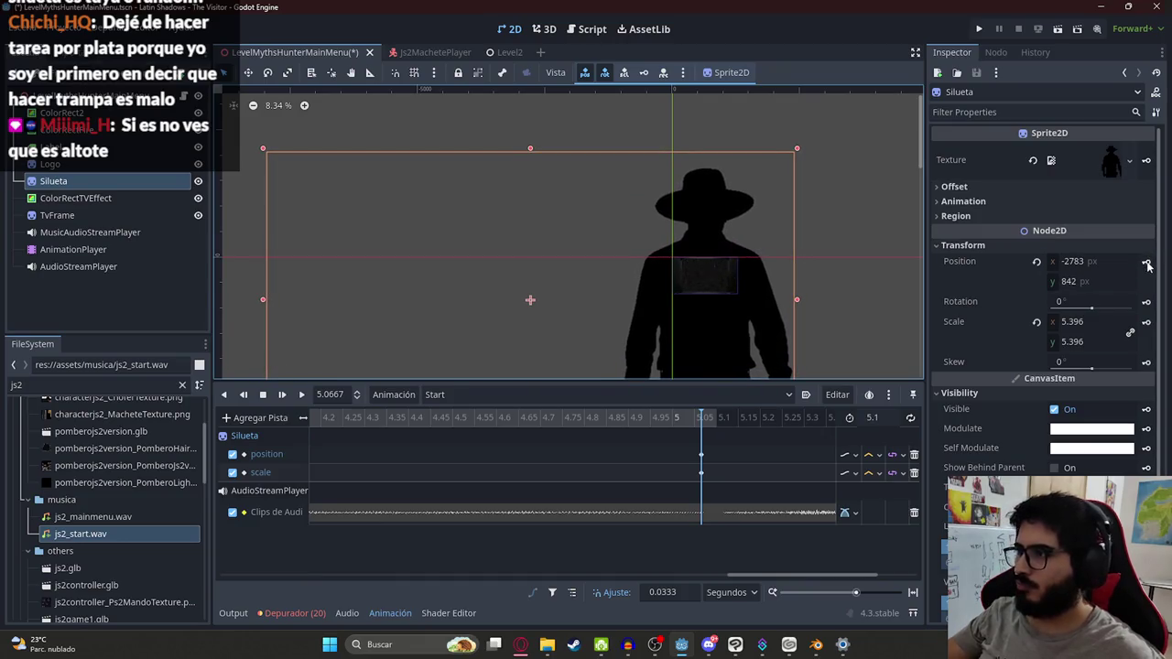
Step: Cancel the silhouette rotation track, pick its scale property instead, and save the scene
click(1146, 302)
click(634, 362)
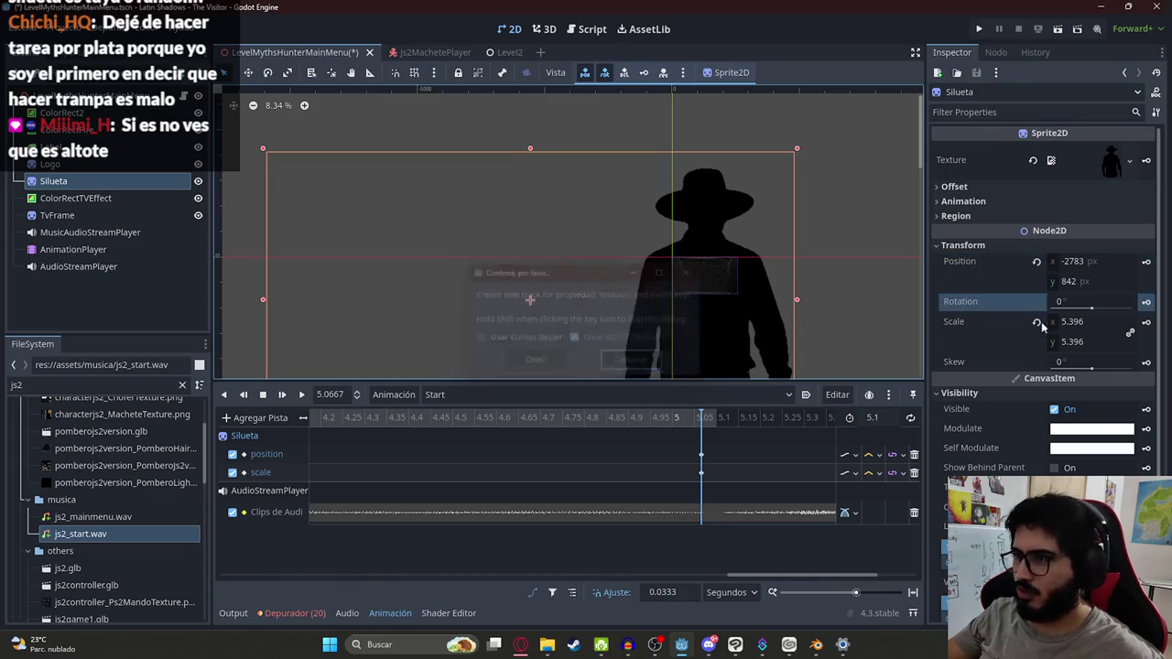
click(1145, 322)
key(ctrl+s)
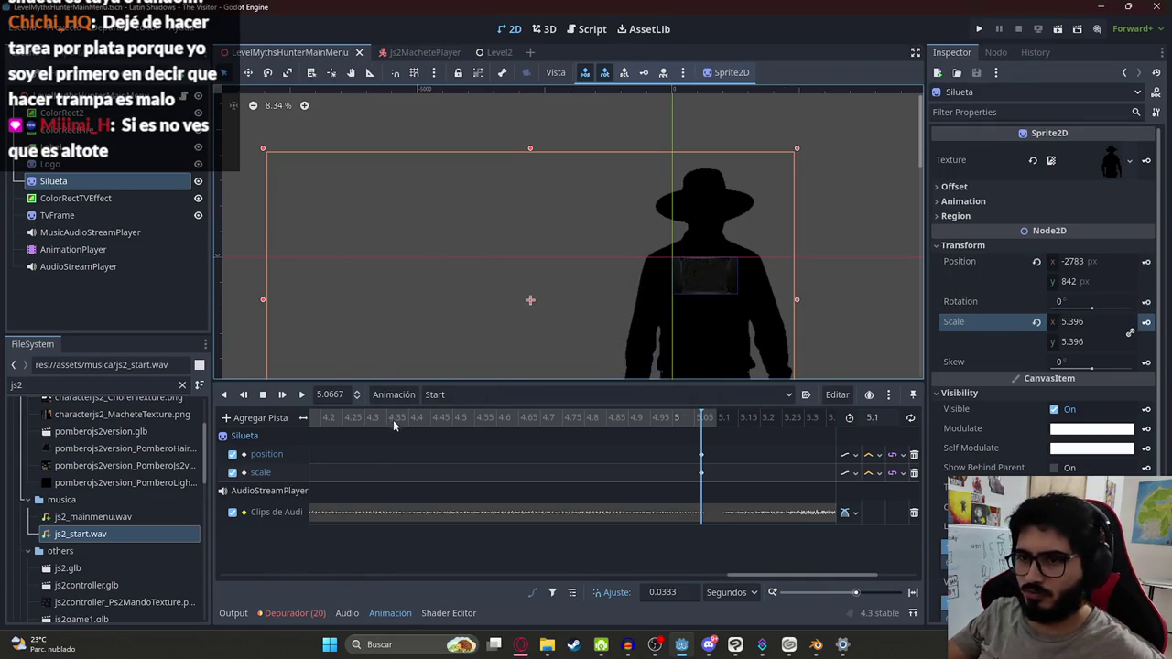
Step: Switch the animation dropdown to RESET and save the menu scene from its tab options
click(455, 395)
click(457, 414)
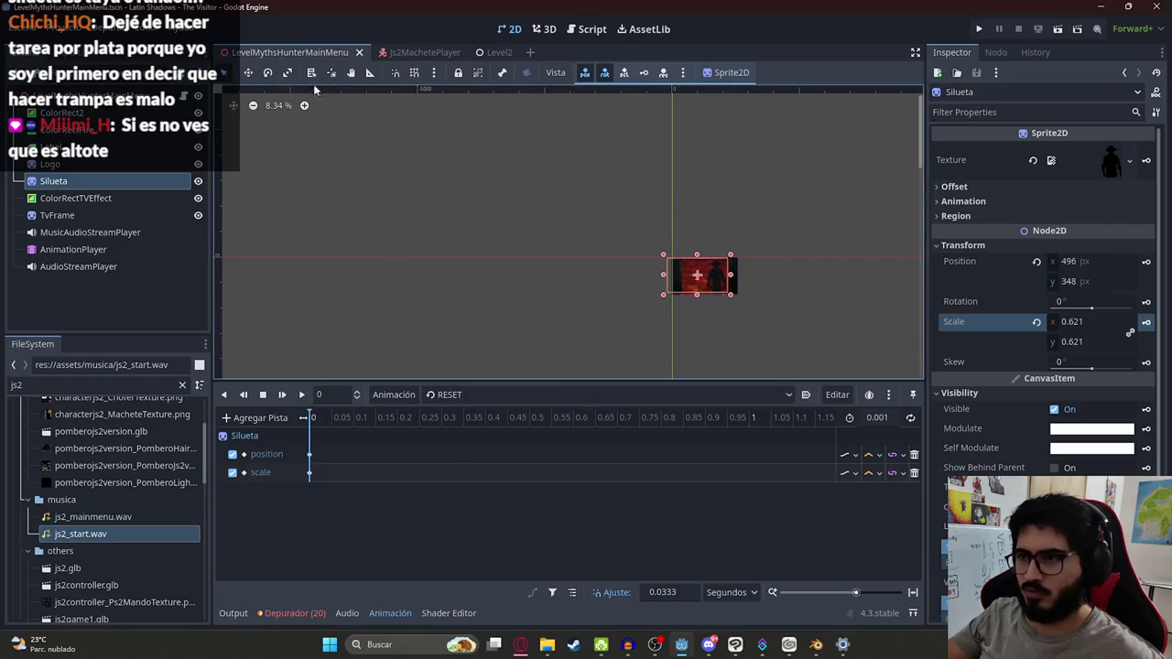
right_click(287, 57)
click(314, 156)
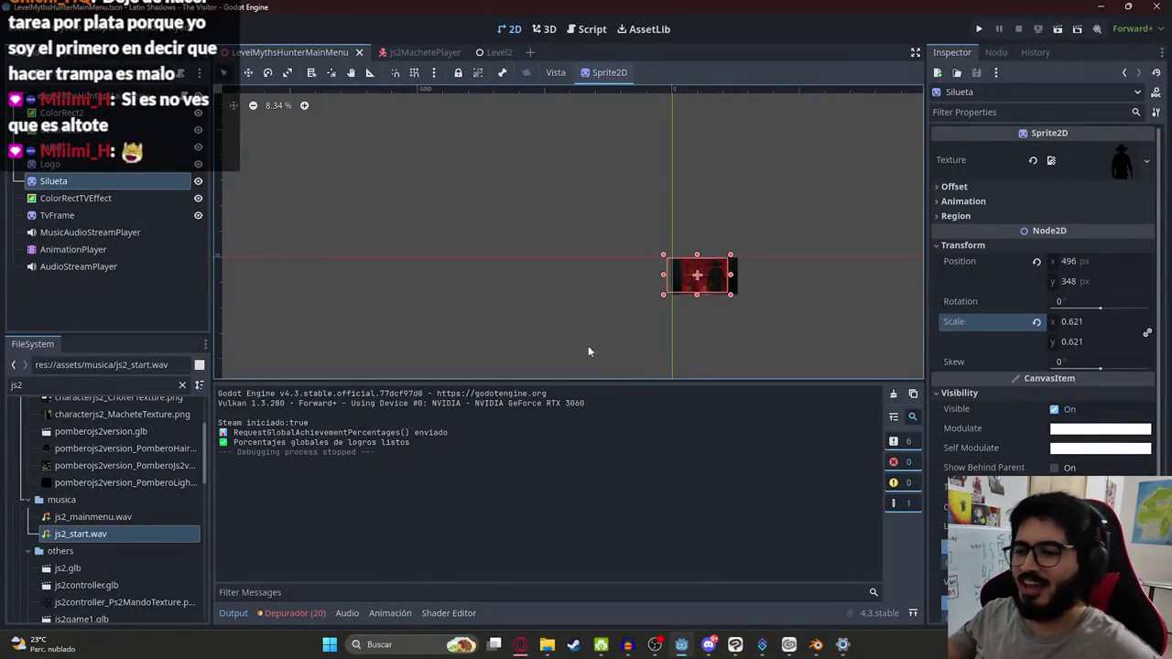
Step: Bring up the Descargas folder window from the taskbar's File Explorer
click(614, 577)
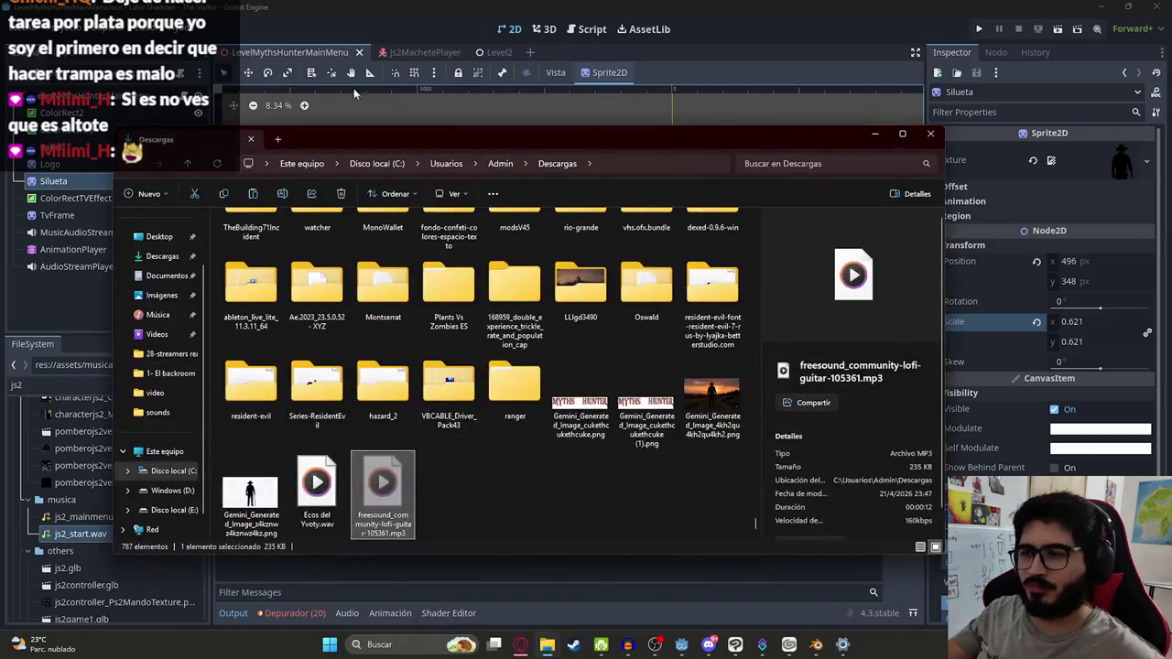
Step: In Descargas, play a downloaded narration MP3 and then select the snore sound effect MP3
click(174, 259)
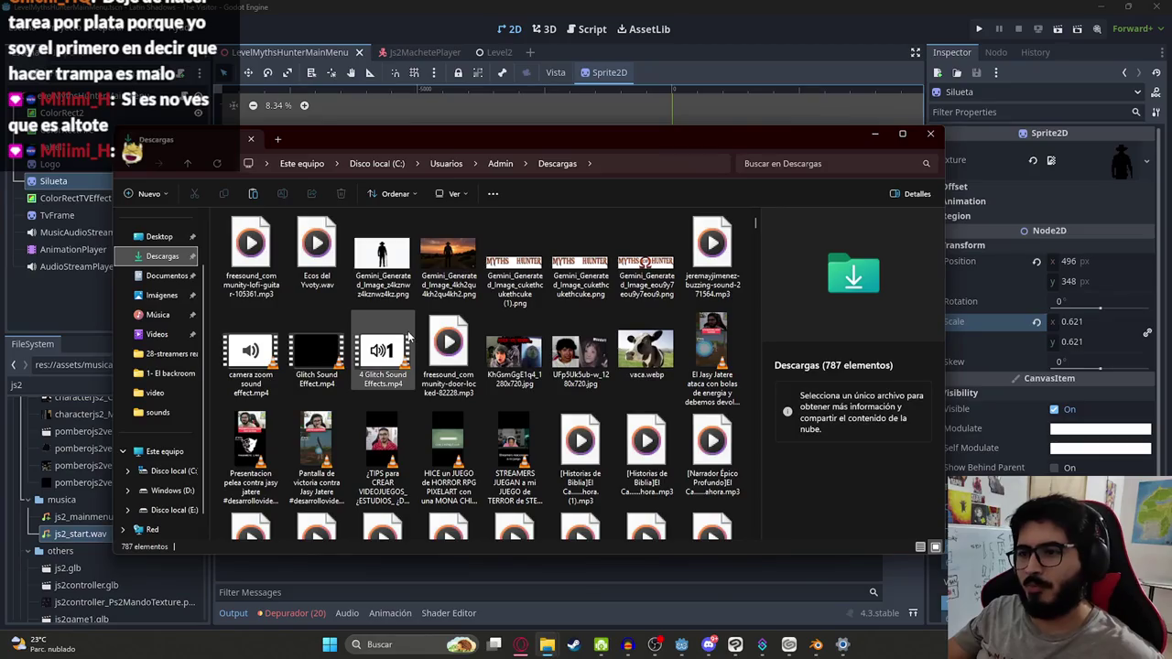
scroll(504, 339, down, 2)
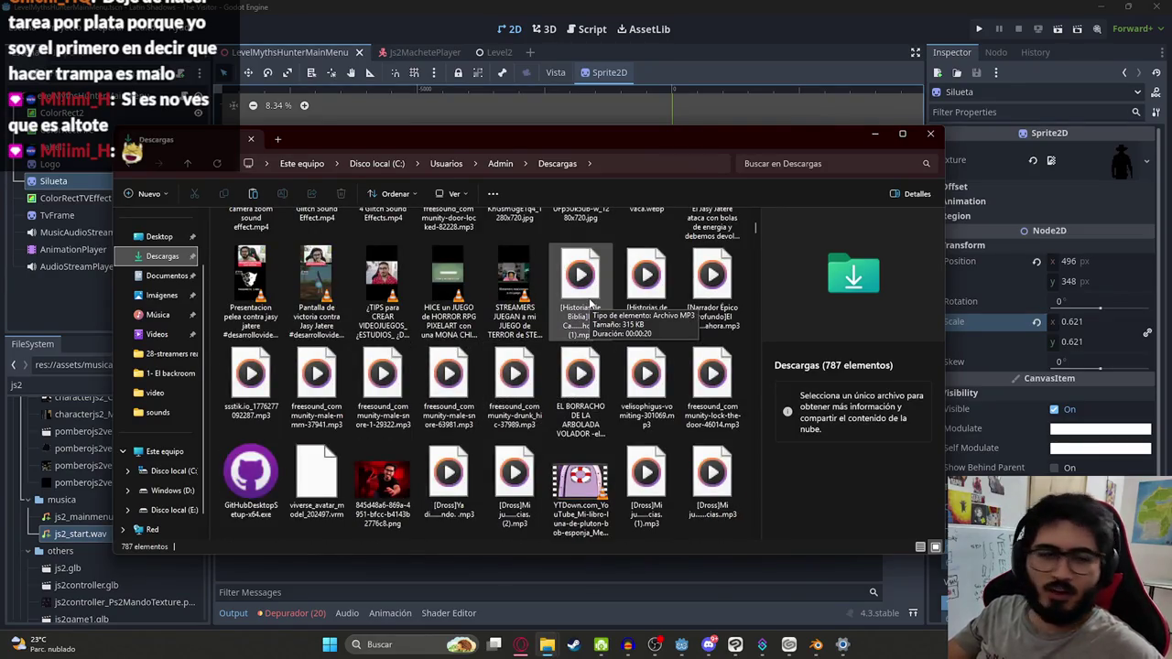
double_click(590, 304)
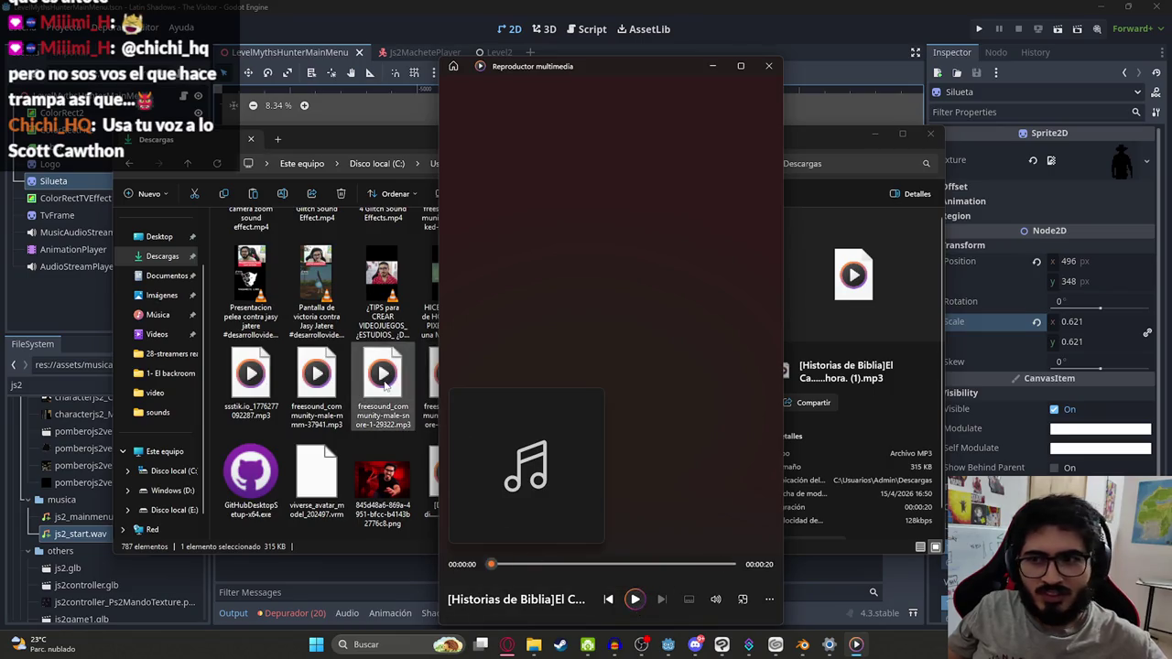
click(383, 394)
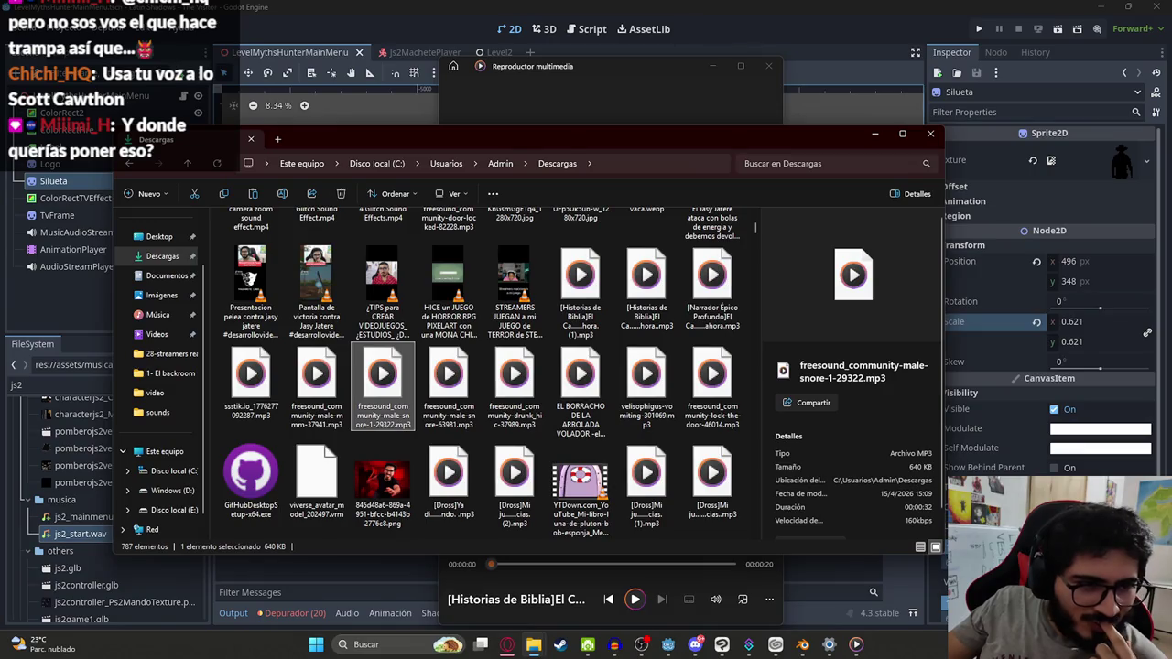
Step: Return to the Godot editor and save the scene with Ctrl+S
click(245, 25)
scroll(688, 240, up, 8)
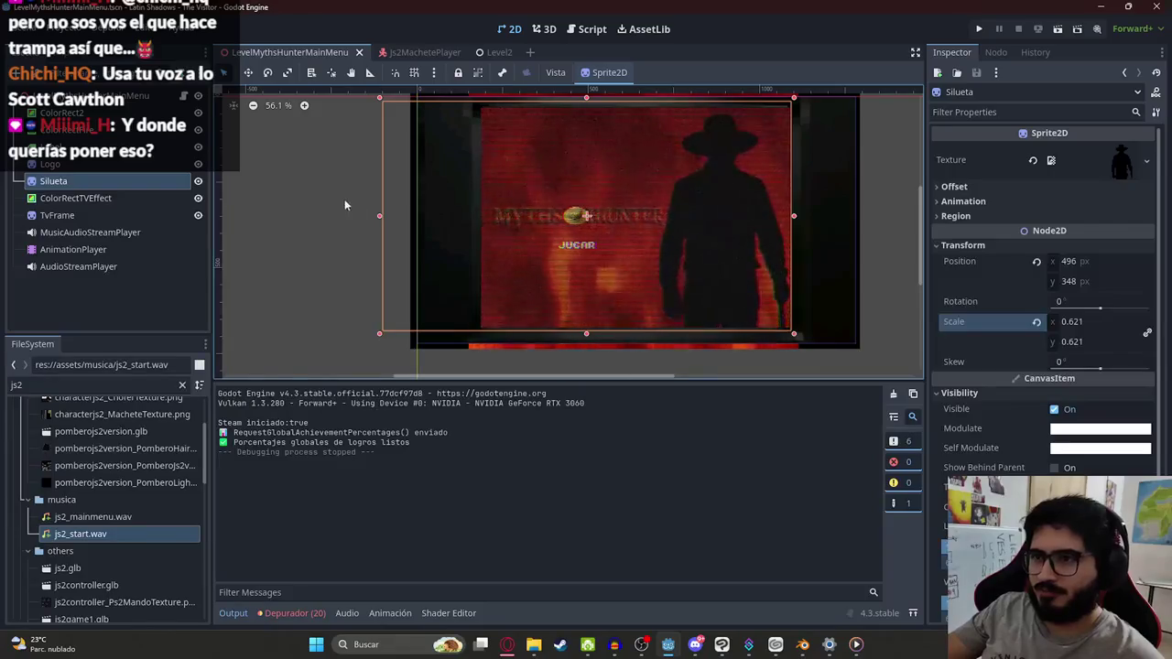
key(ctrl+s)
click(506, 646)
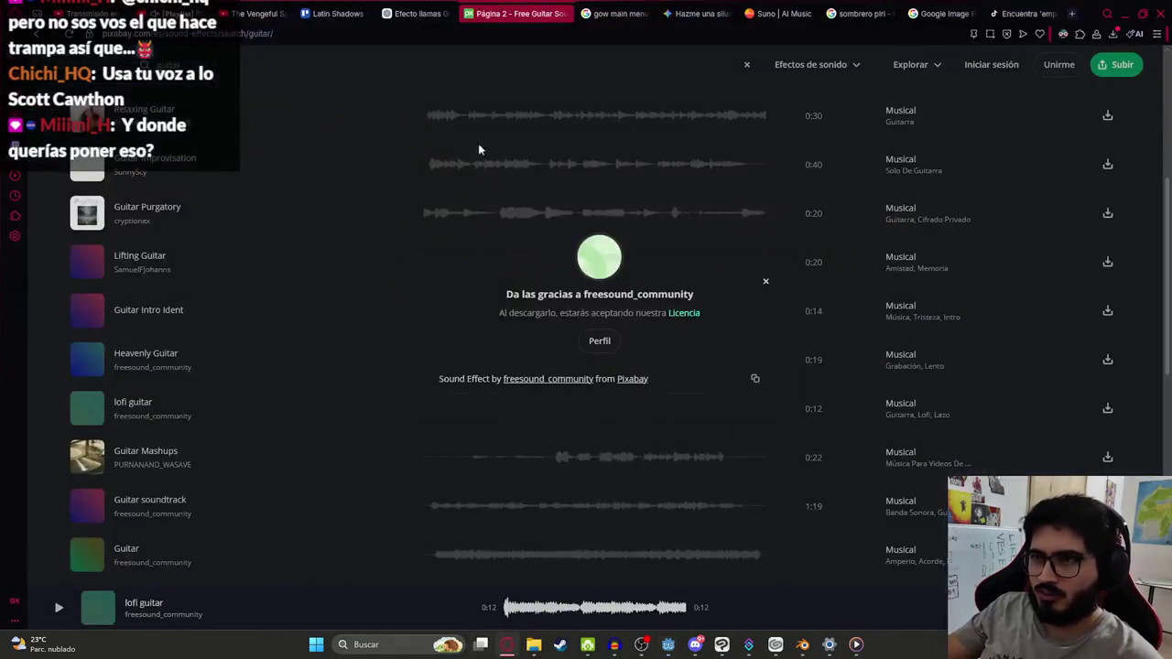
Step: On the YouTube tab, search 'gow no commentayr' and open the full-game walkthrough video
click(286, 11)
triple_click(543, 62)
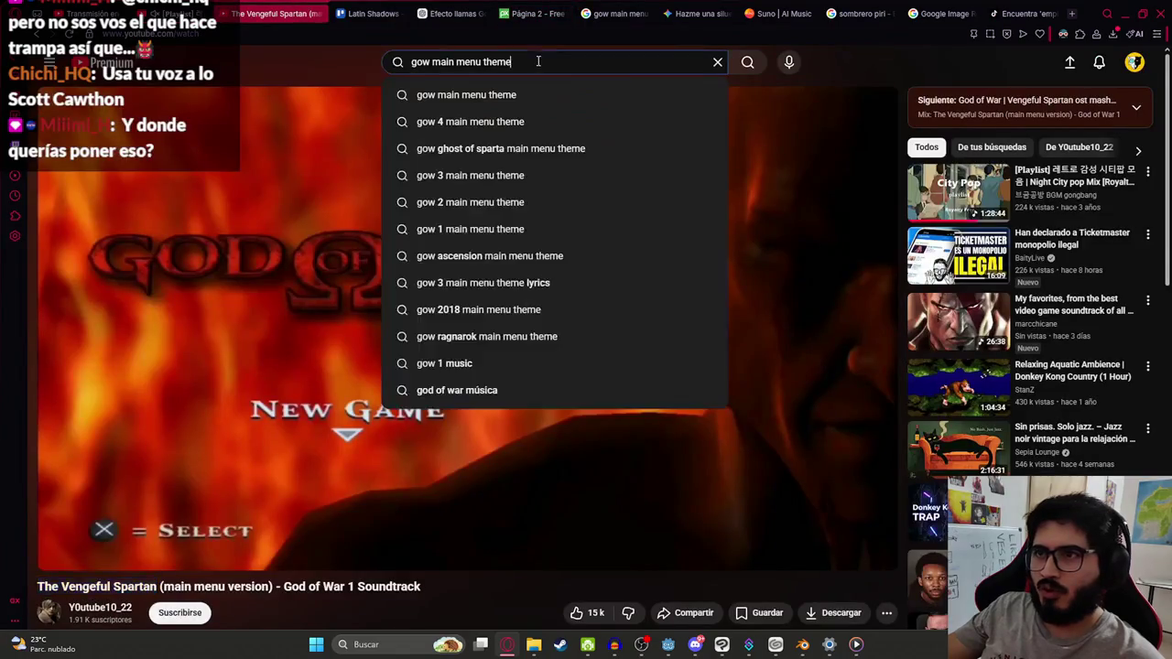
text(gow no commentayr)
key(Return)
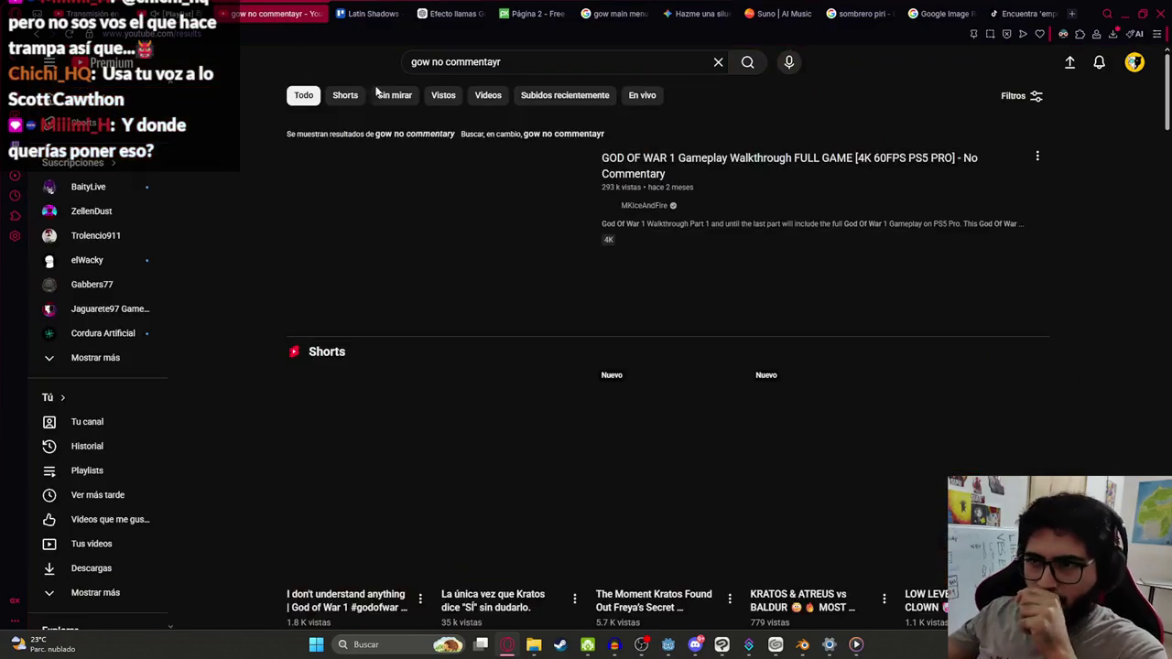
key(alt+Left)
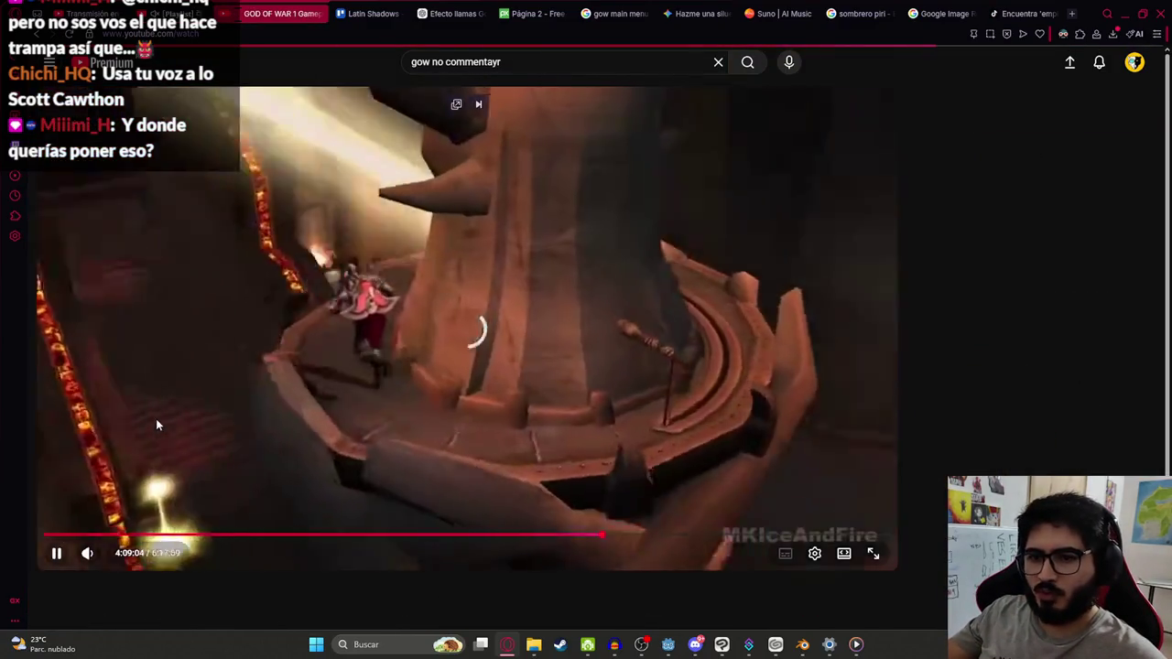
Step: Pause the walkthrough in fullscreen at 38:04, then return to the normal page layout
key(f)
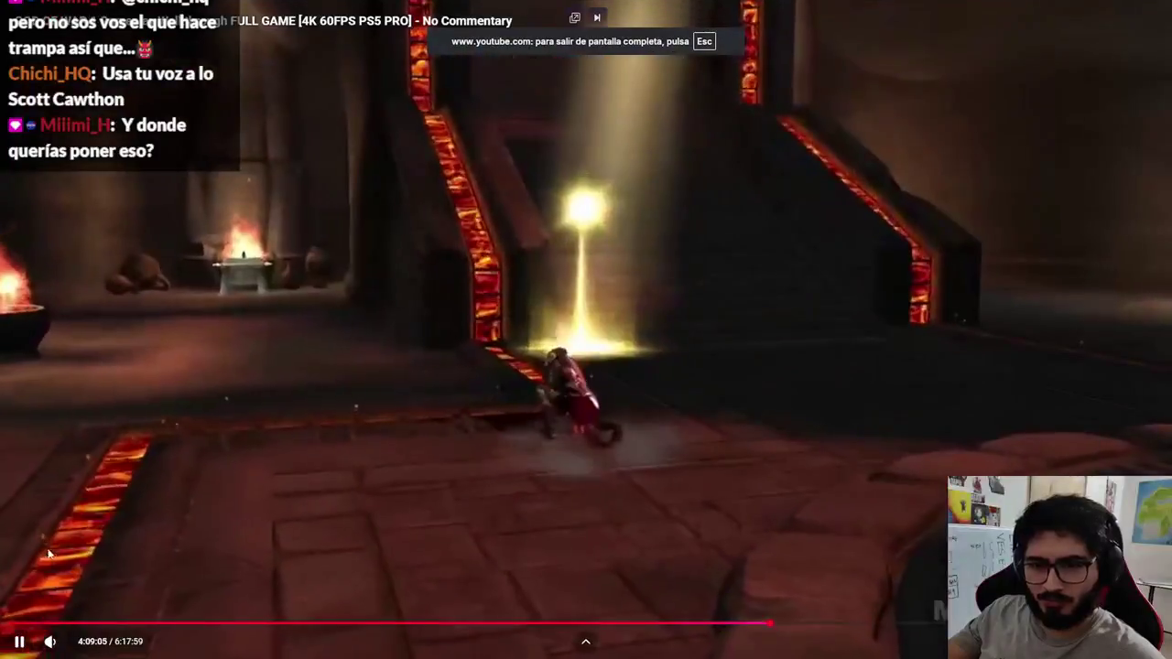
key(space)
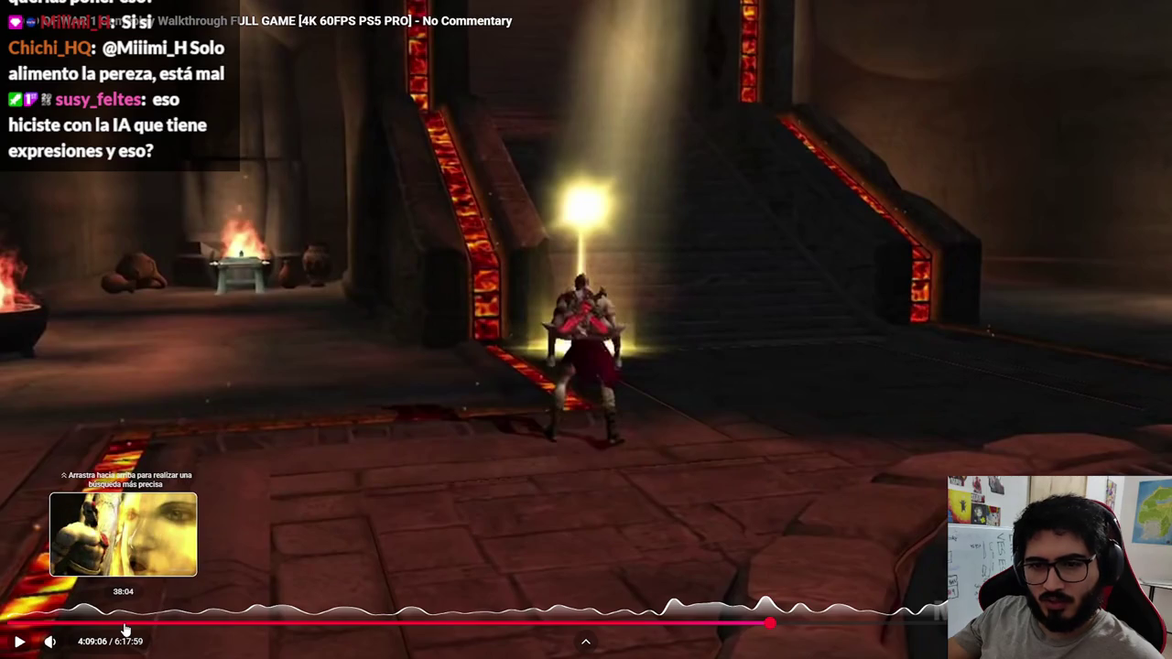
drag(126, 628, 128, 625)
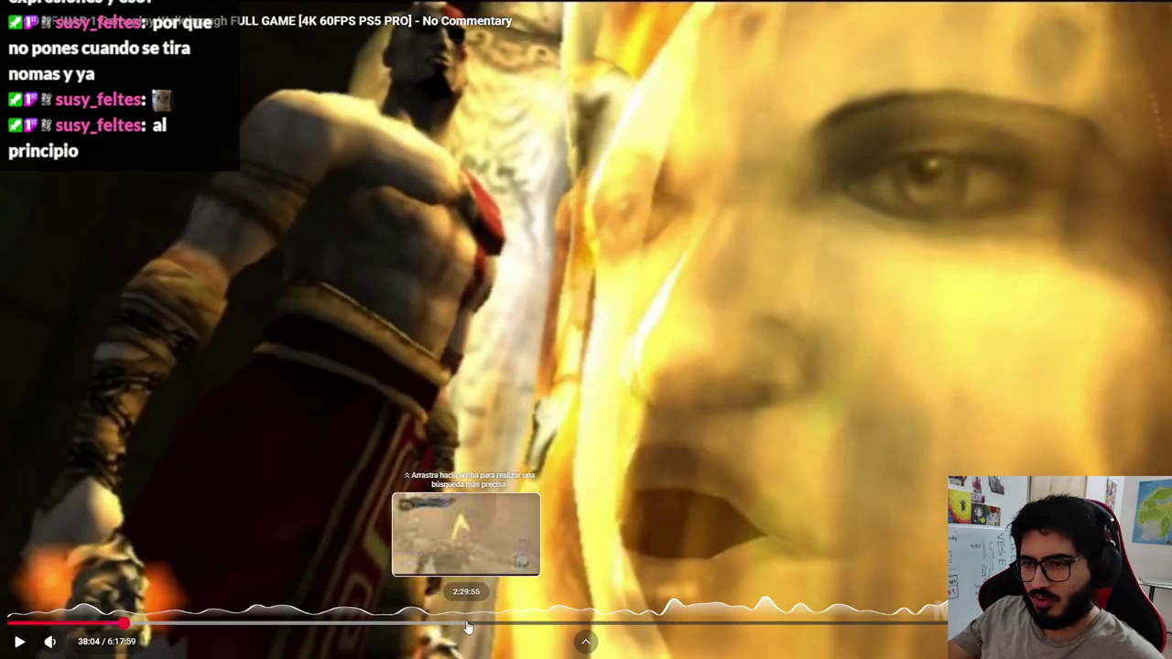
double_click(465, 207)
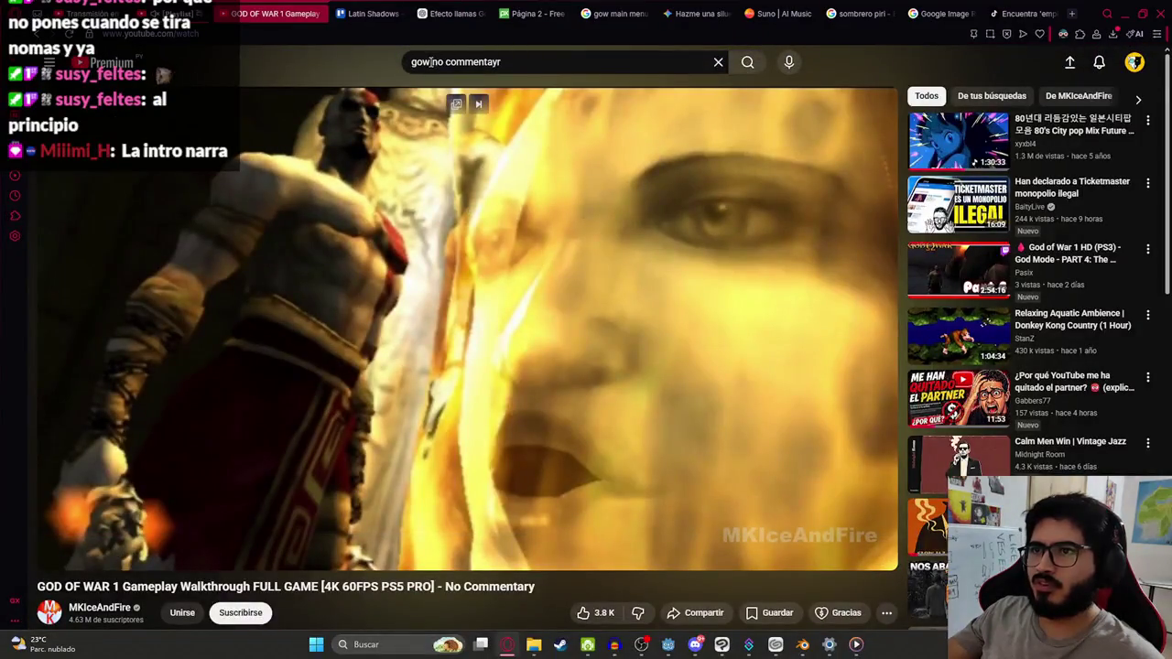
drag(431, 62, 471, 66)
Step: Search for 'gow kratos pidiendo ayuda a ares' and open the KRATOS recuerda... ESPADAS de CAOS video
key(BackSpace)
text(kratos p)
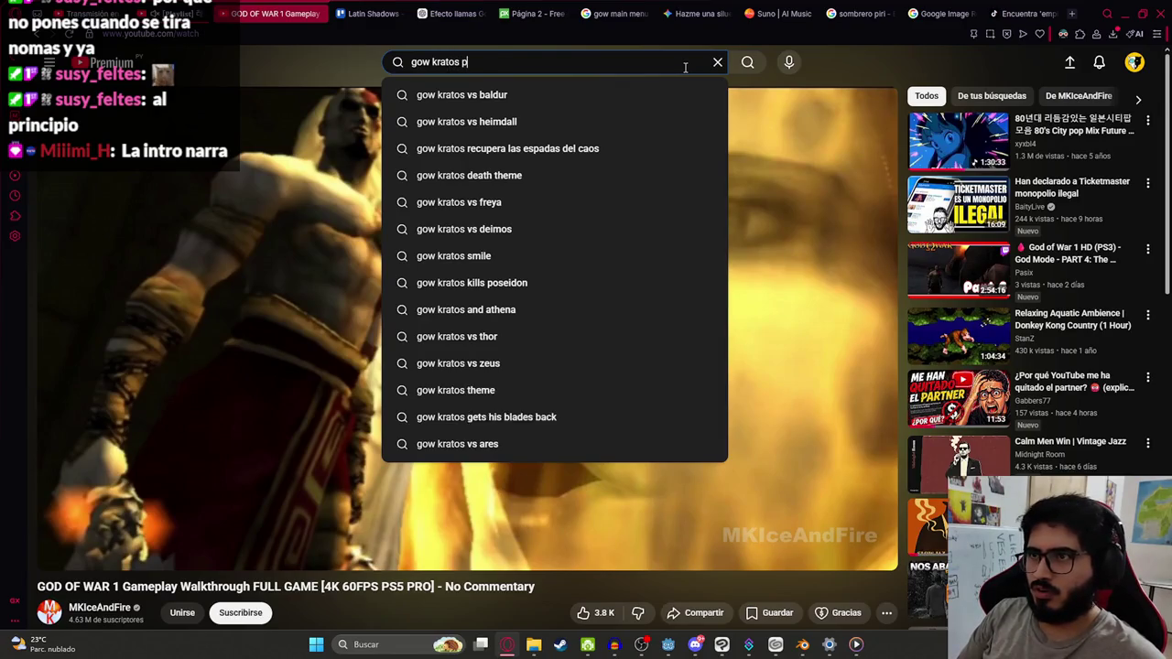
text(idiendo ayuda a a)
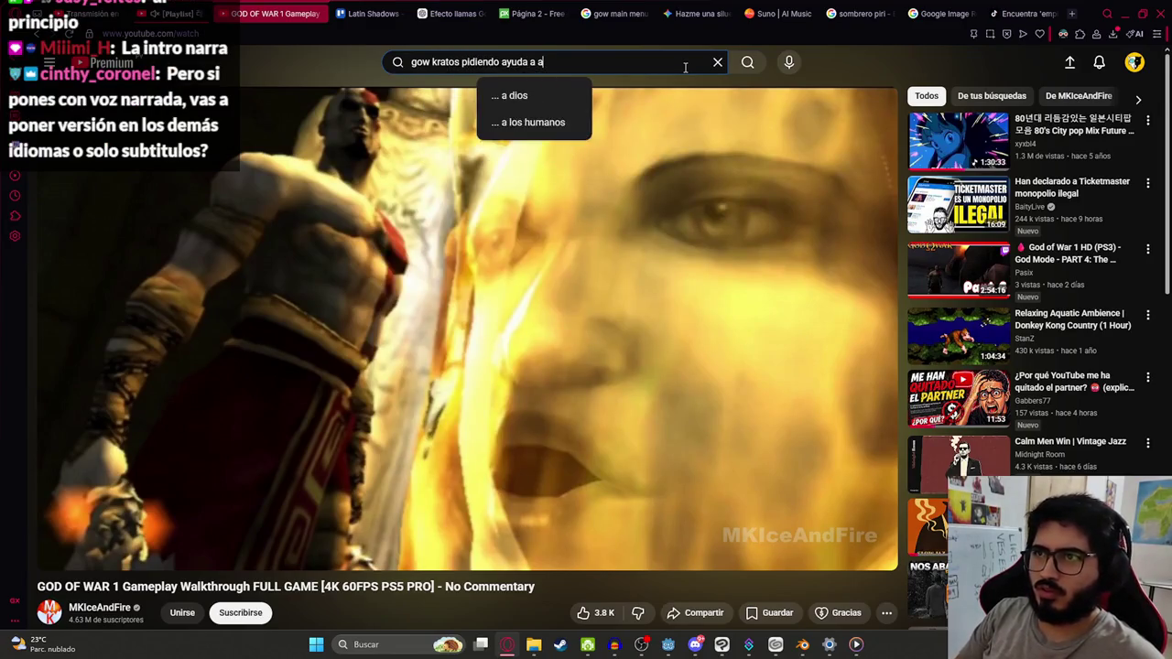
text(res)
key(Return)
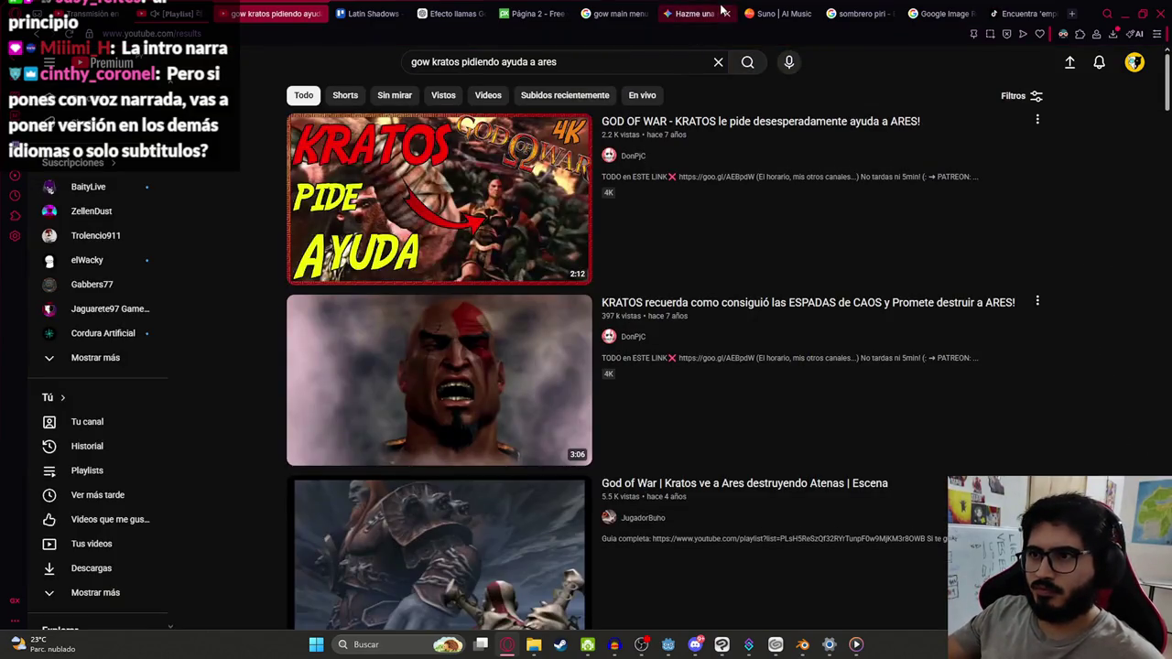
scroll(529, 257, down, 2)
click(523, 217)
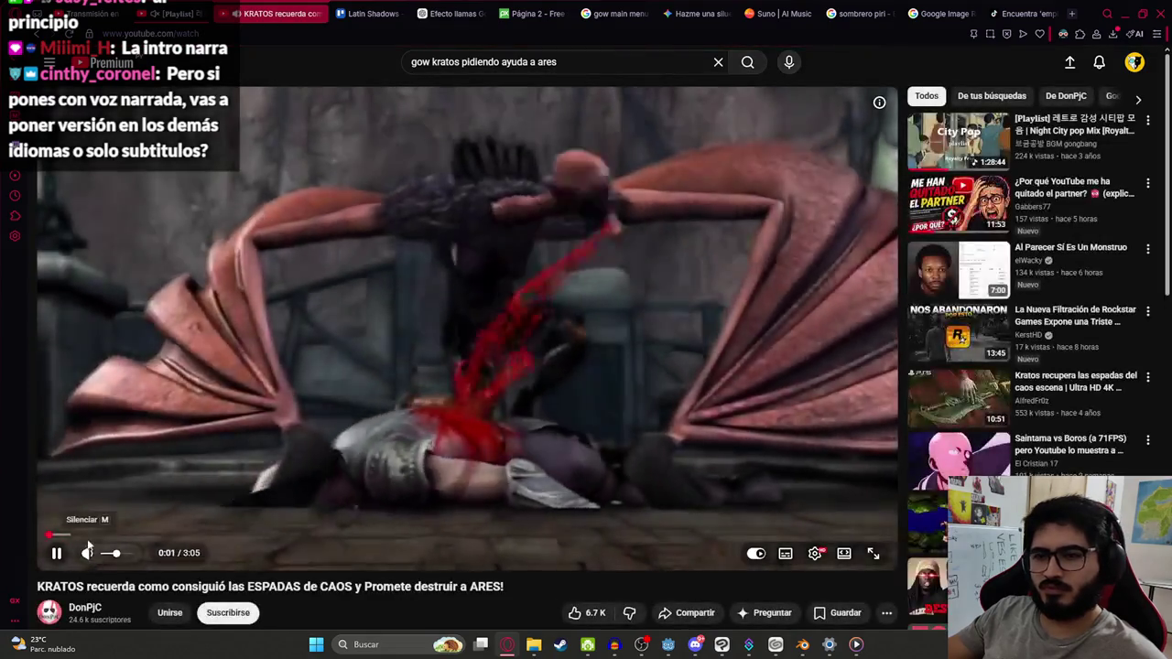
Step: Scrub the video between 0:10 and 0:24 and pause it at 0:24
click(150, 535)
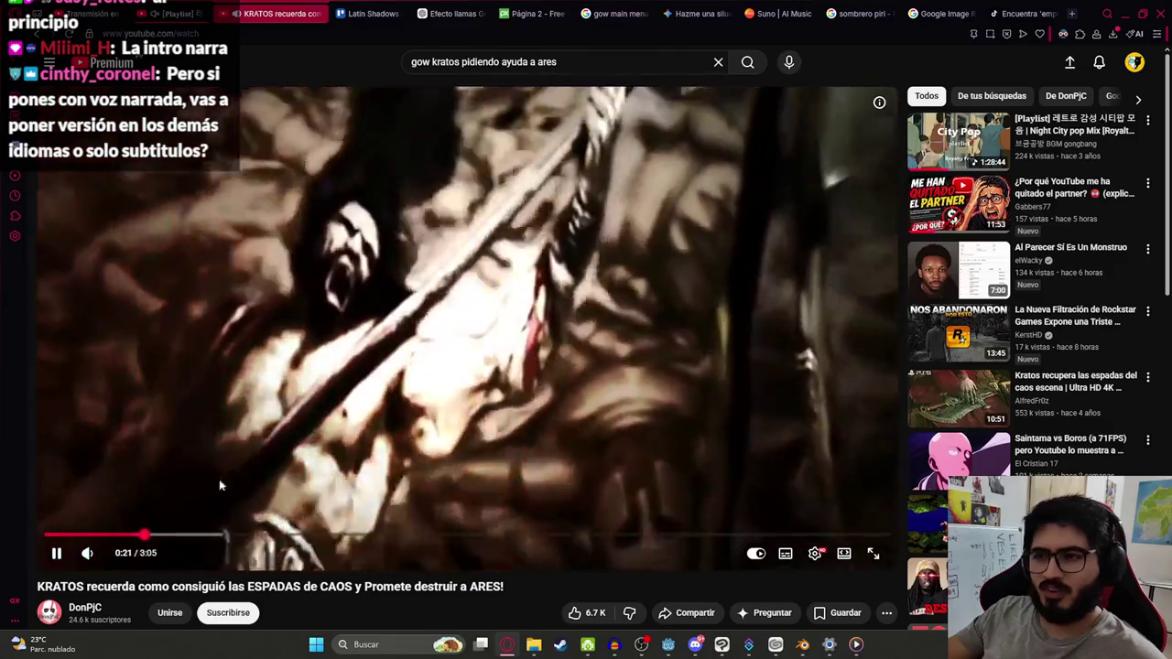
click(95, 535)
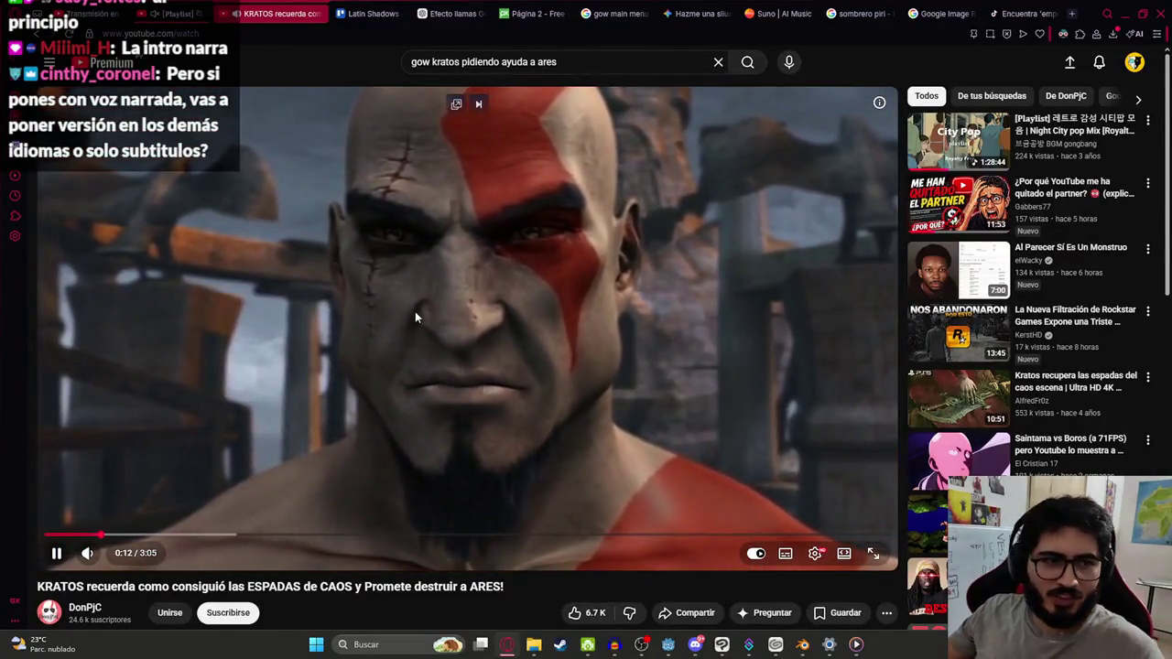
click(413, 312)
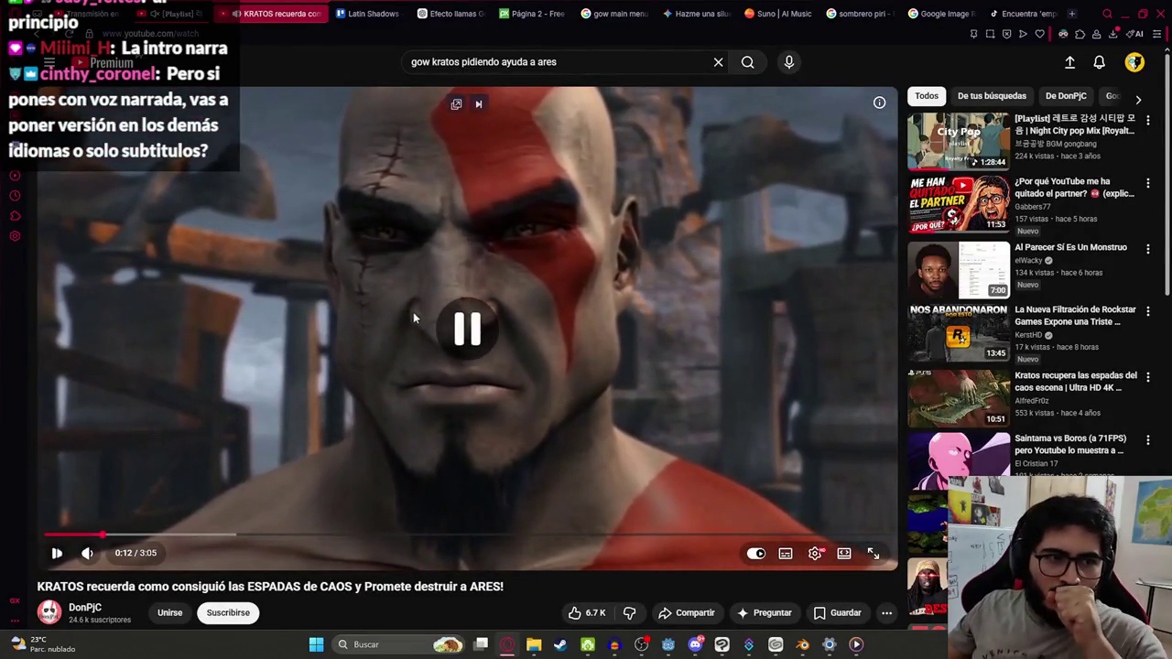
click(371, 312)
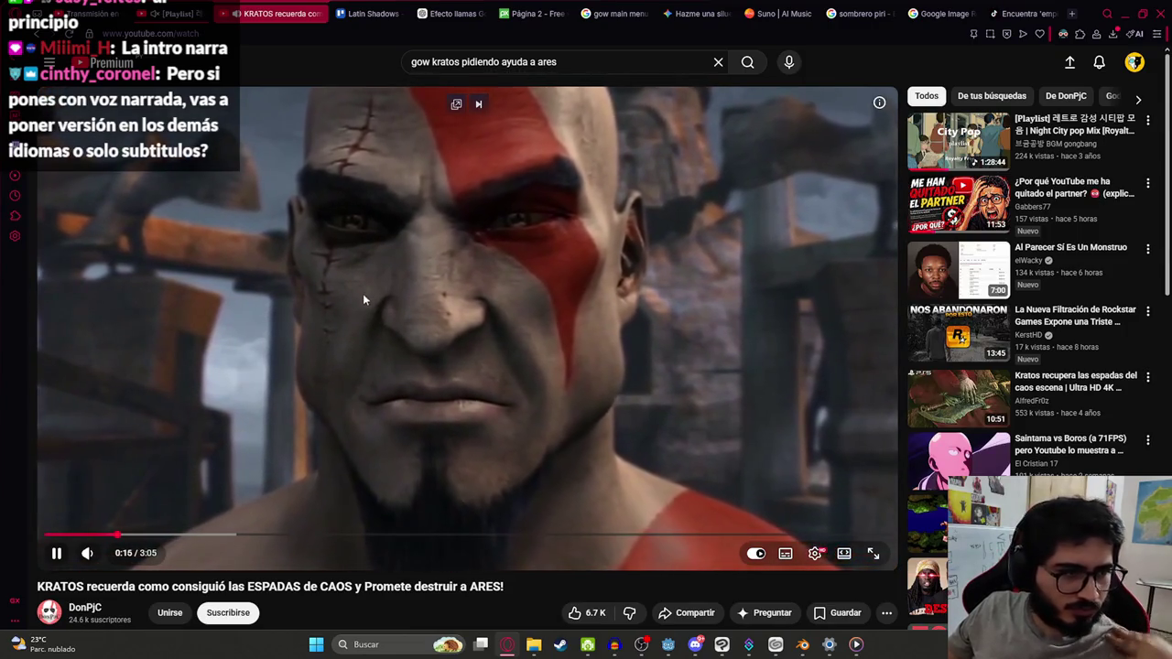
click(392, 308)
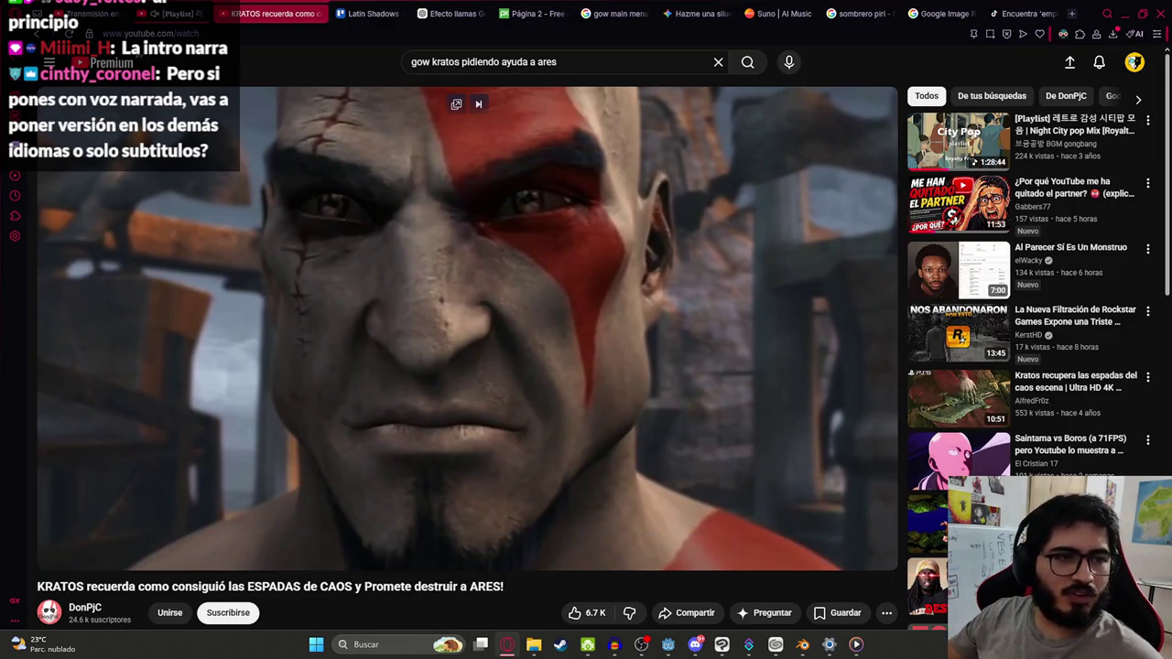
click(173, 487)
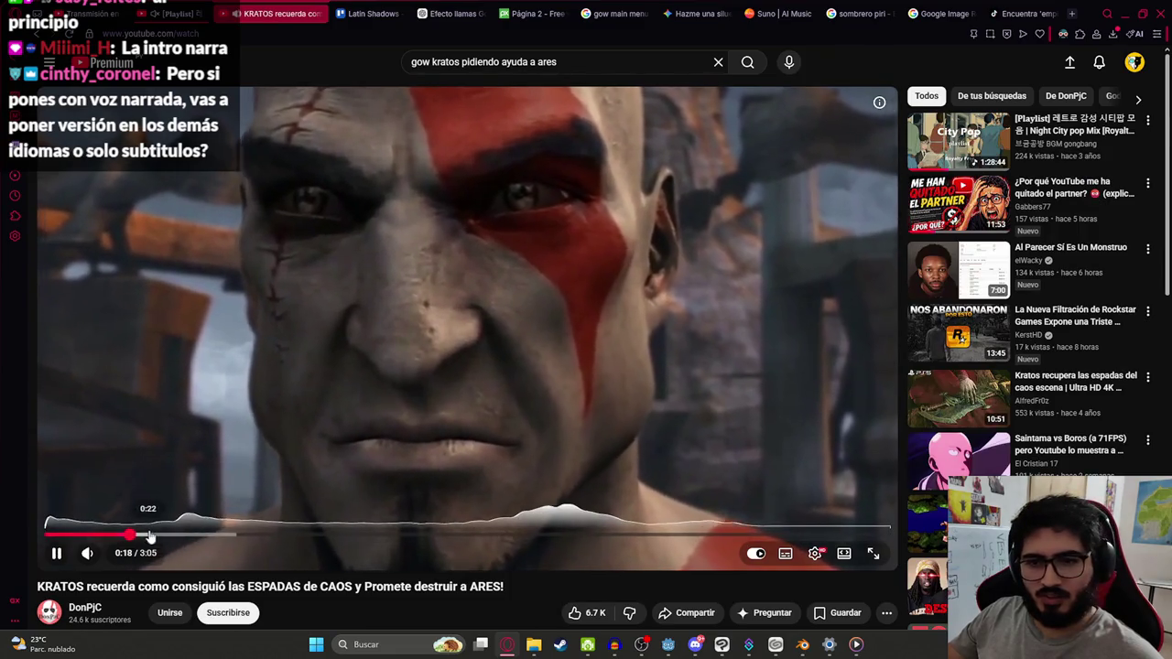
click(156, 535)
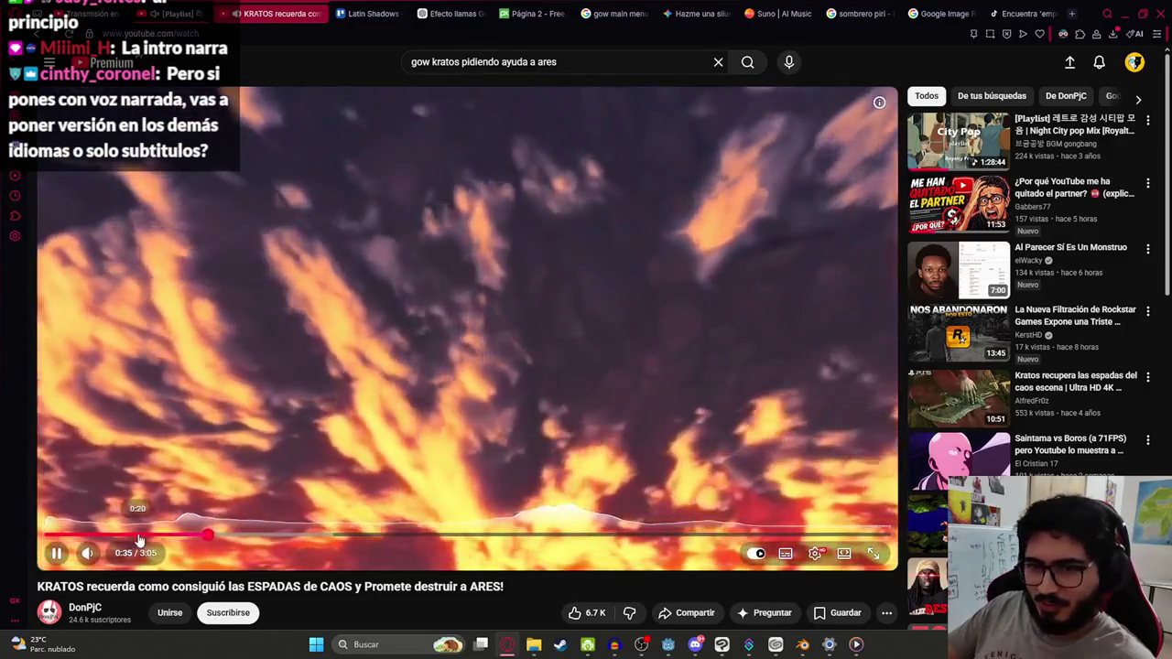
click(138, 535)
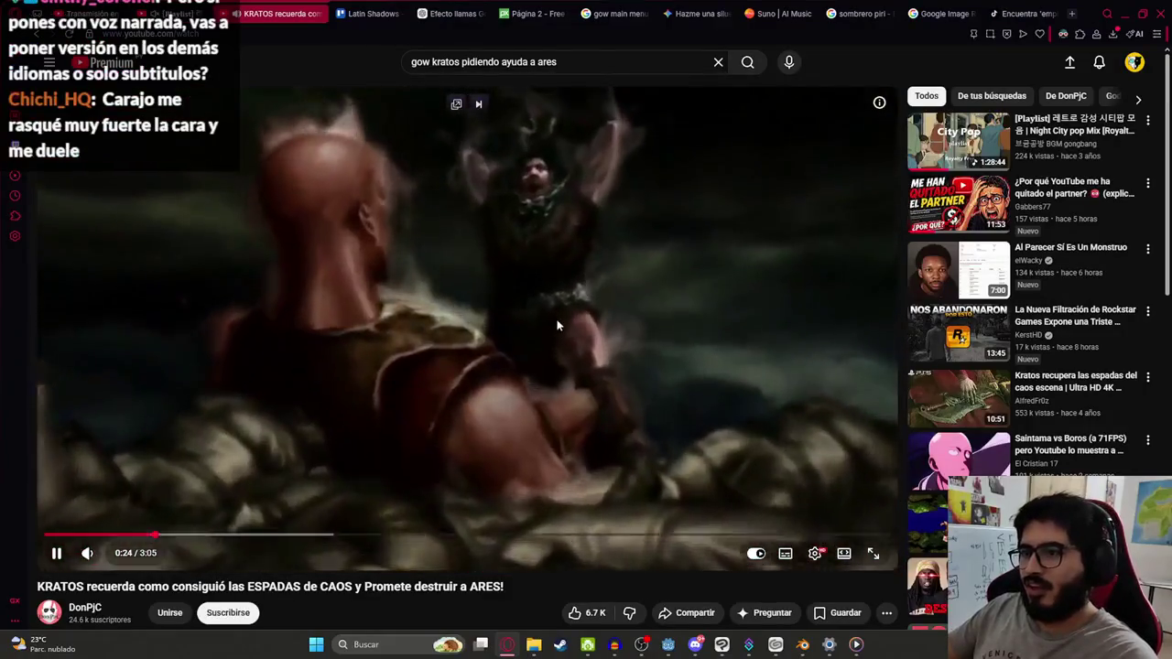
click(551, 348)
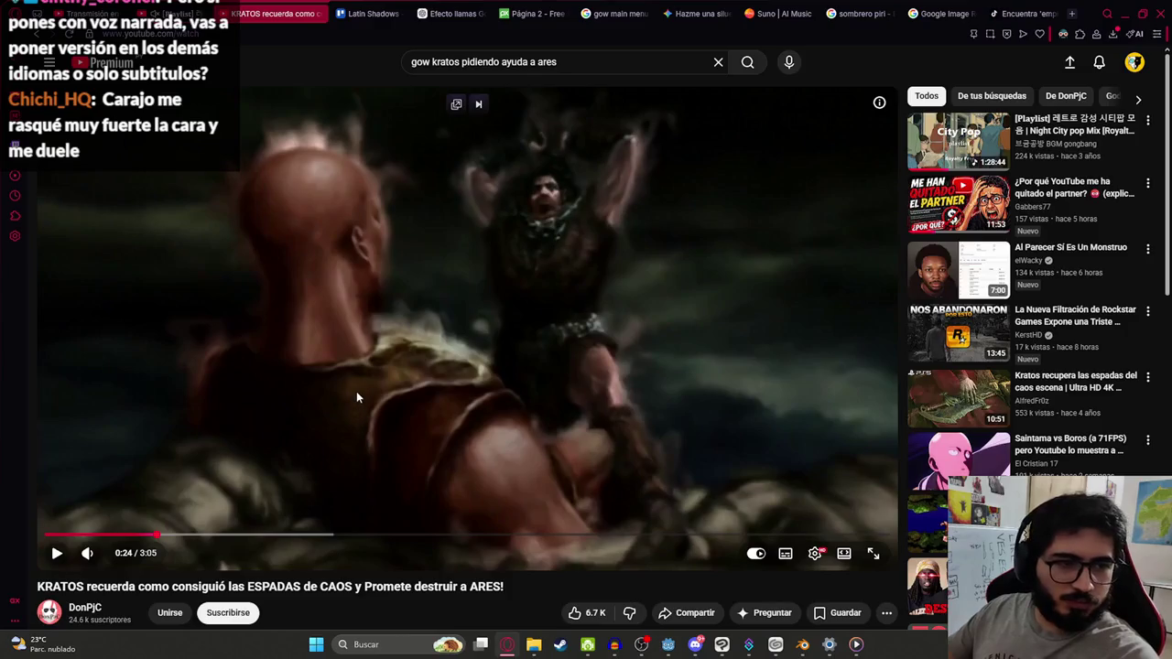
Step: Open a new browser tab, then go back to the paused Kratos video tab
scroll(375, 398, down, 4)
scroll(361, 457, up, 4)
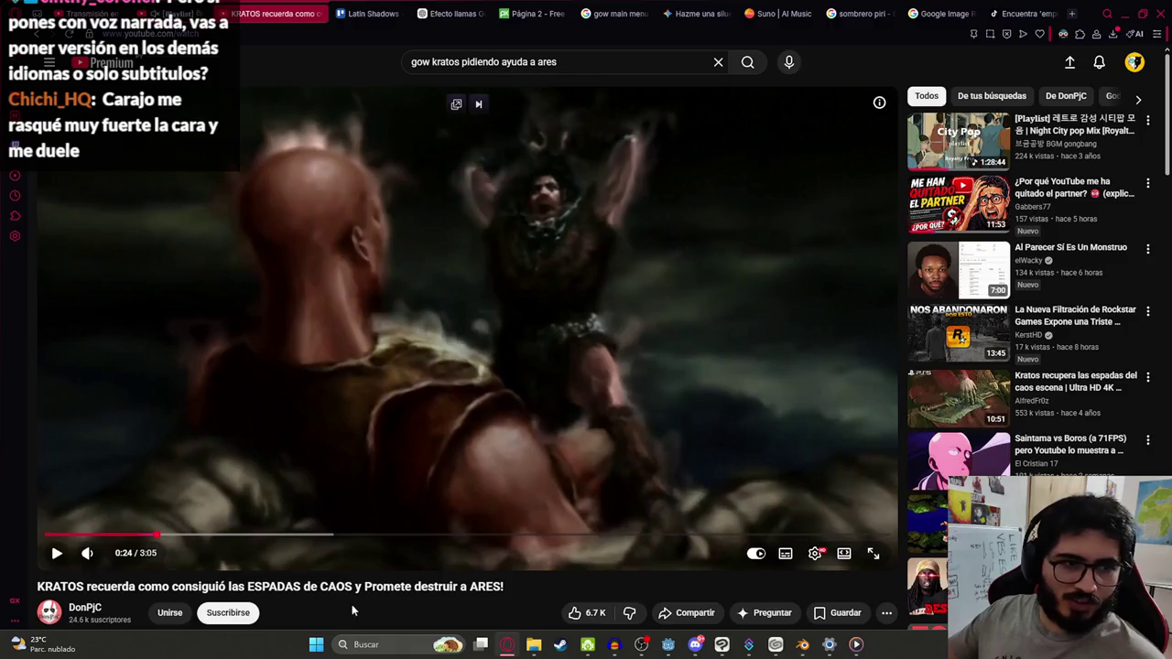
key(ctrl+t)
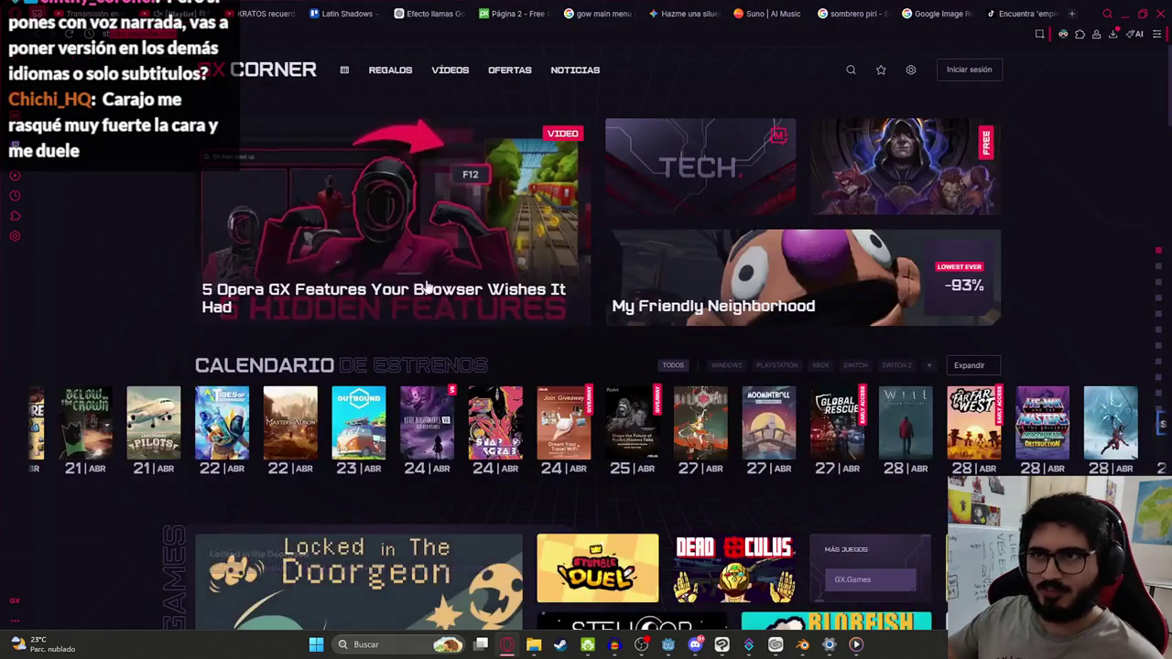
click(259, 6)
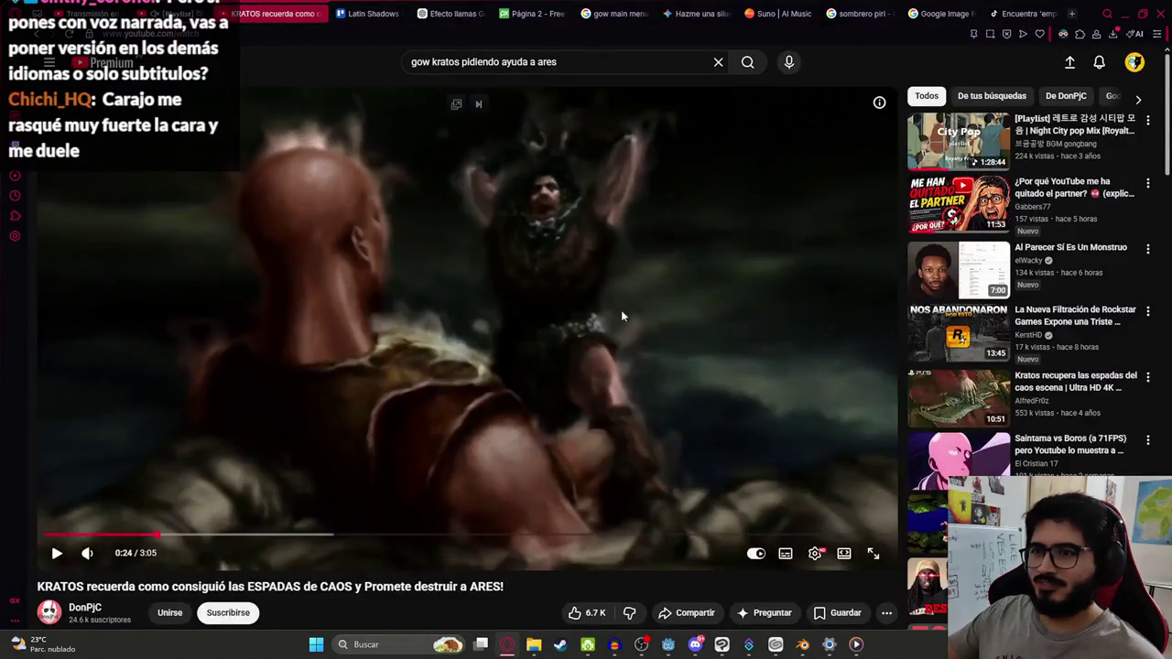
Step: Bring the Godot editor back and save the main menu scene
click(667, 646)
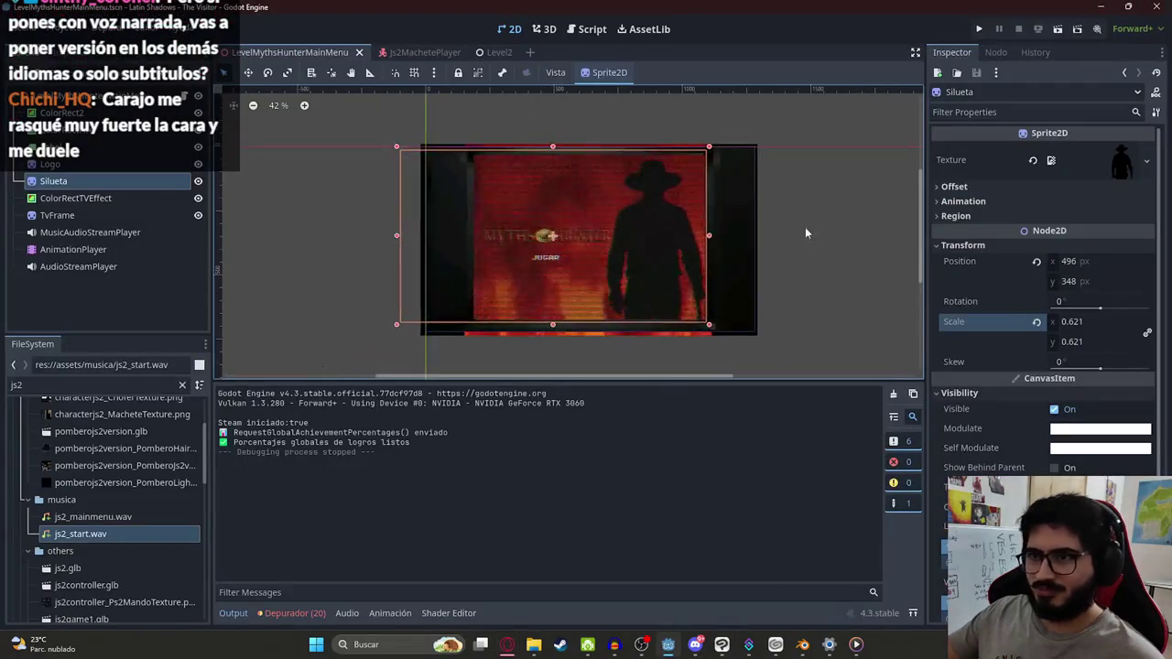
scroll(422, 263, up, 5)
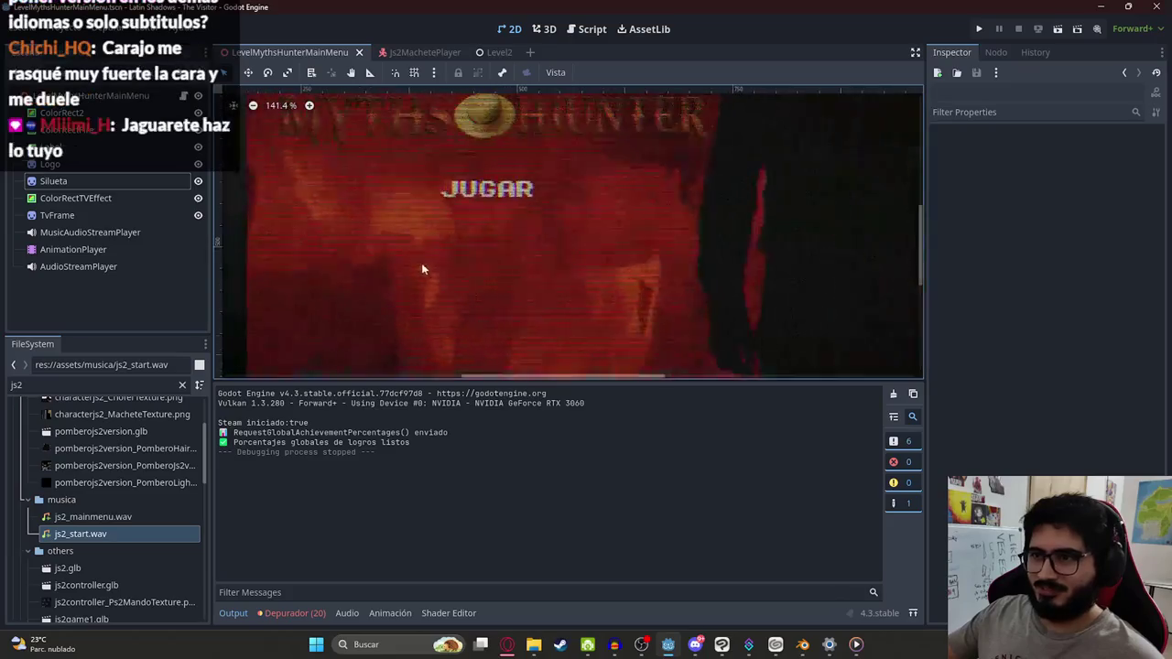
scroll(449, 257, down, 4)
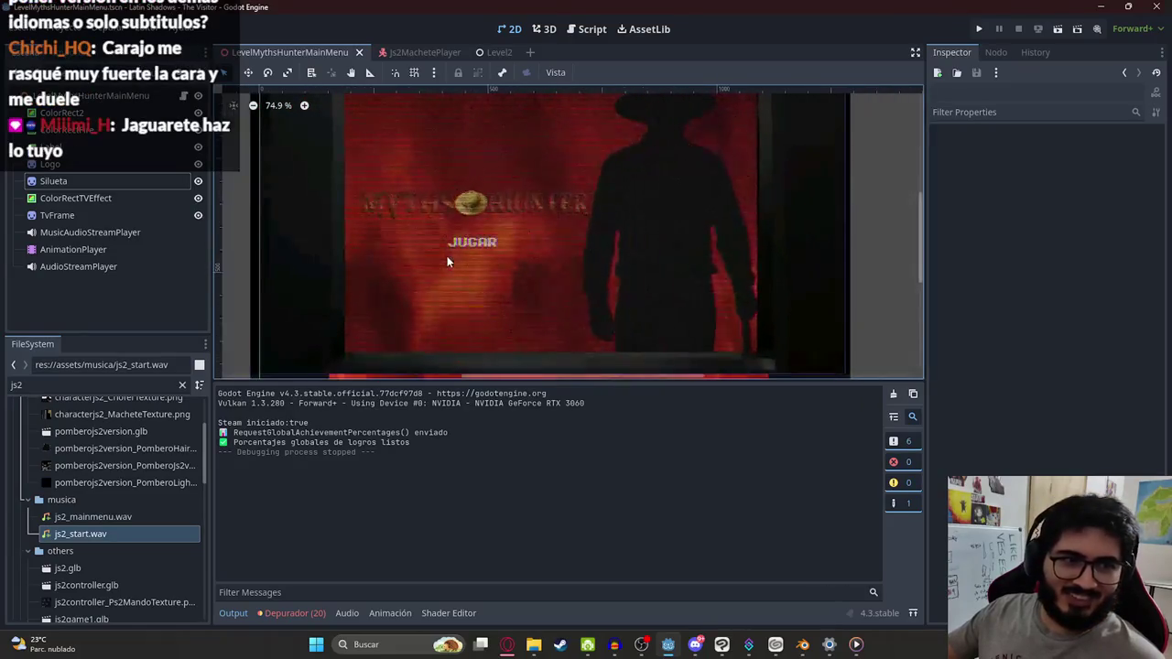
scroll(498, 318, down, 2)
key(ctrl+s)
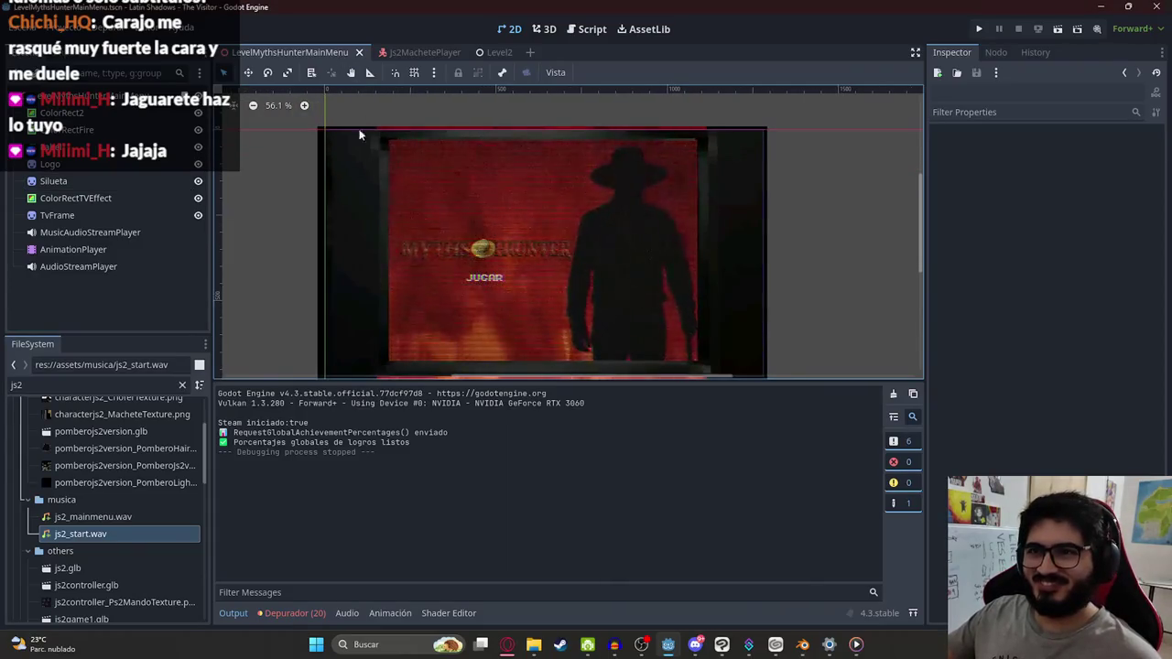
Step: Stretch the Logo slightly larger and reposition it above the JUGAR label
scroll(426, 236, up, 2)
click(105, 166)
scroll(380, 244, up, 3)
drag(370, 248, 347, 249)
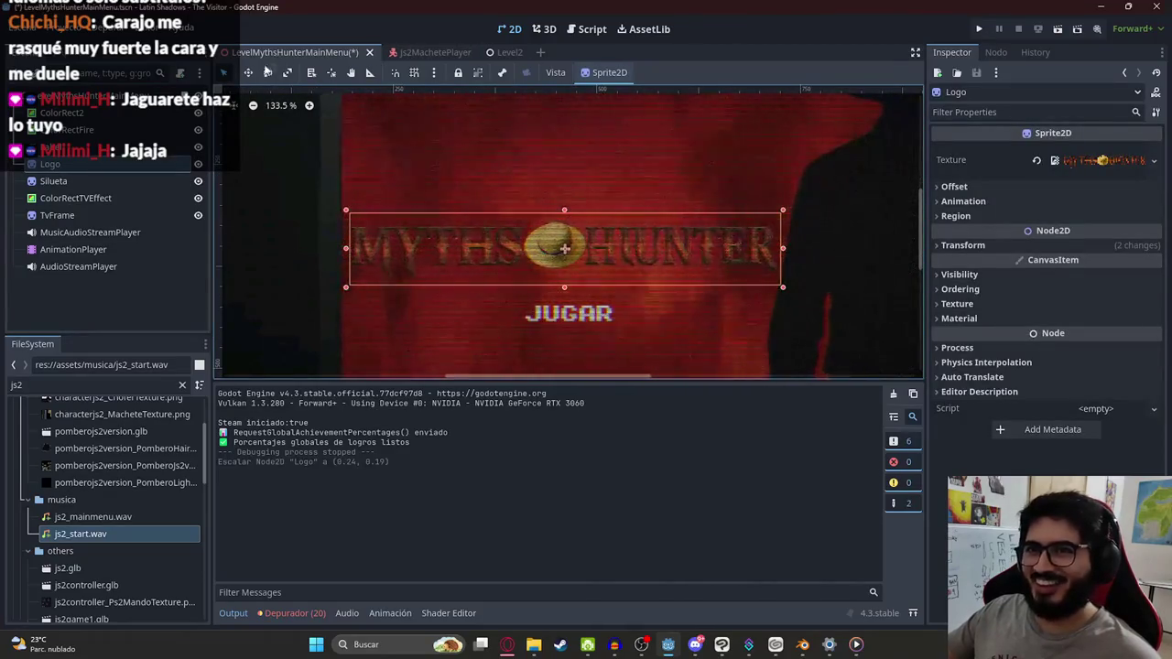
scroll(602, 232, down, 2)
scroll(602, 231, down, 3)
mouse_move(601, 231)
mouse_down()
mouse_move(614, 185)
mouse_move(614, 238)
mouse_move(590, 223)
mouse_up()
scroll(612, 235, up, 1)
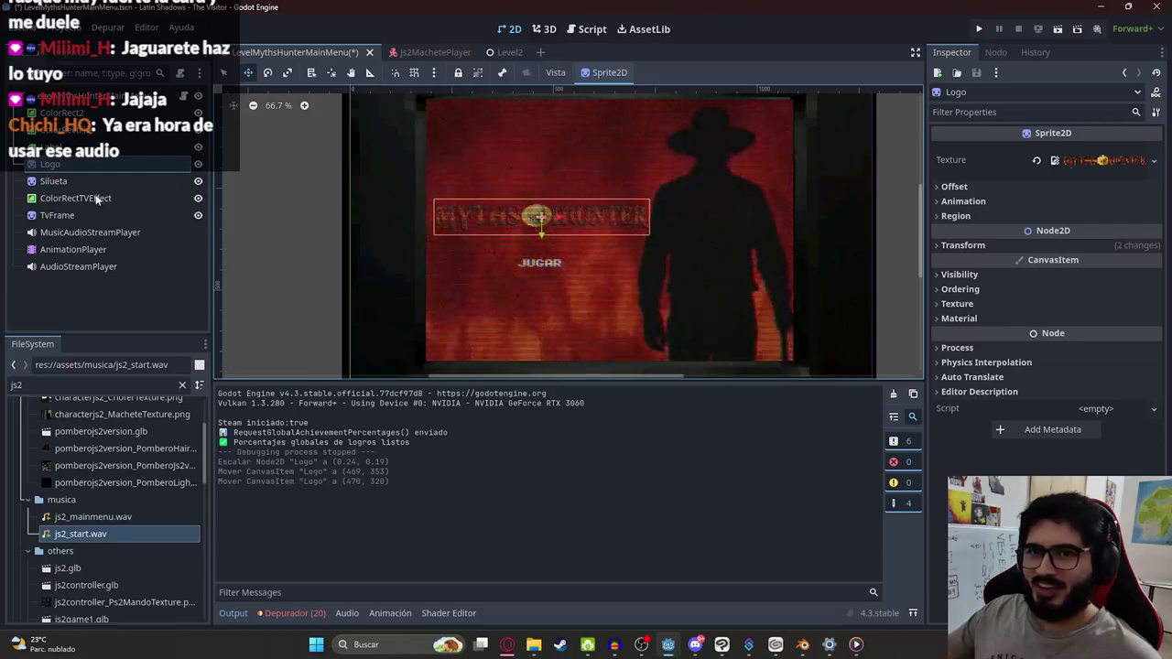
Step: Select the JUGAR label and nudge it slightly upward to (387, 382)
click(57, 215)
click(68, 166)
click(71, 181)
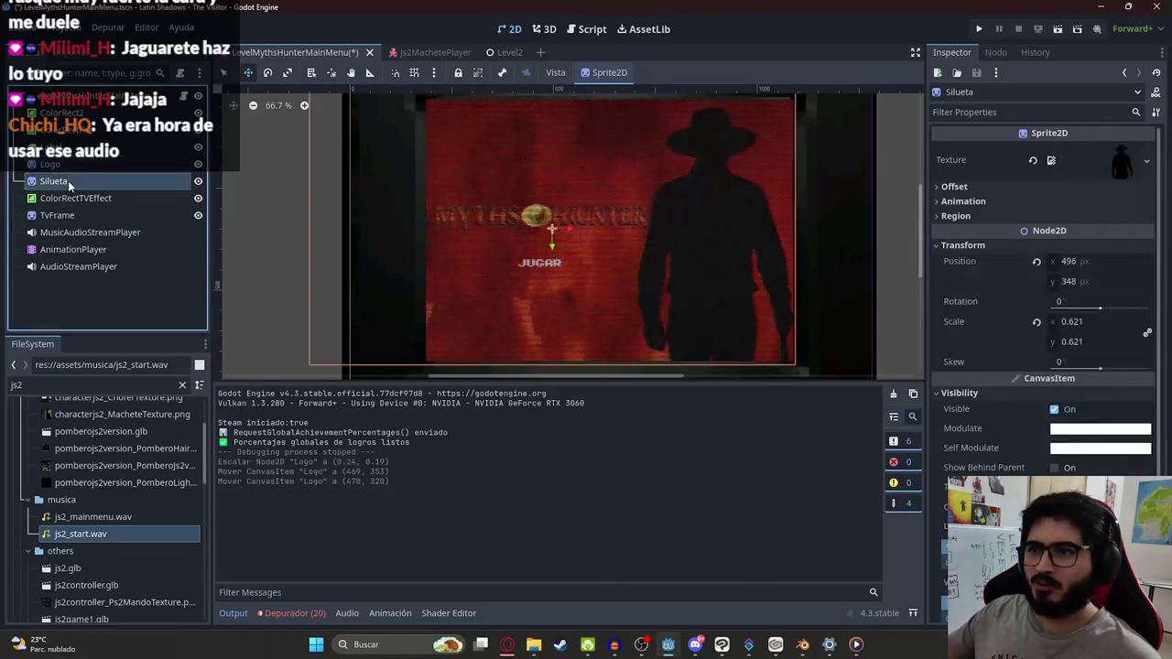
click(69, 164)
click(92, 146)
click(92, 164)
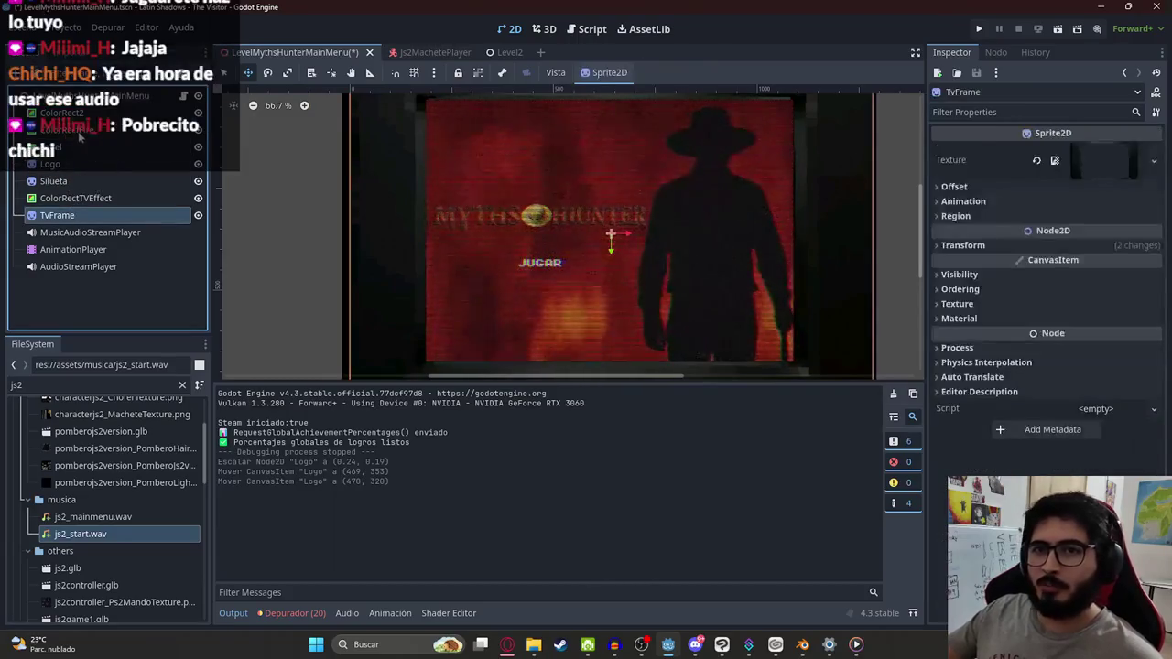
click(105, 129)
click(116, 147)
scroll(555, 290, up, 3)
drag(484, 281, 481, 269)
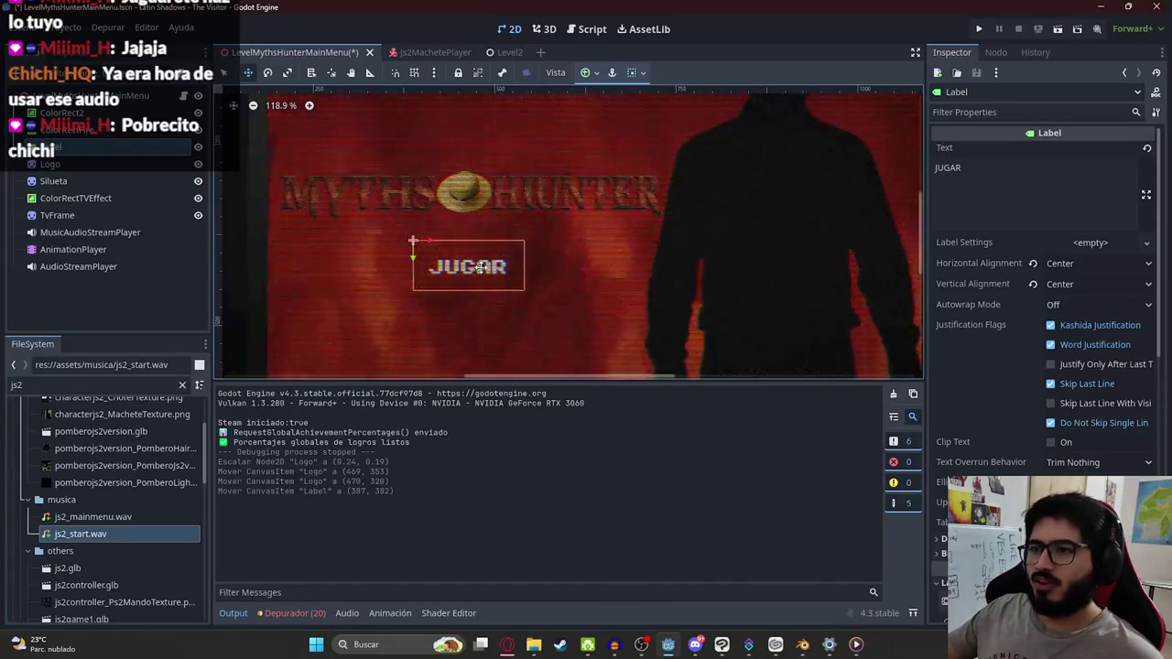
scroll(499, 275, down, 4)
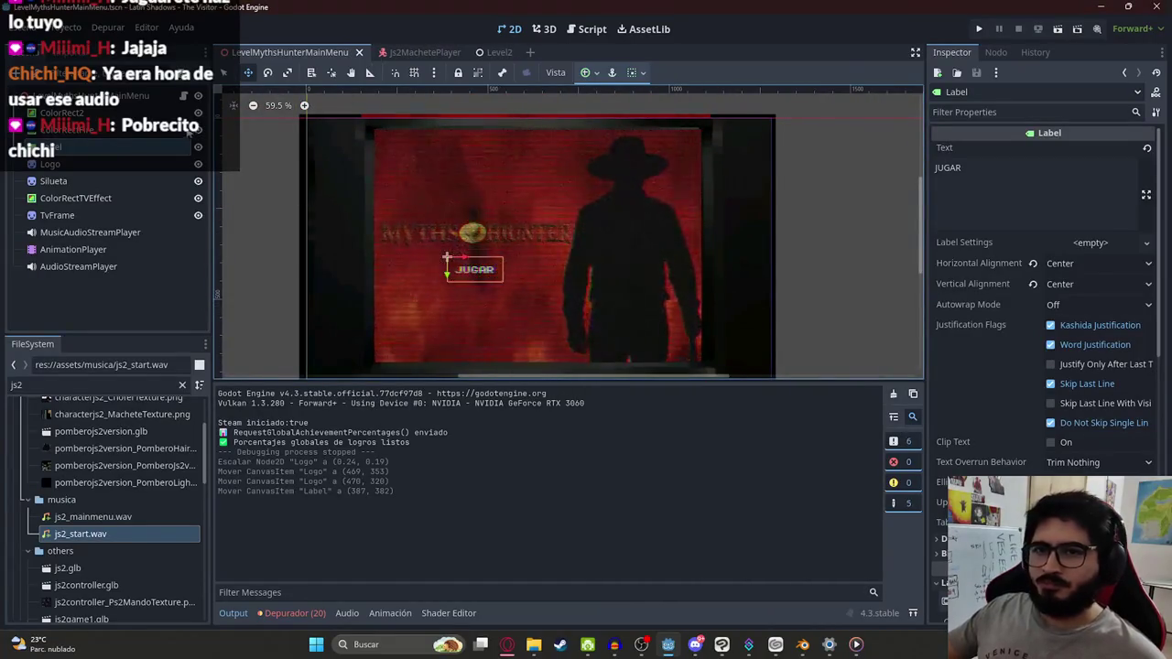
Step: Glance at the main menu script and 3D view, then select the AnimationPlayer in 2D
key(ctrl+F3)
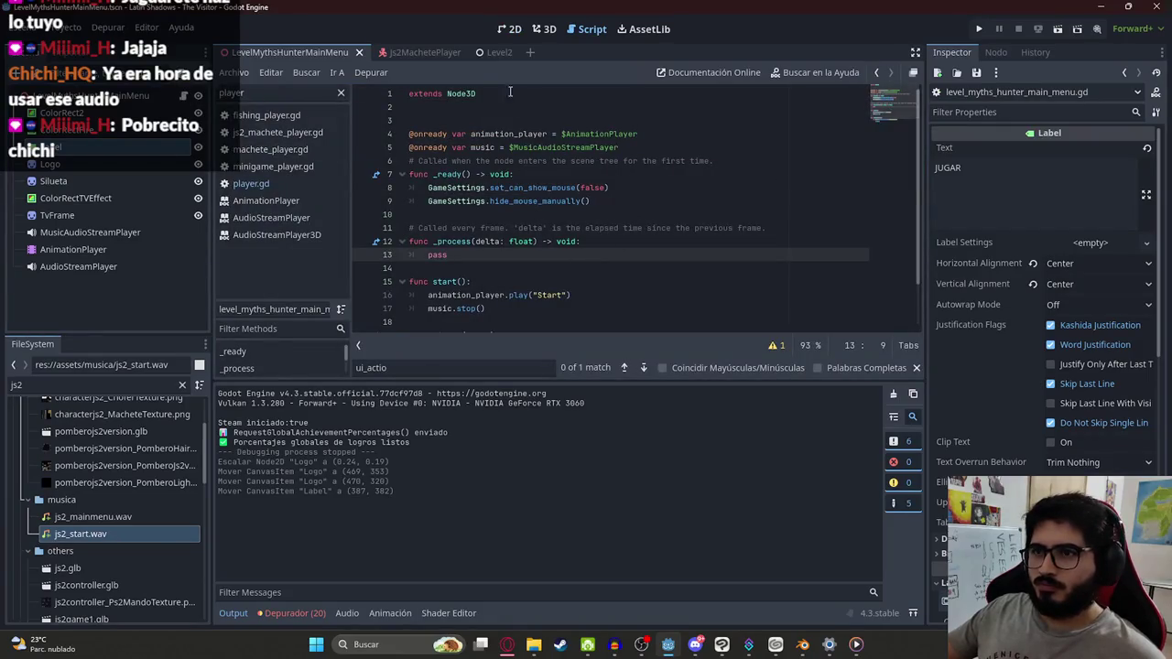
click(541, 30)
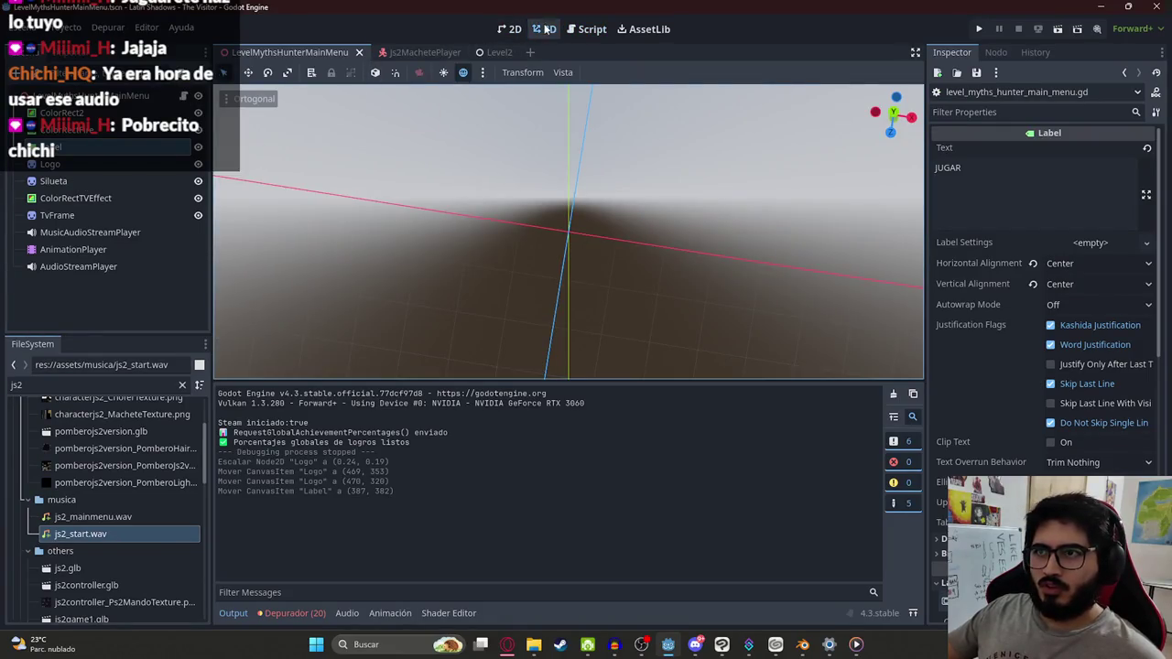
click(510, 29)
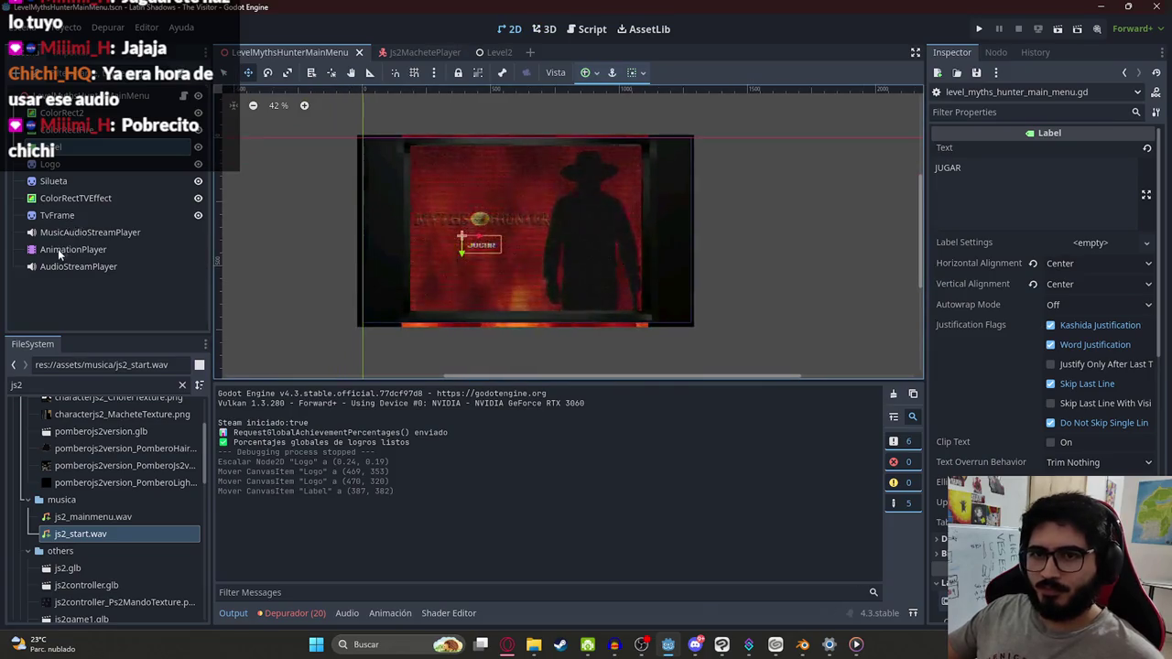
click(58, 249)
Step: Open the Start animation at time 0 and zoom the timeline to show Silueta keys and the audio clip
click(431, 393)
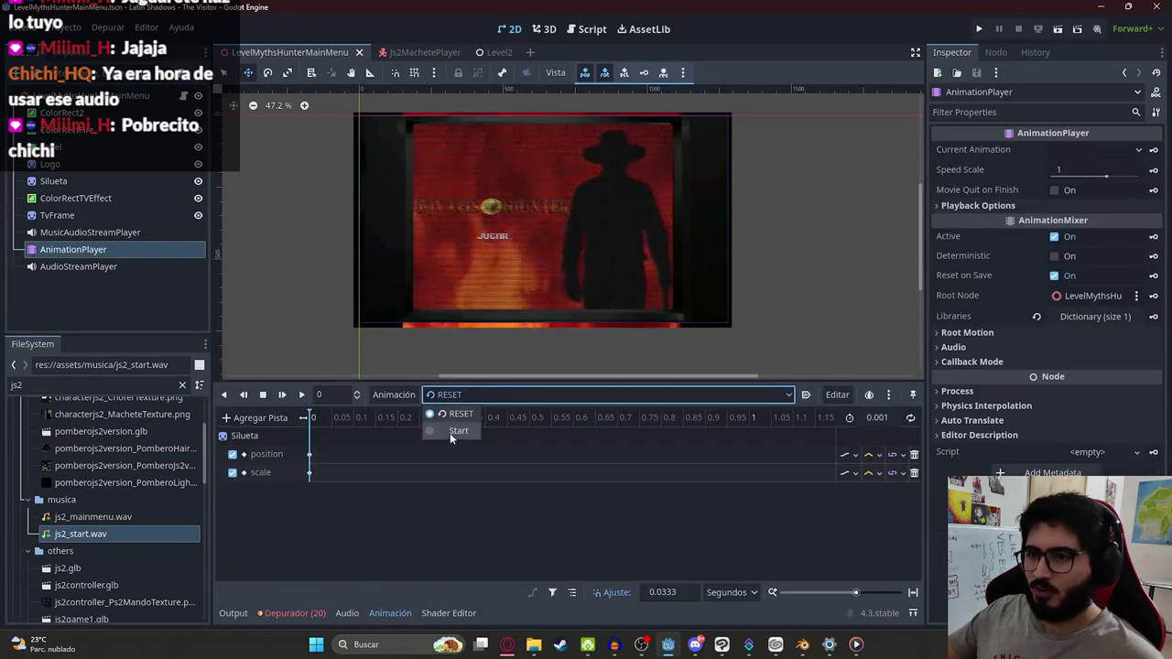
click(455, 431)
click(311, 426)
scroll(435, 449, down, 8)
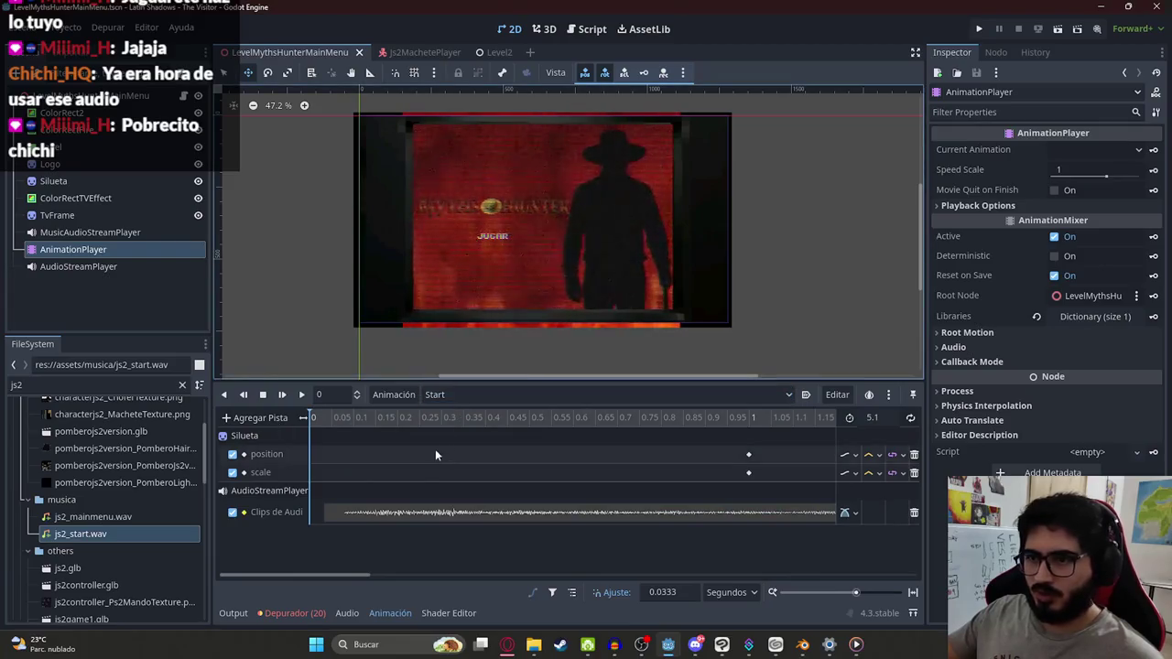
scroll(403, 473, down, 4)
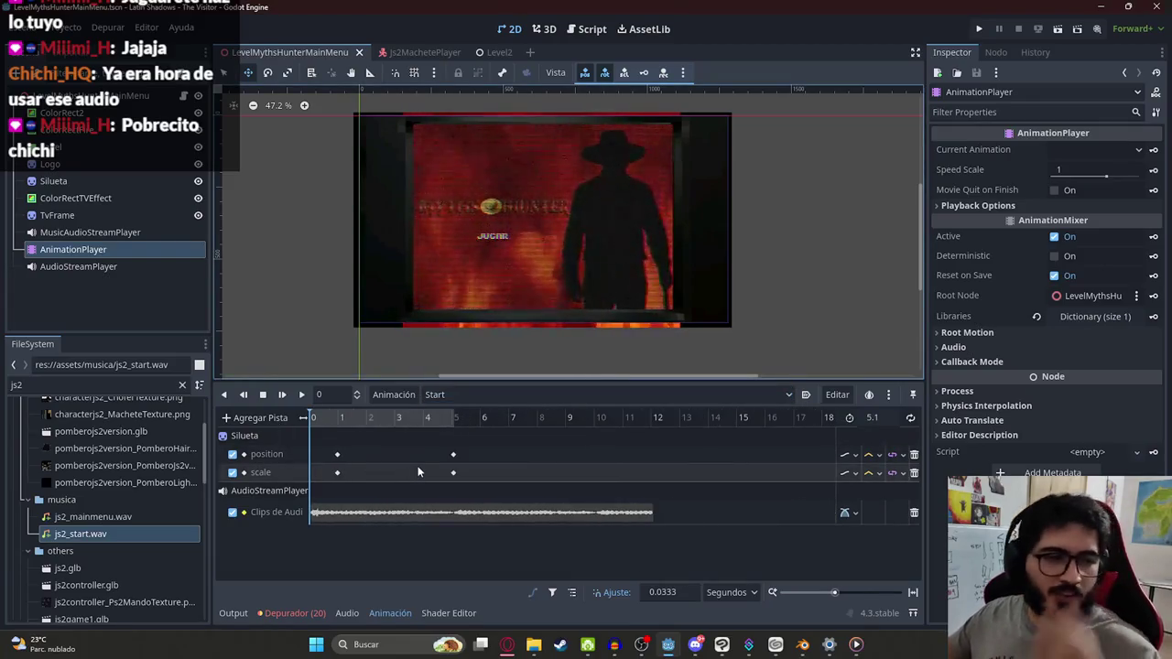
scroll(419, 464, down, 2)
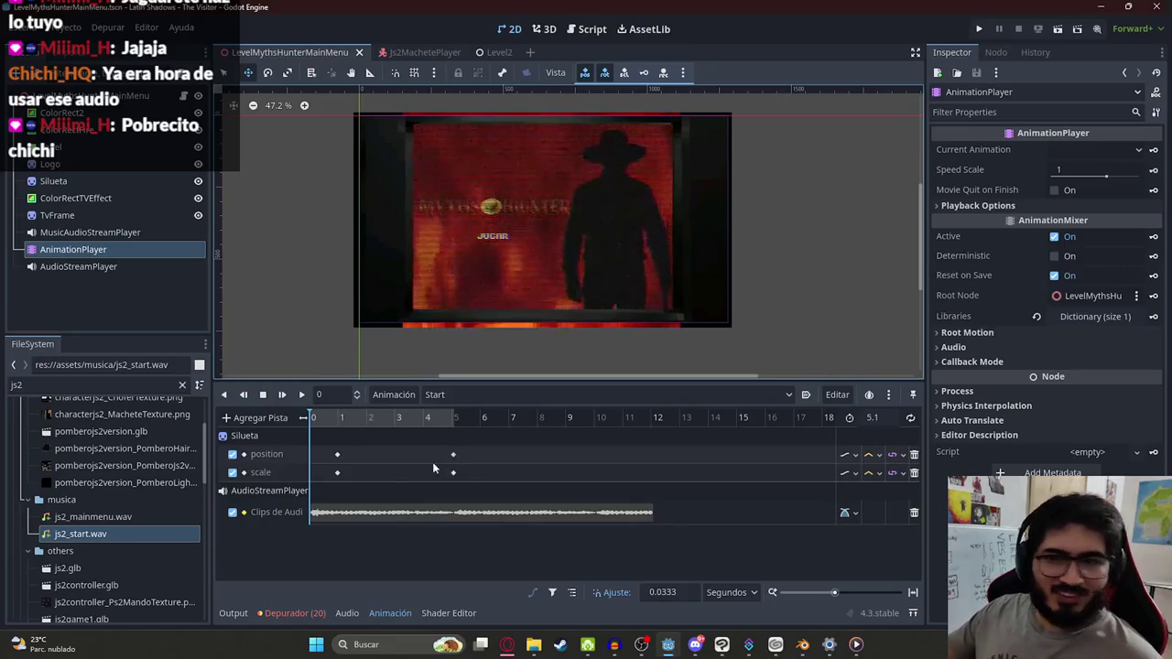
scroll(436, 461, down, 2)
scroll(352, 447, up, 5)
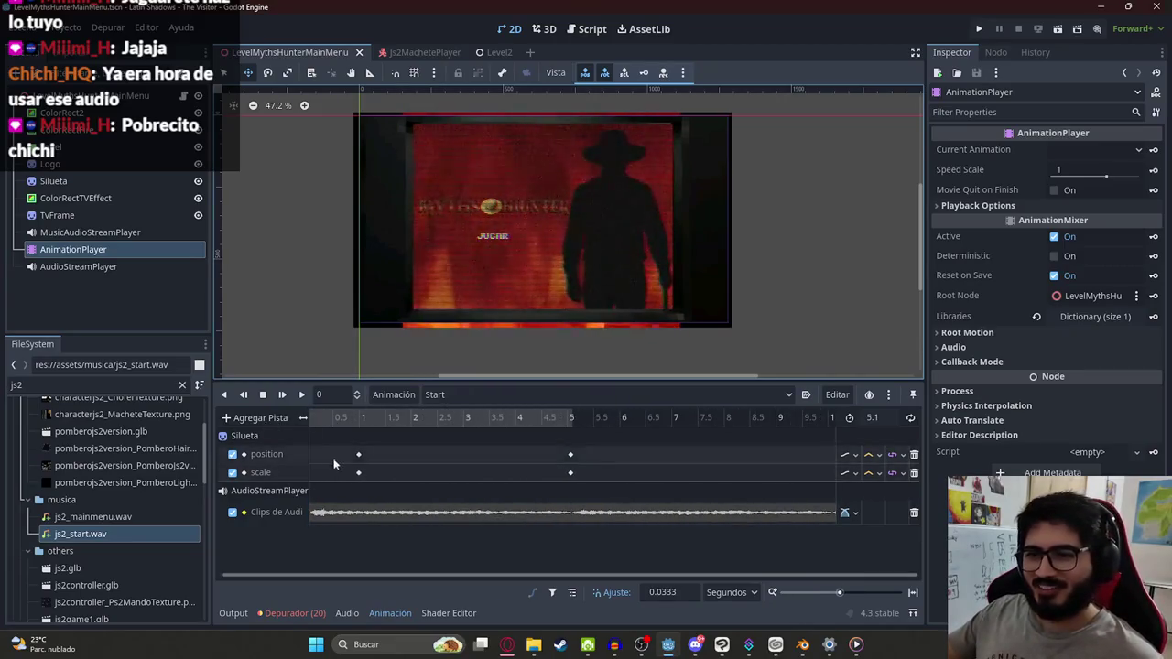
scroll(325, 426, down, 3)
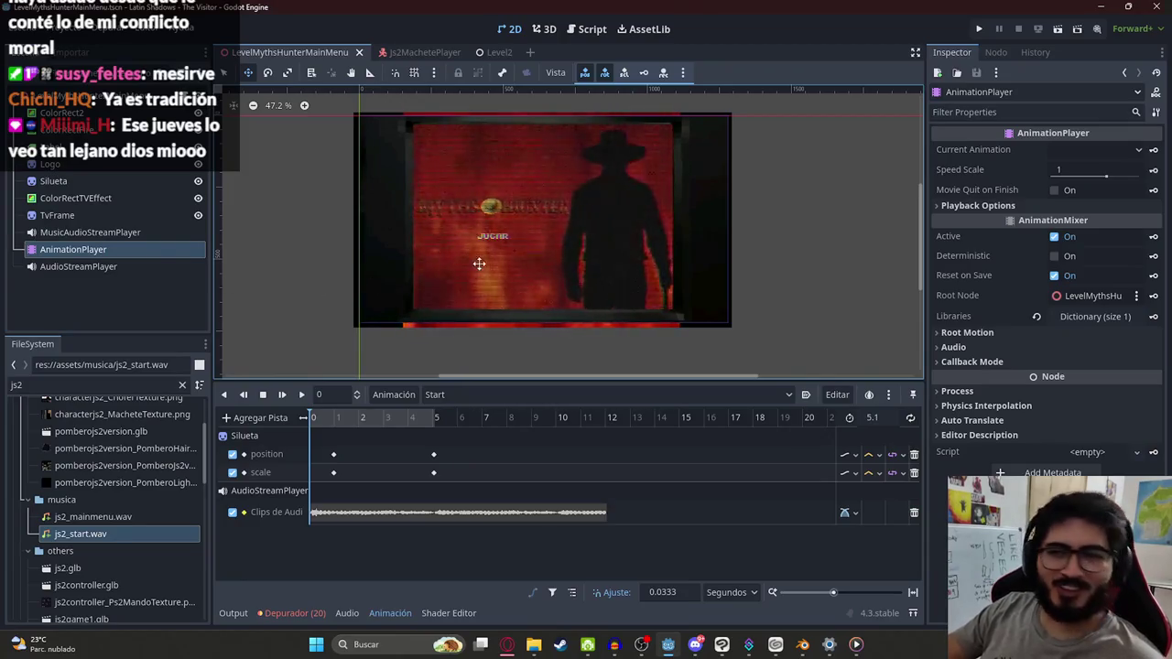
scroll(479, 264, up, 3)
scroll(453, 274, down, 1)
scroll(426, 239, down, 2)
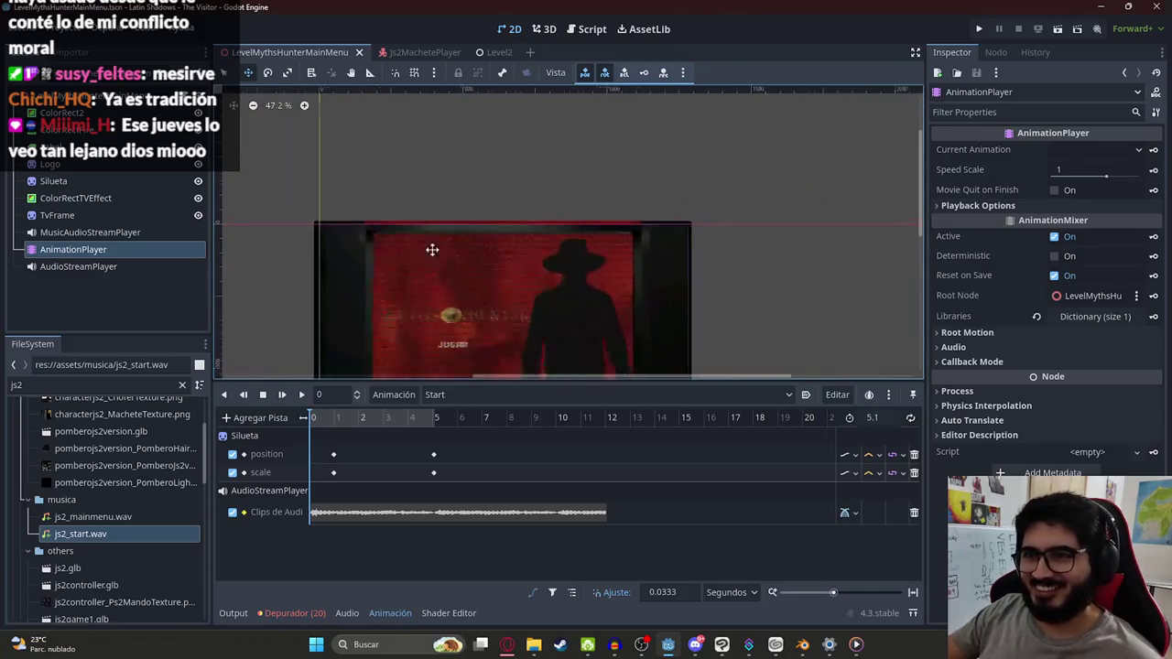
scroll(426, 239, up, 3)
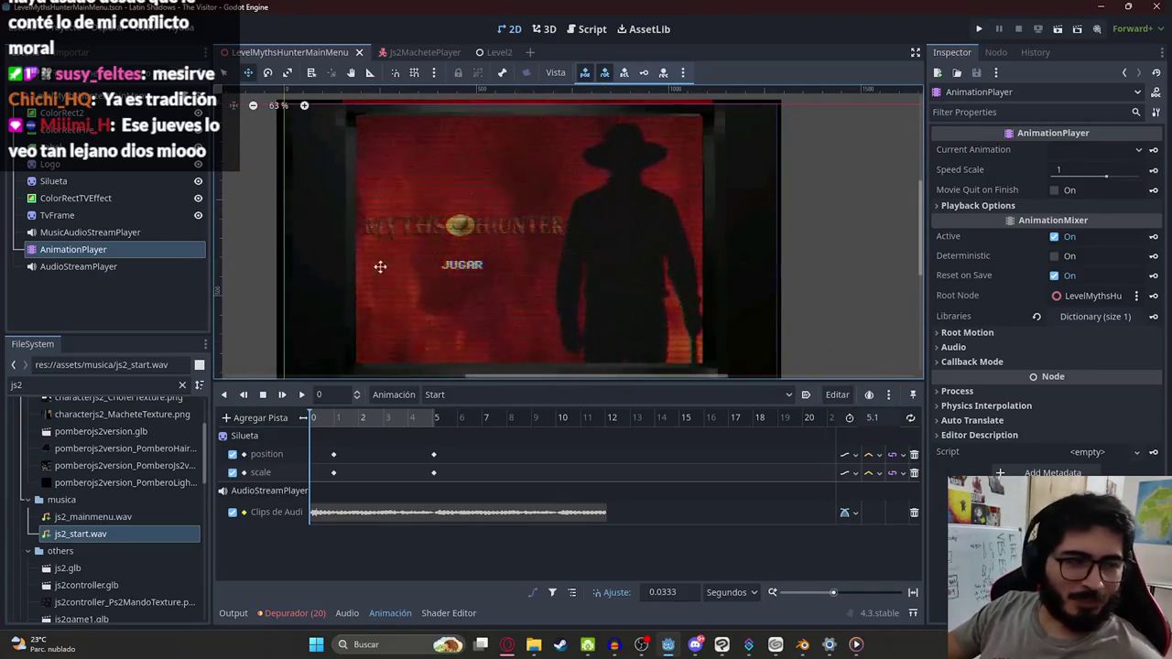
scroll(446, 249, down, 4)
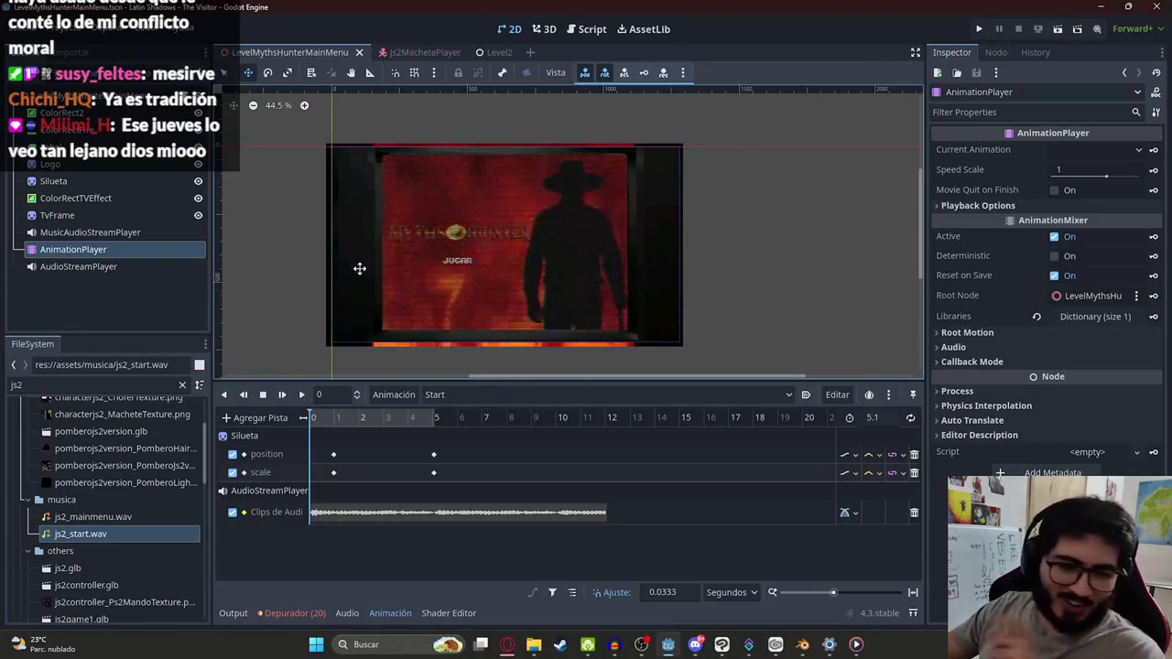
scroll(344, 253, up, 5)
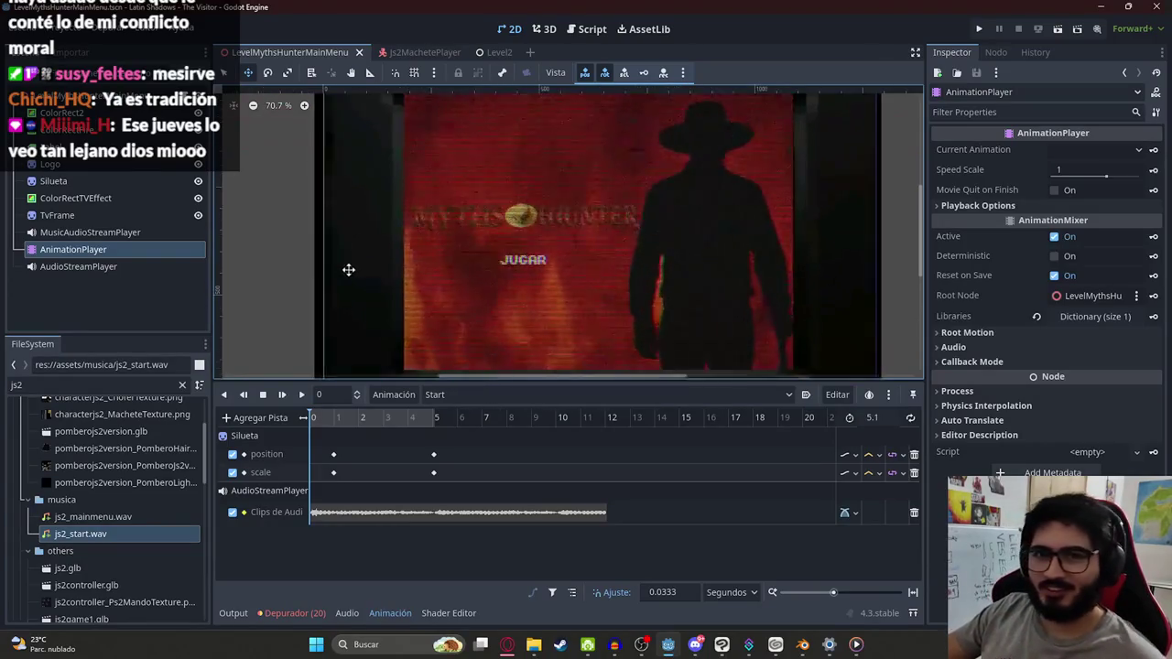
Step: Check the AudioStreamPlayer and AnimationPlayer nodes, then select the Logo node
click(114, 266)
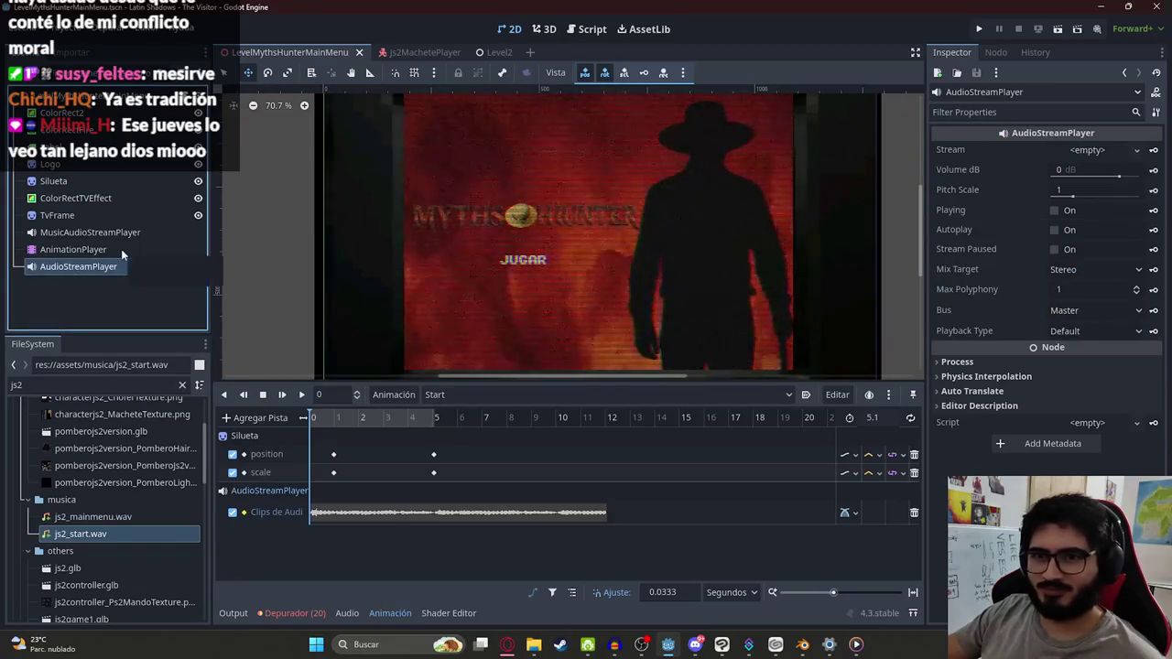
click(112, 250)
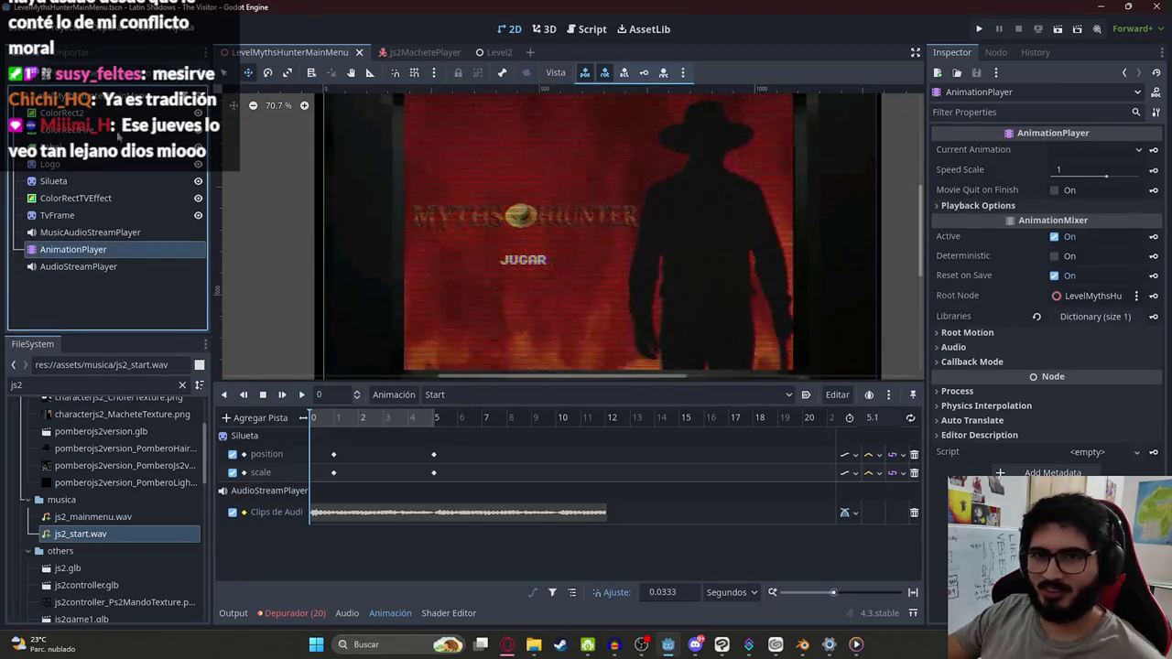
click(117, 132)
click(108, 165)
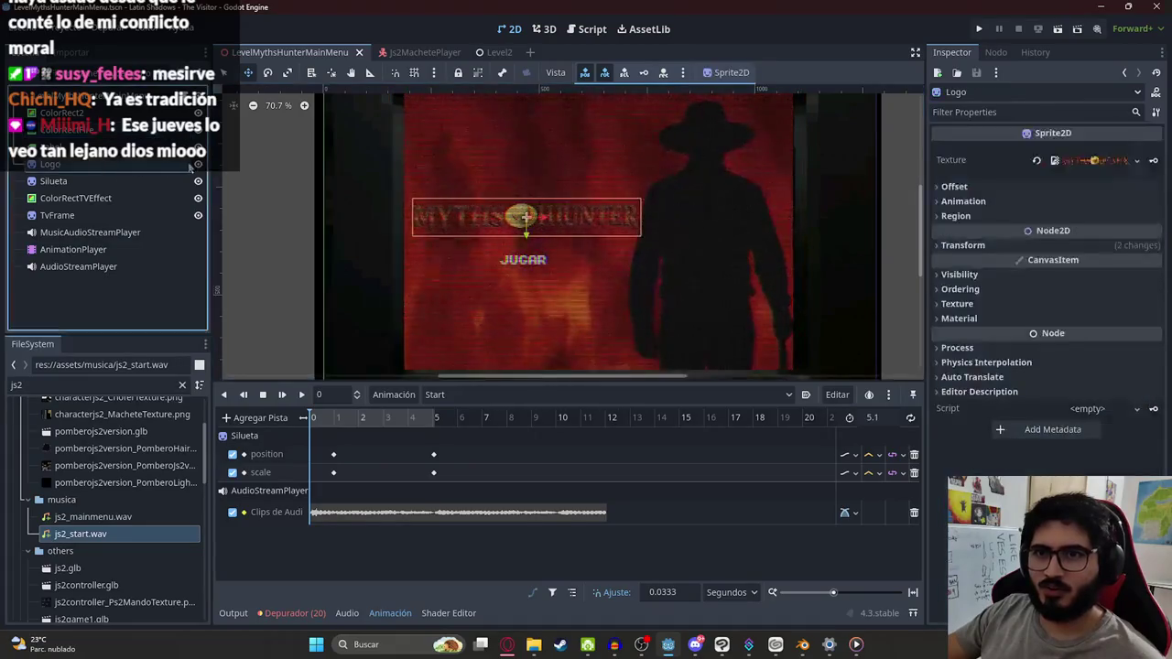
Step: Key the Visible property of the Logo and the JUGAR label into Start at 0 s
click(959, 273)
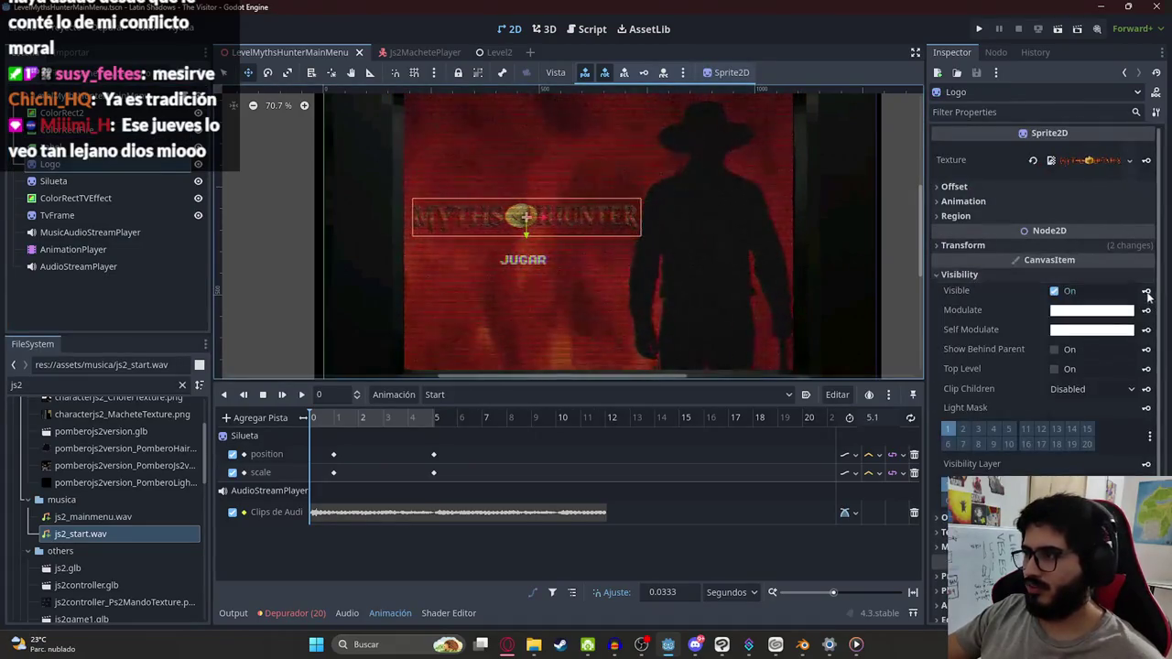
click(1146, 290)
click(529, 361)
click(134, 180)
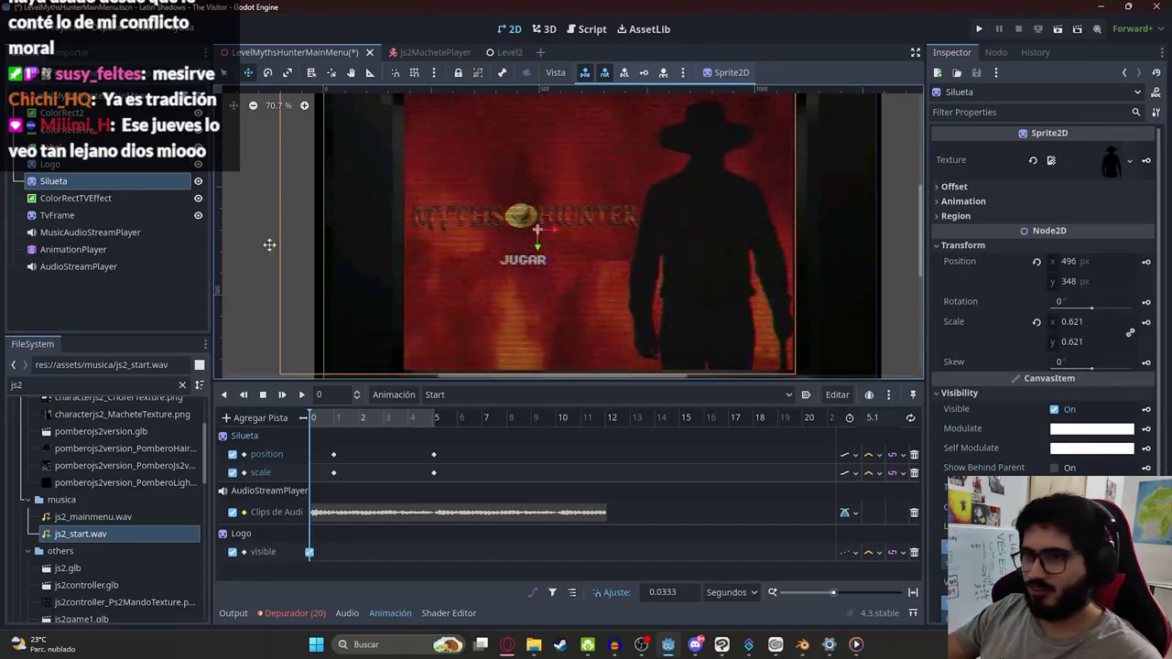
click(512, 260)
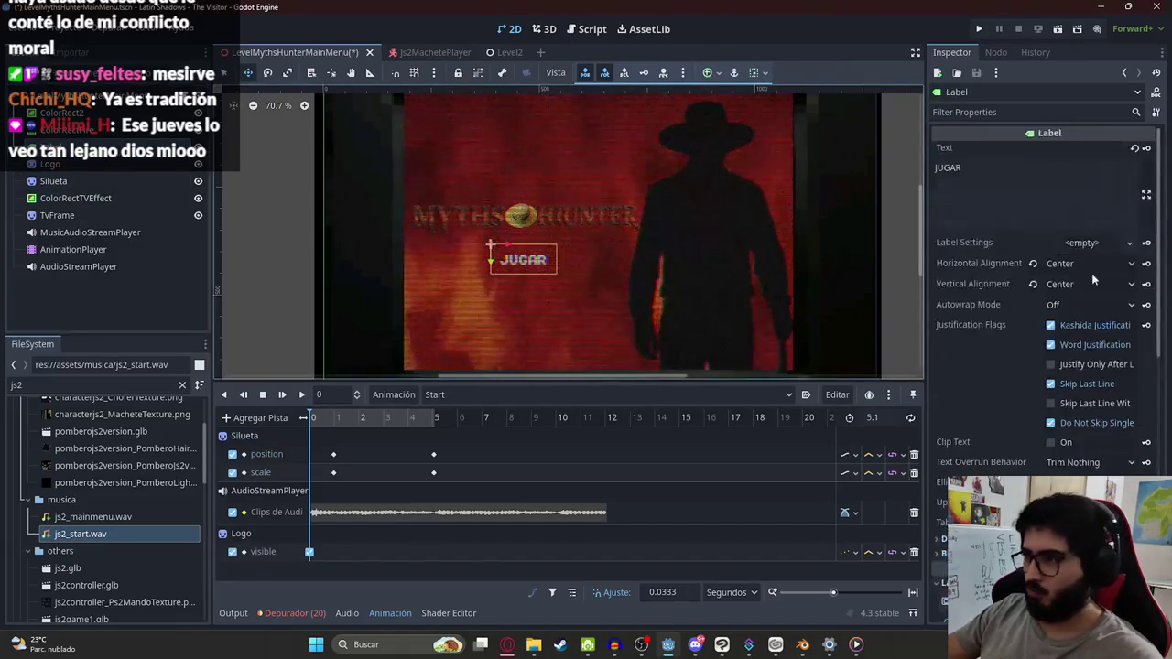
scroll(1094, 266, down, 10)
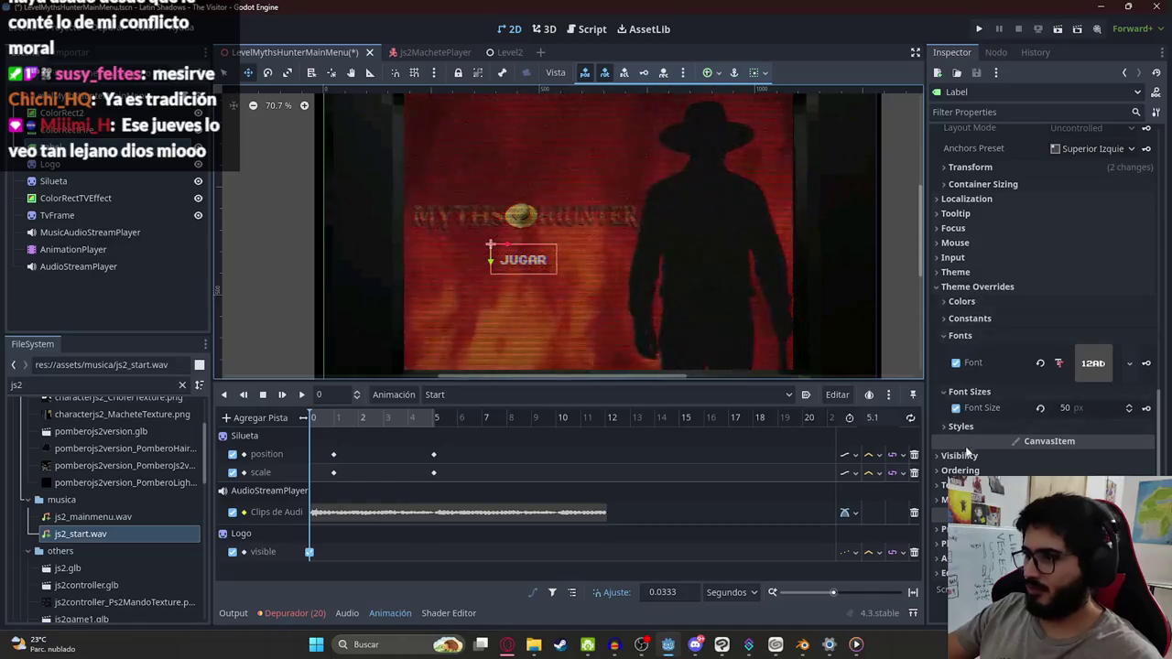
click(959, 455)
click(1147, 471)
click(530, 360)
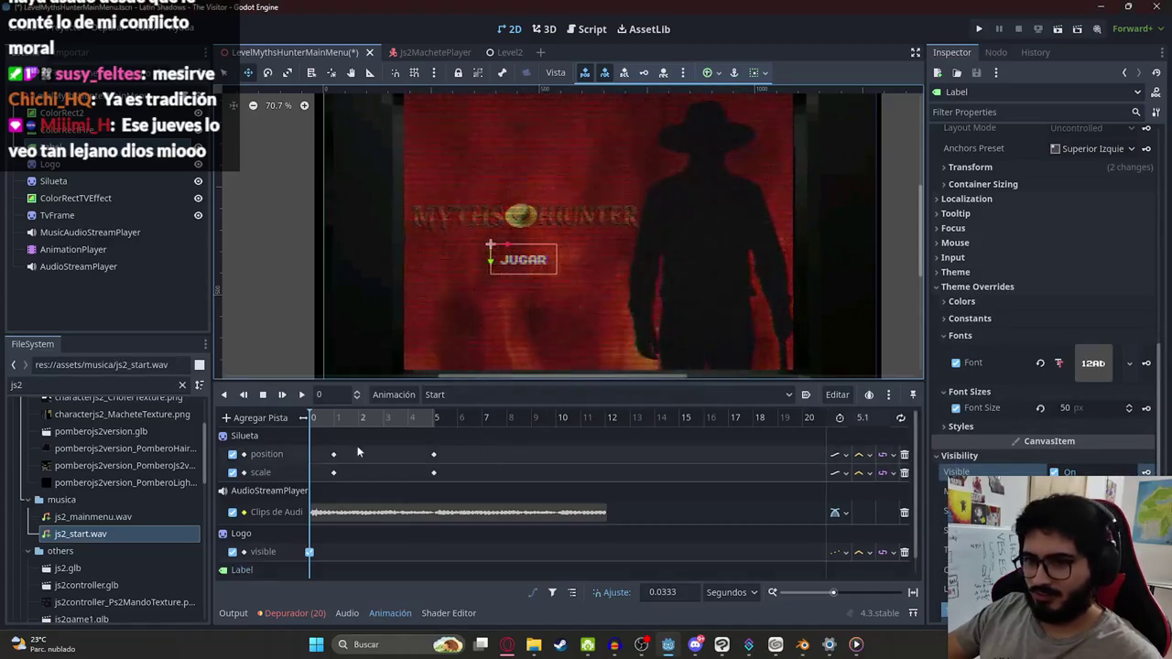
Step: Select the Label visibility keyframe and toggle its visible value
scroll(358, 451, down, 1)
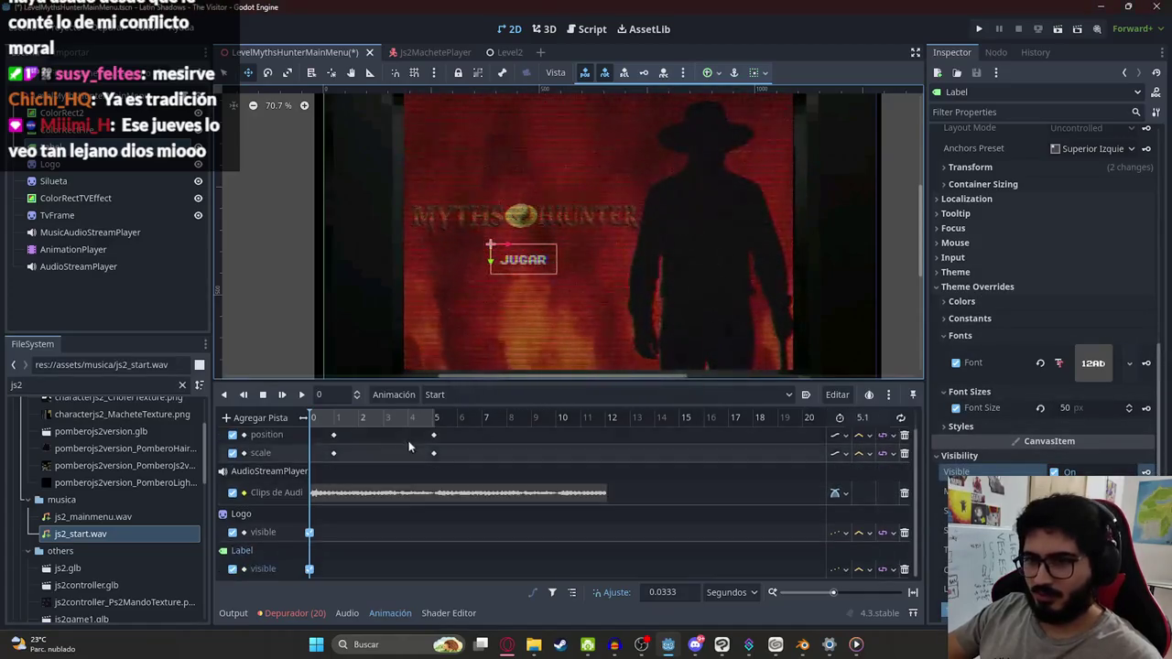
click(309, 533)
click(309, 569)
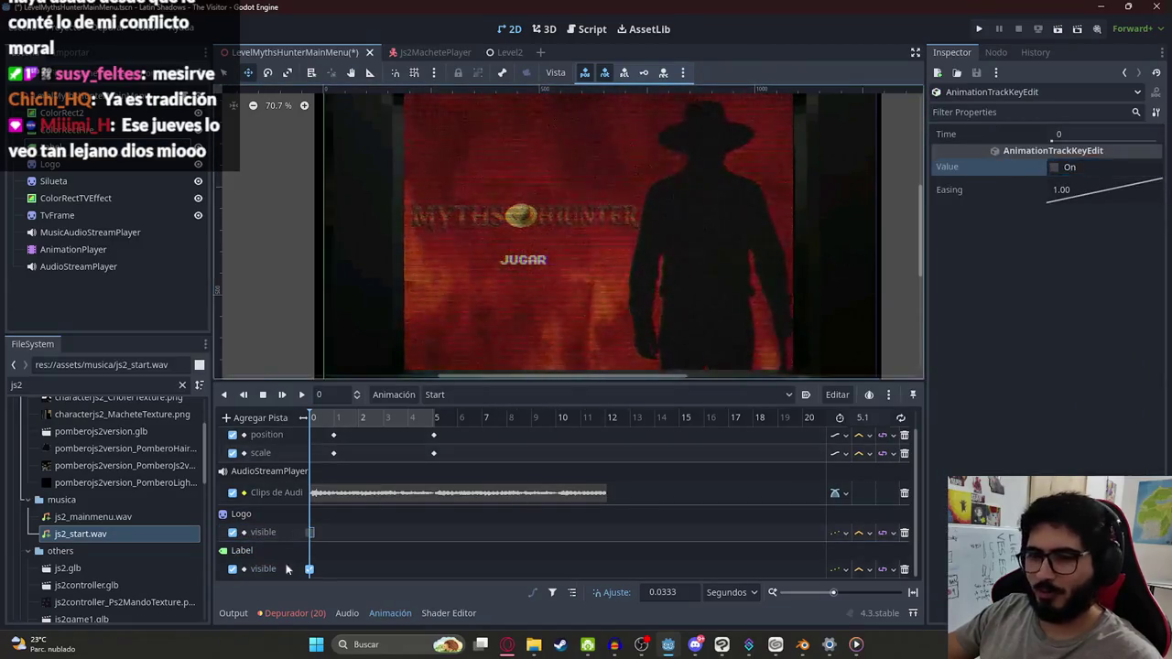
click(1055, 168)
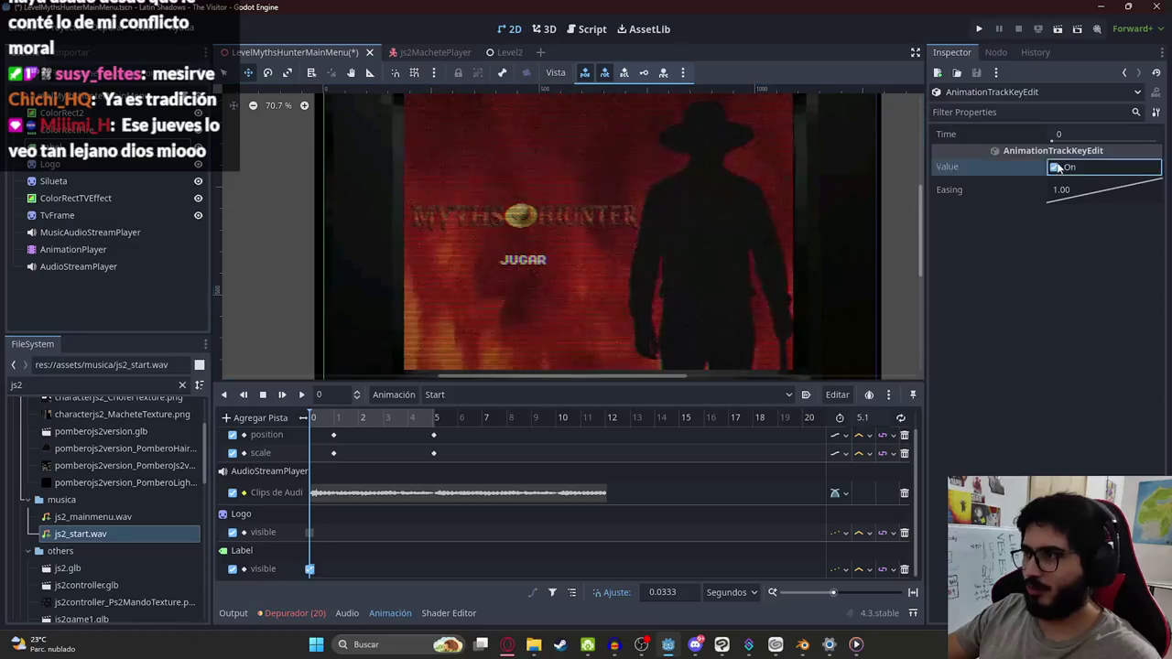
scroll(549, 308, down, 5)
click(452, 394)
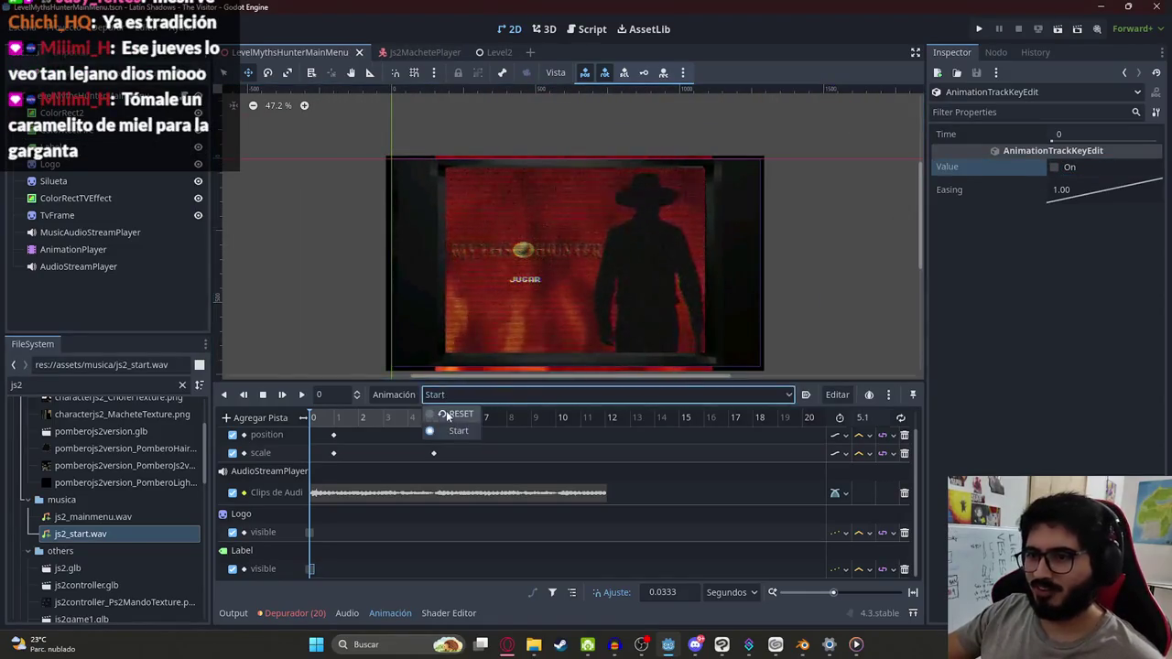
Step: Switch to RESET, test the menu's start transition in the game, then reselect AnimationPlayer
click(453, 414)
right_click(315, 52)
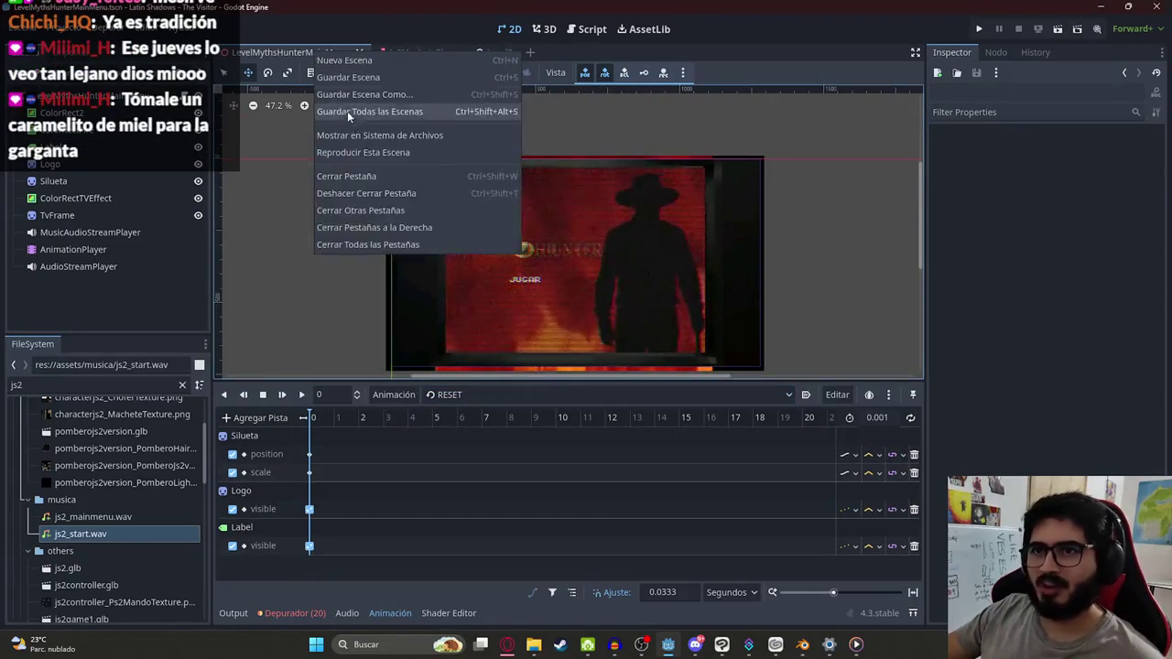
click(336, 151)
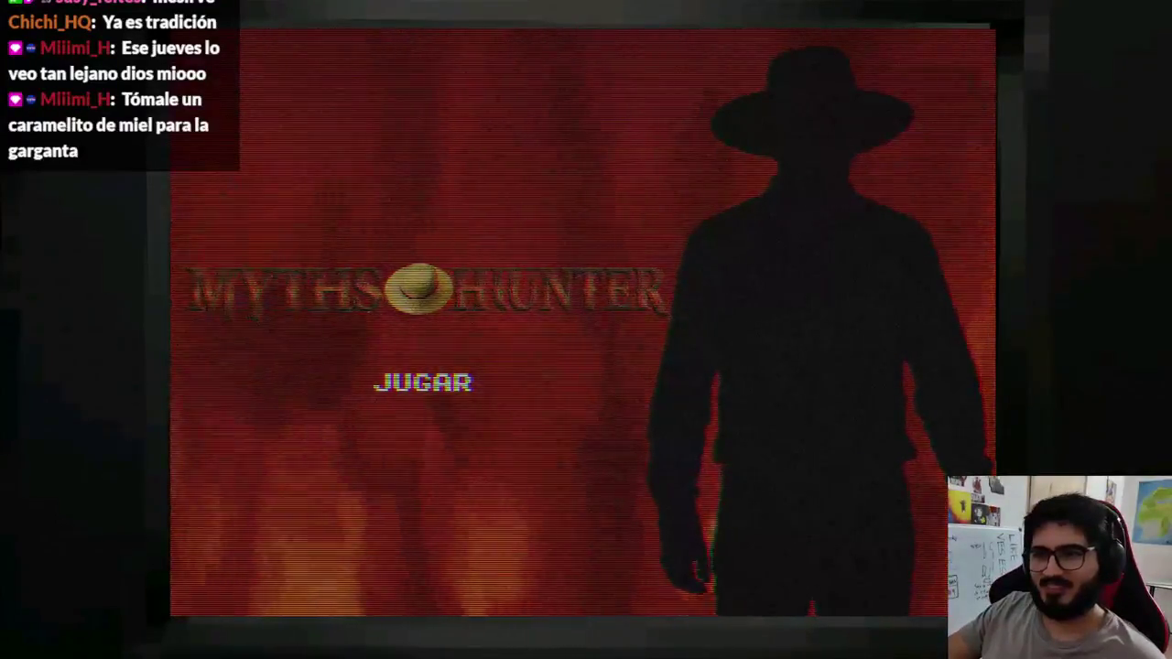
key(Return)
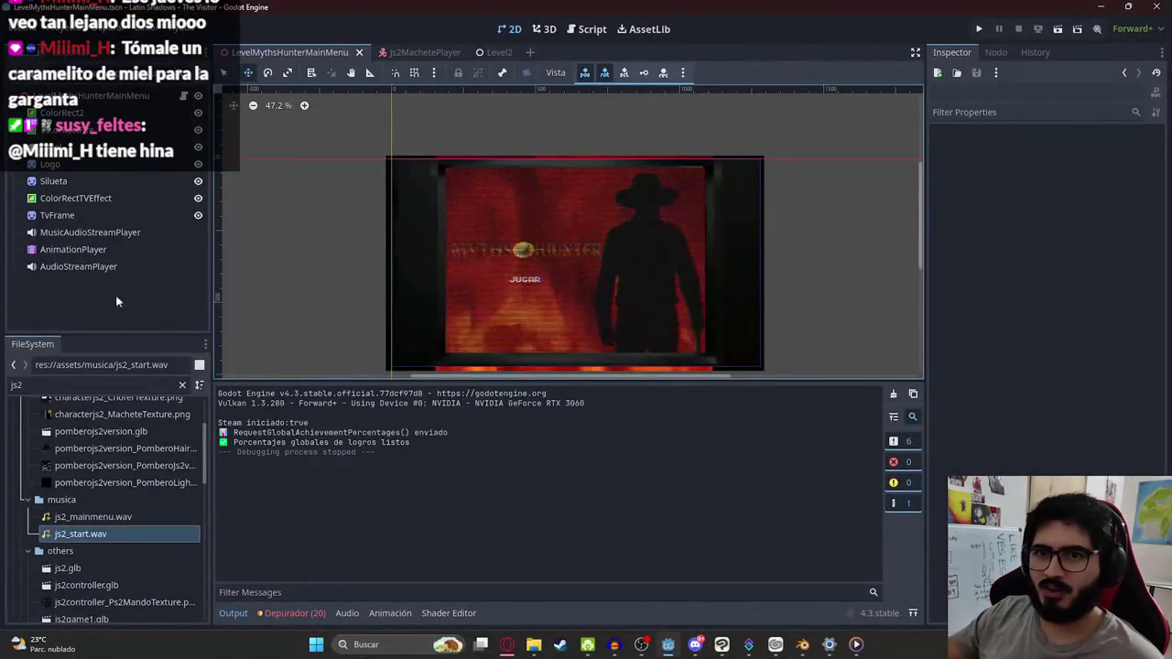
click(77, 248)
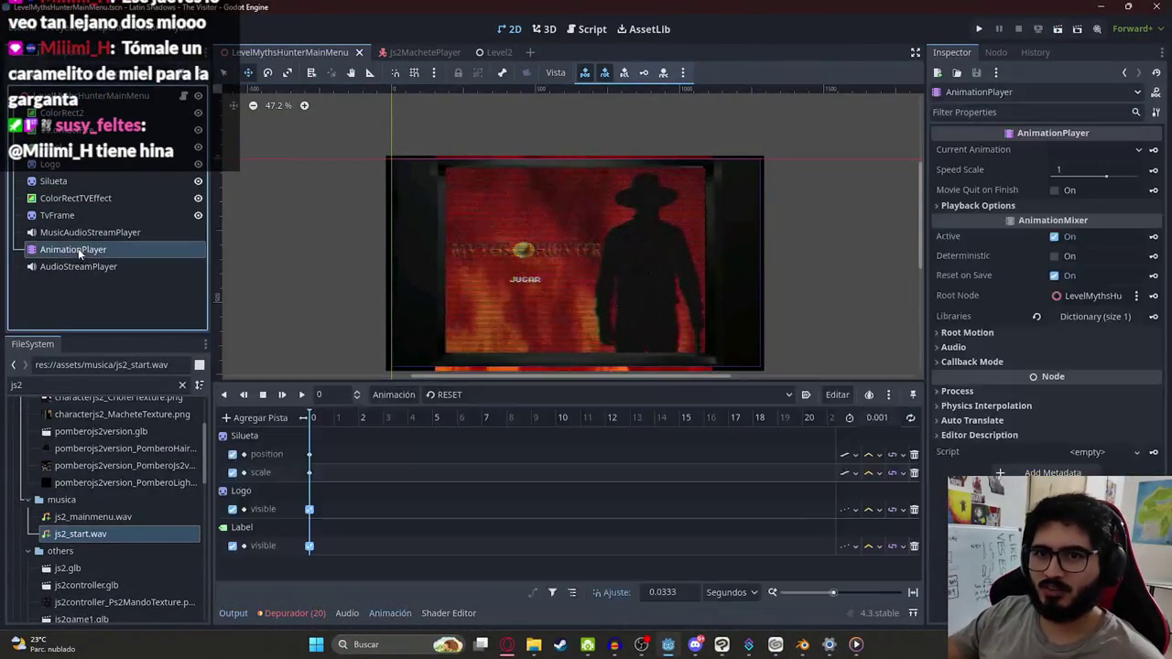
Step: Switch the timeline to the Start animation and move Silueta's position and scale keys to 0
click(475, 395)
click(444, 429)
mouse_move(430, 476)
mouse_down()
mouse_move(324, 450)
mouse_move(335, 455)
mouse_move(313, 463)
mouse_up()
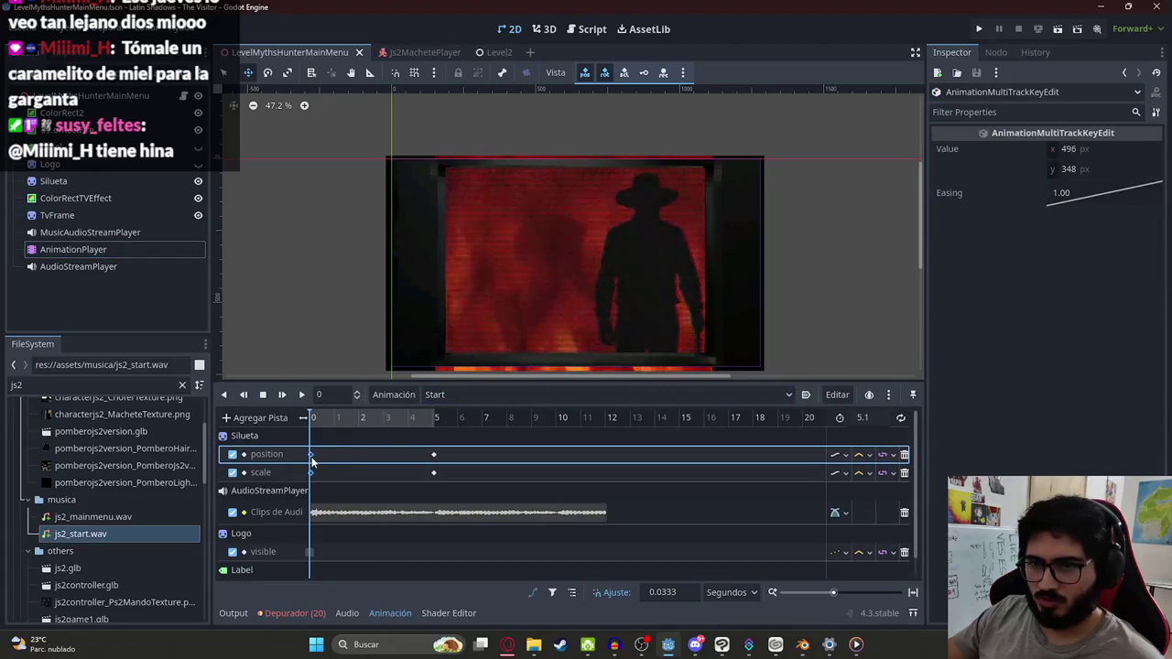
Step: Preview the Start animation, then run the main menu scene from its tab
click(302, 395)
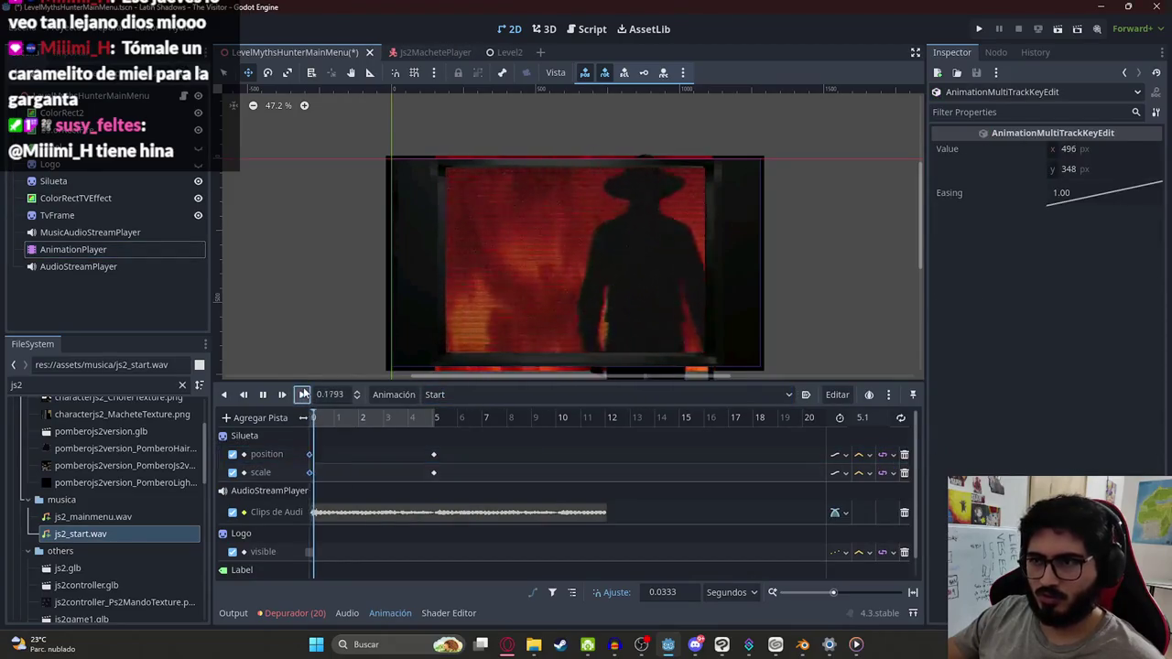
click(263, 394)
right_click(305, 53)
click(369, 146)
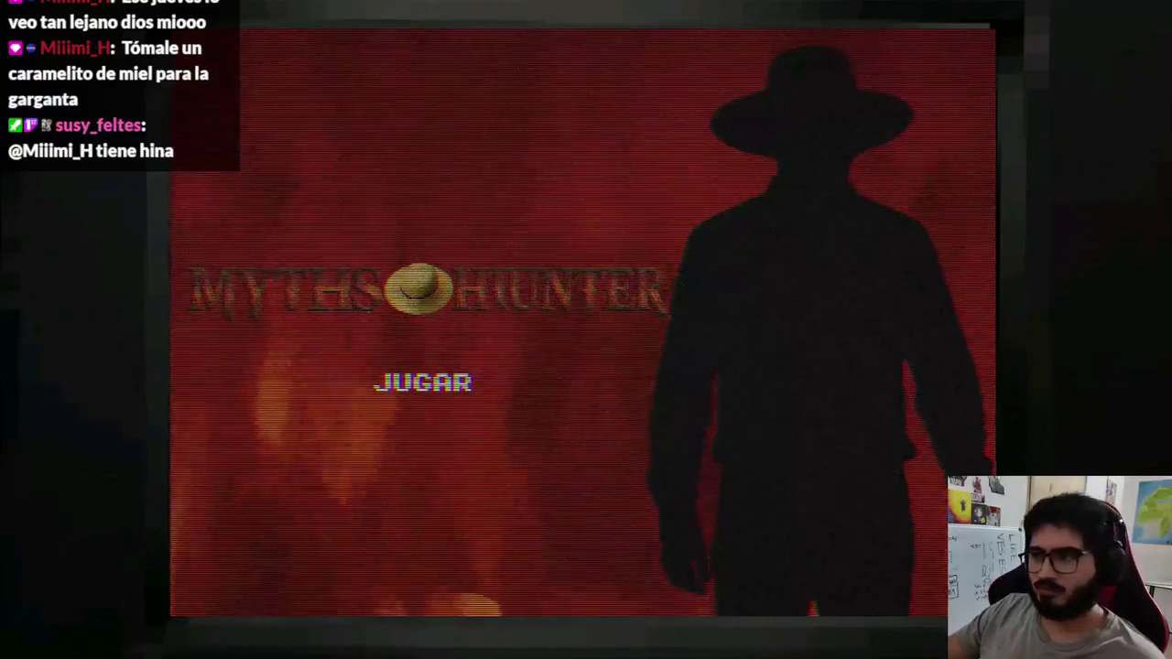
Step: Stop the running game with F8 and reselect AnimationPlayer to bring back its timeline
key(F8)
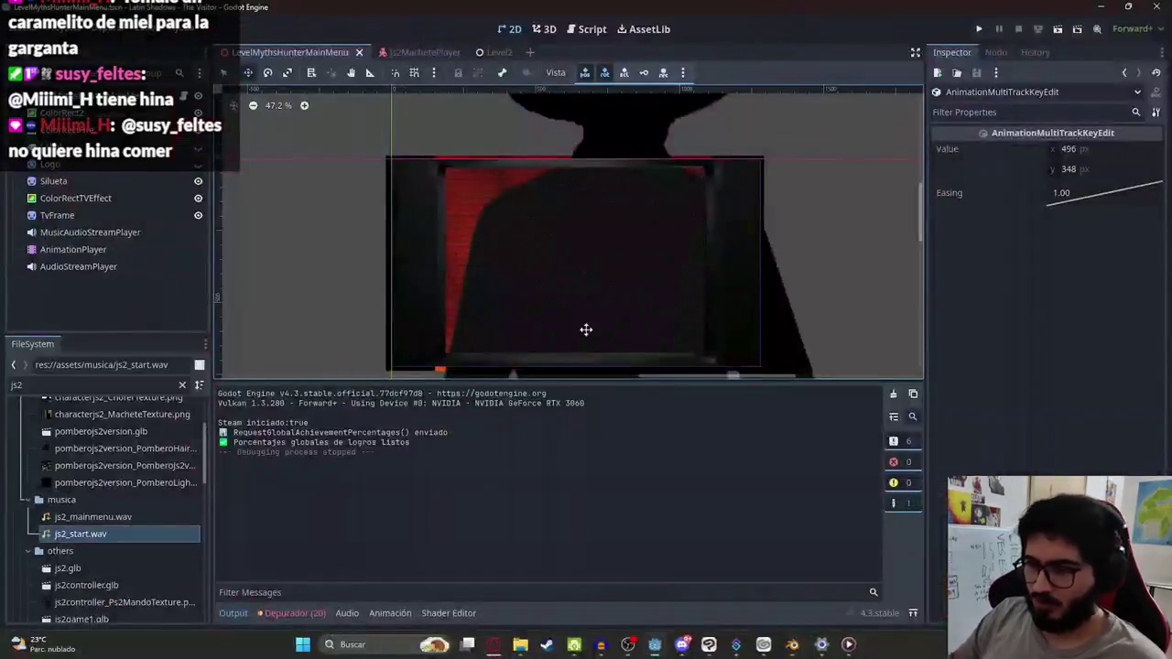
click(78, 248)
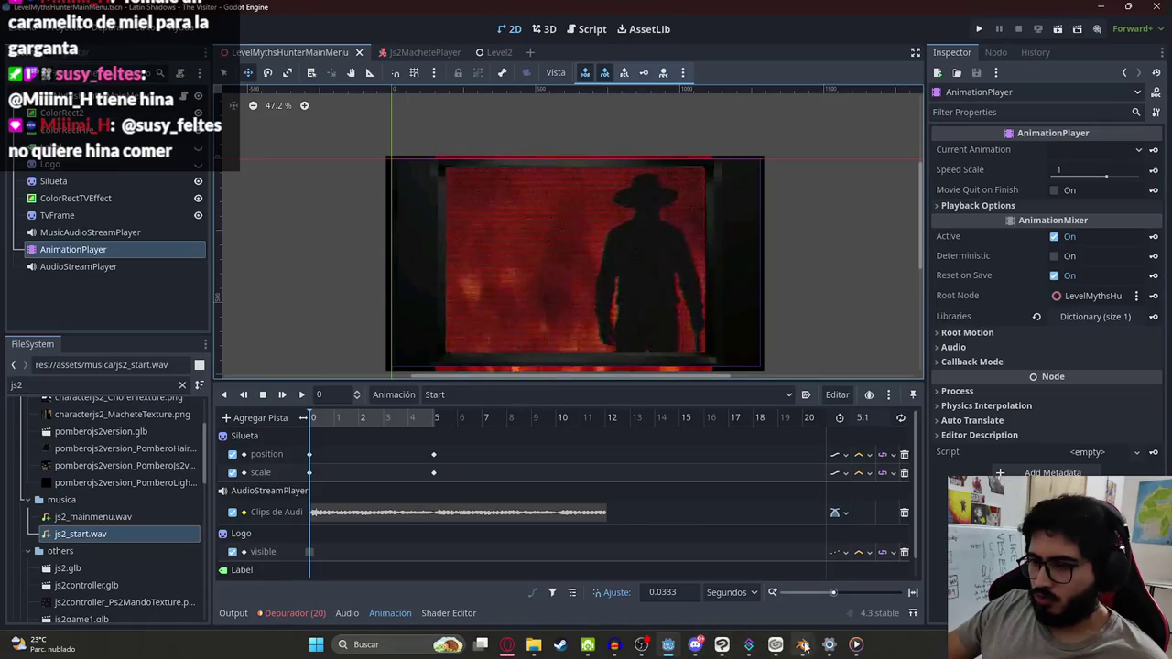
Step: In Audacity, start opening a file and navigate up through assets into the music folder
click(618, 645)
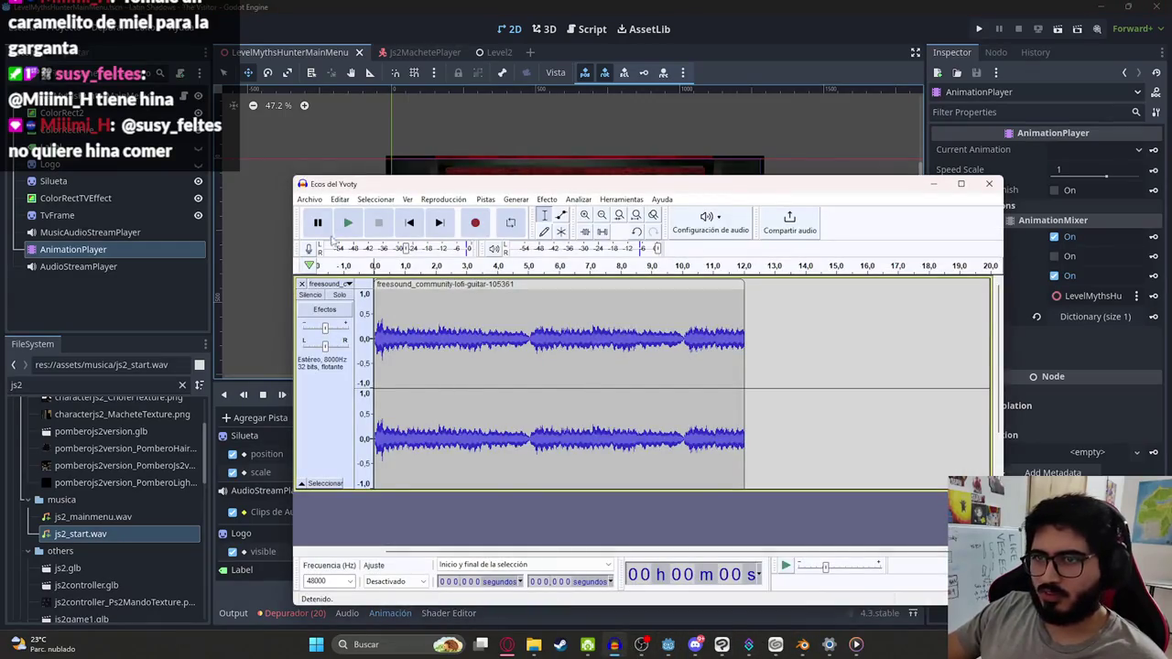
click(318, 200)
click(321, 227)
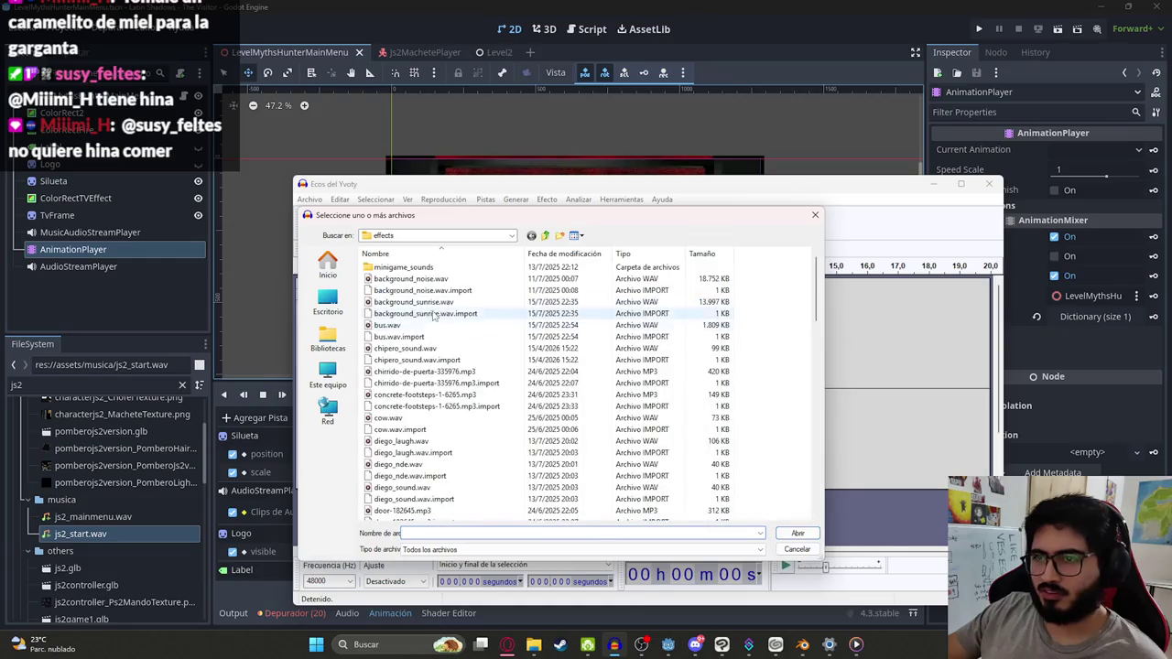
click(544, 236)
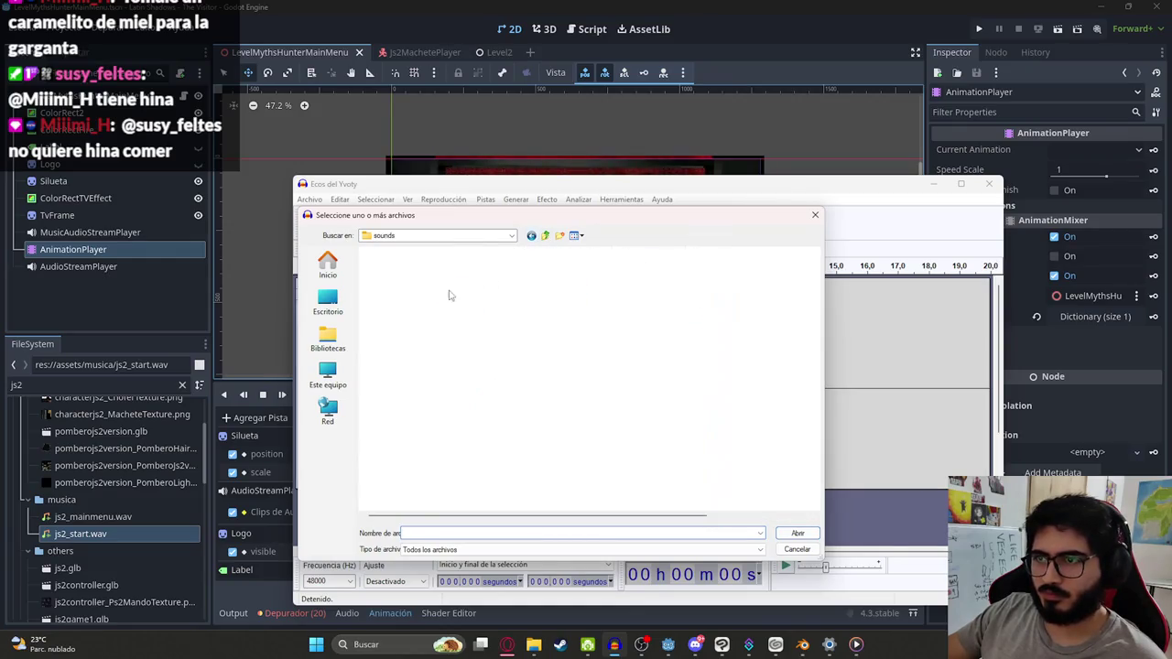
click(547, 236)
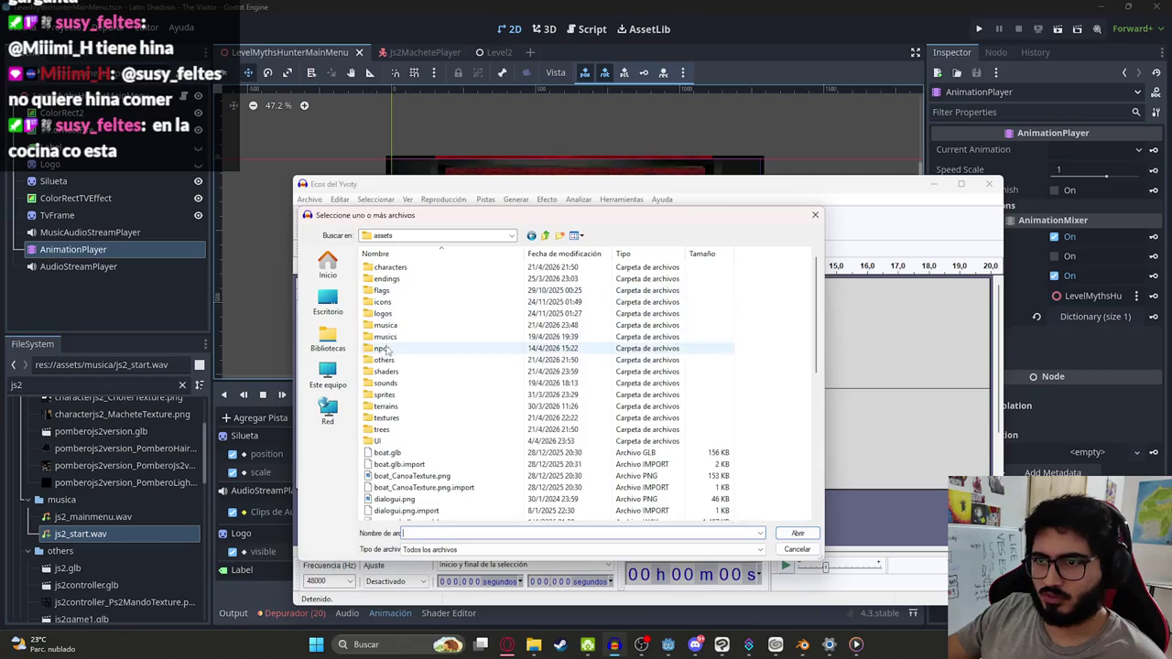
double_click(399, 337)
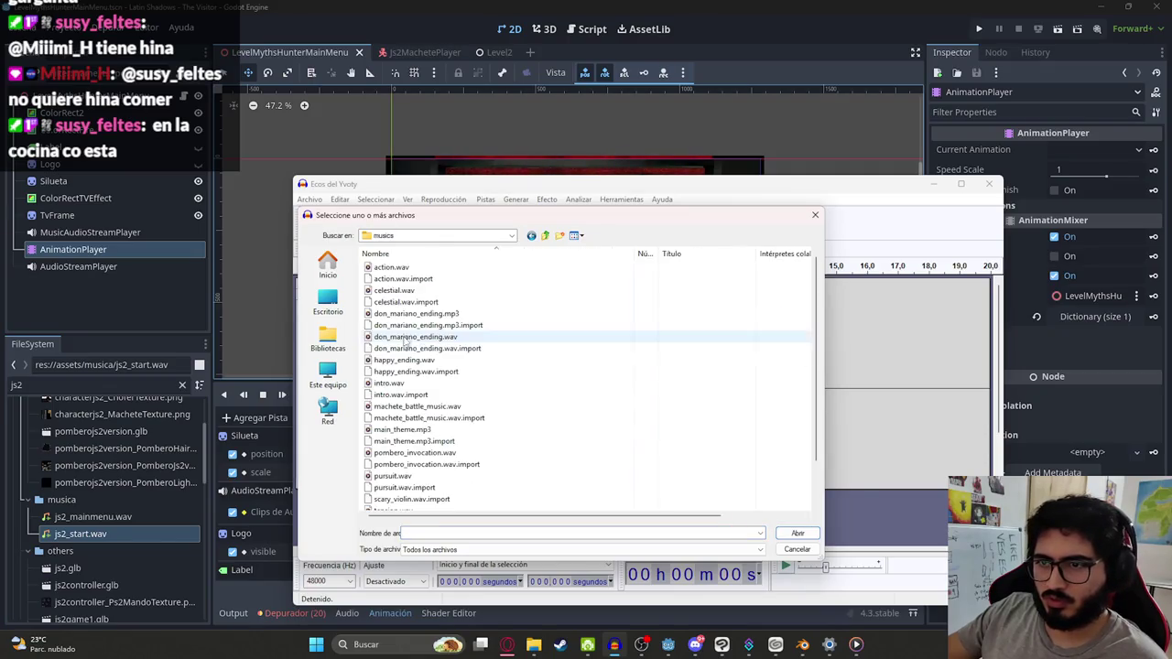
click(423, 326)
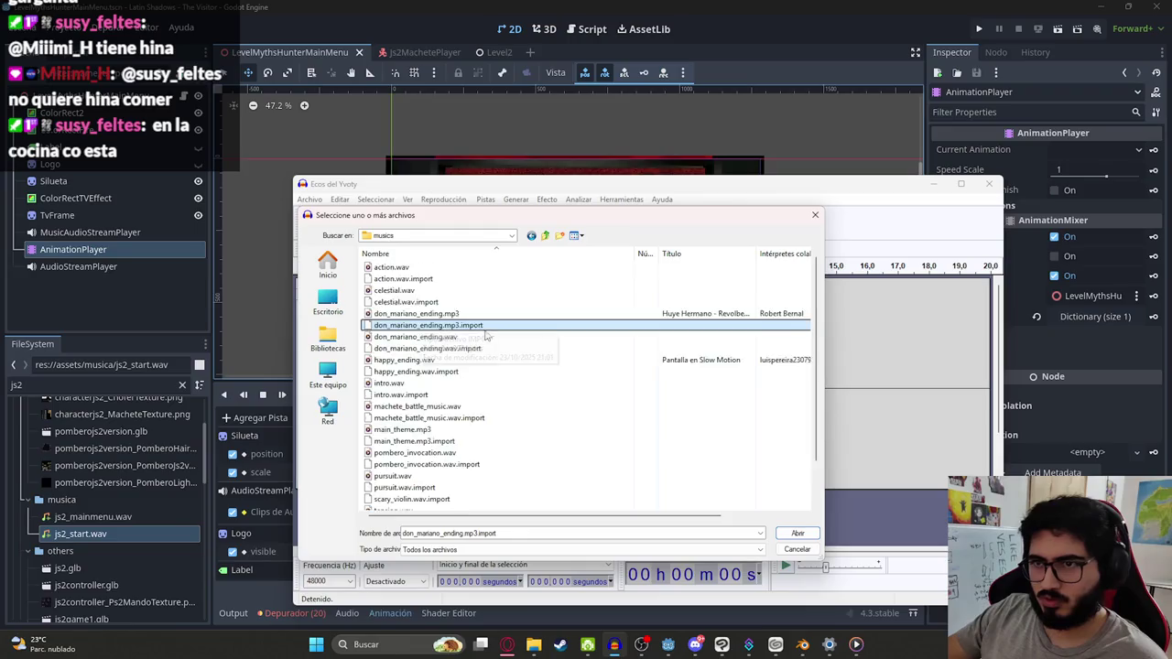
Step: Confirm the music file's location in Godot, then open js2_mainmenu.wav from the musica folder
scroll(486, 338, down, 2)
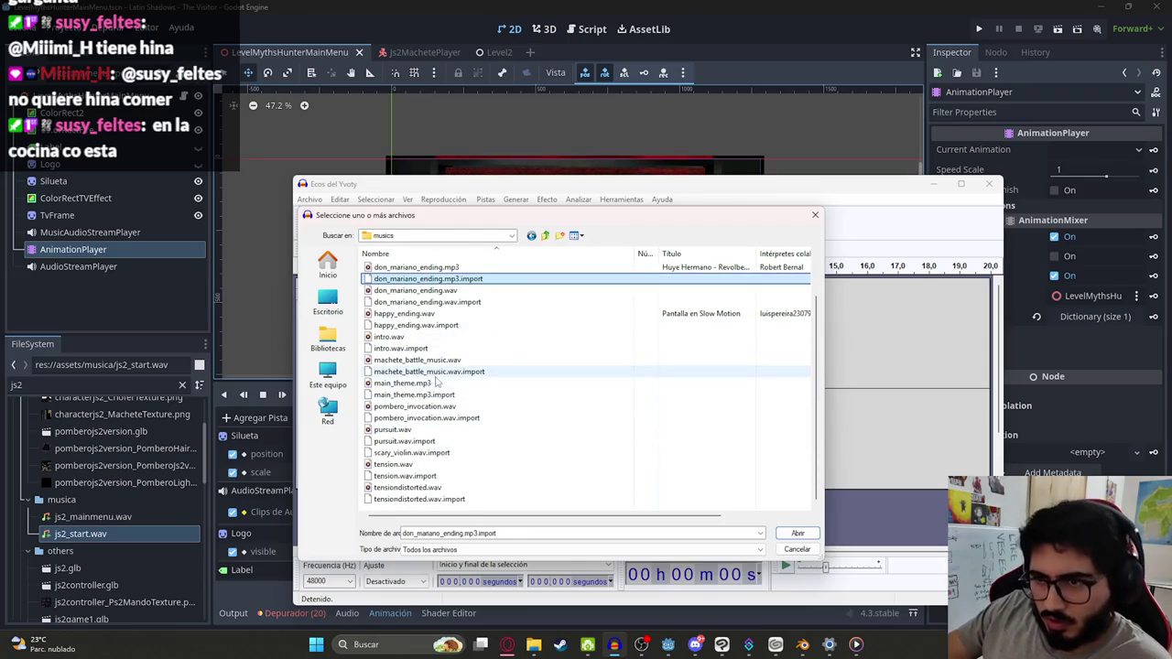
scroll(449, 407, up, 2)
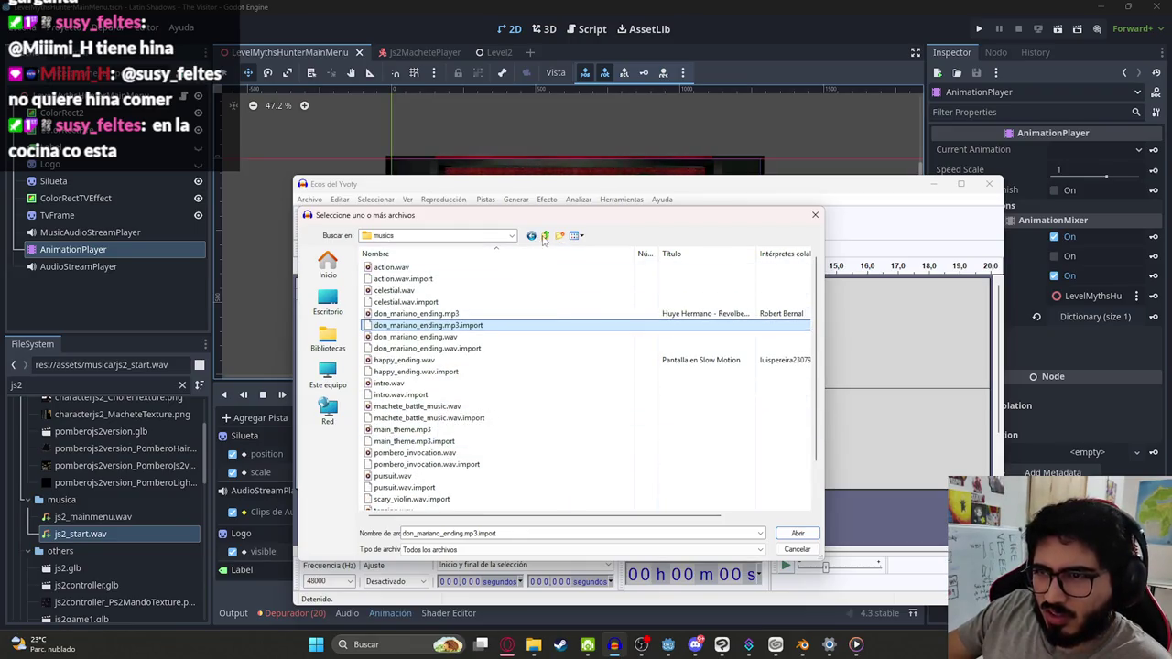
click(107, 363)
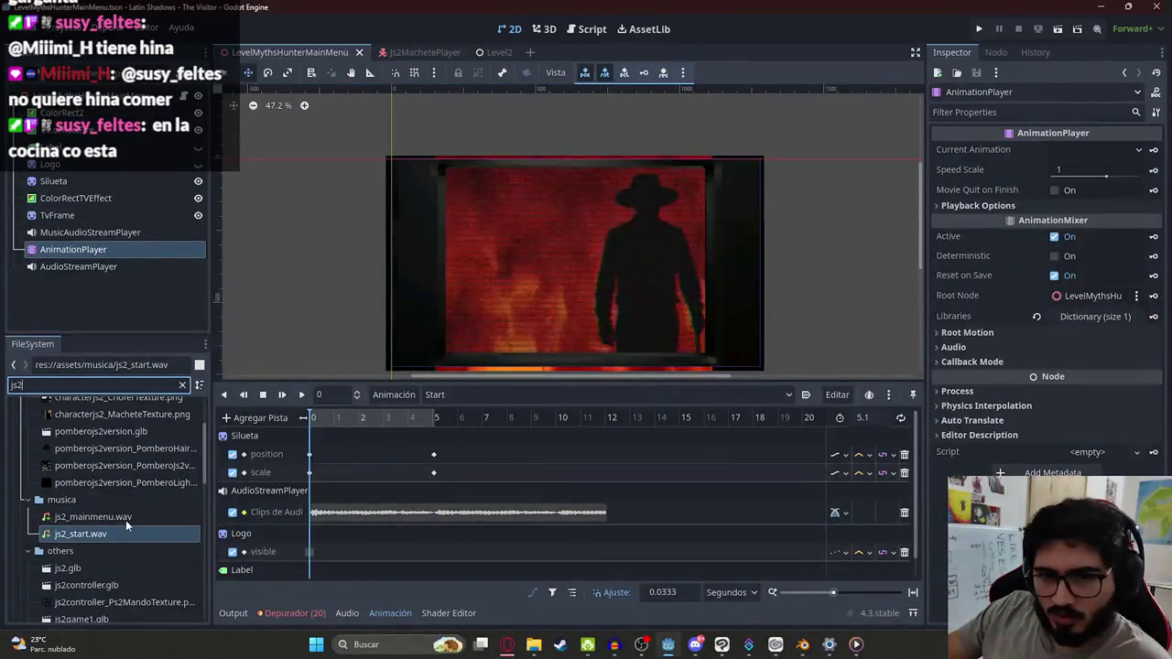
scroll(161, 499, up, 1)
key(alt+Tab)
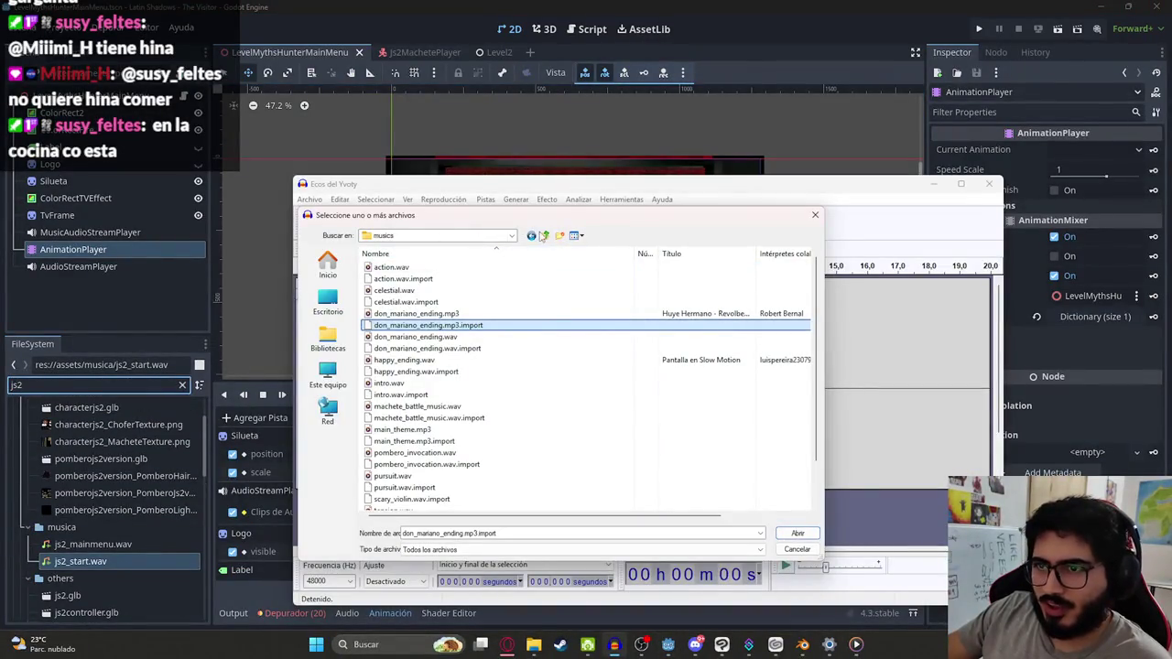
click(543, 235)
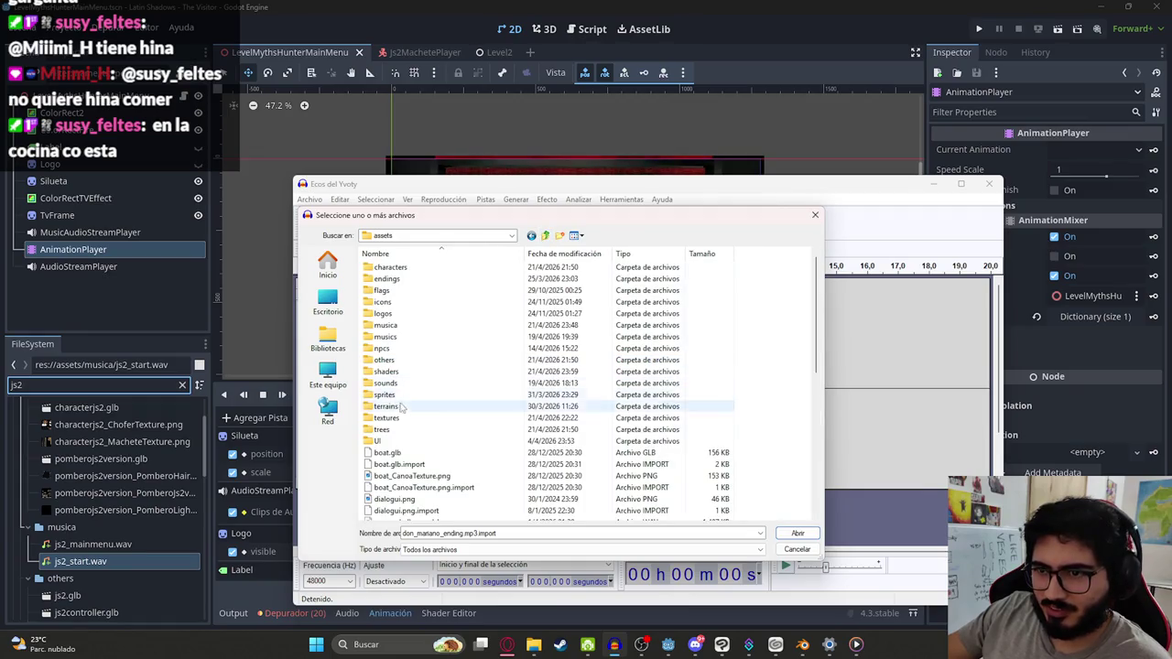
double_click(407, 325)
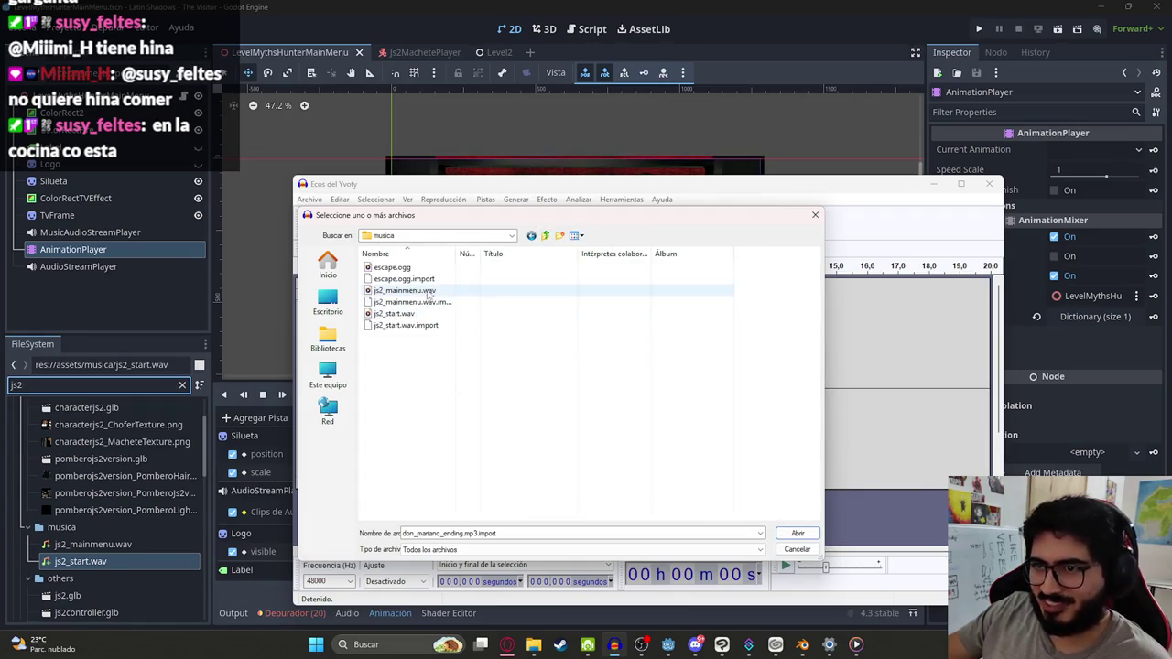
double_click(435, 291)
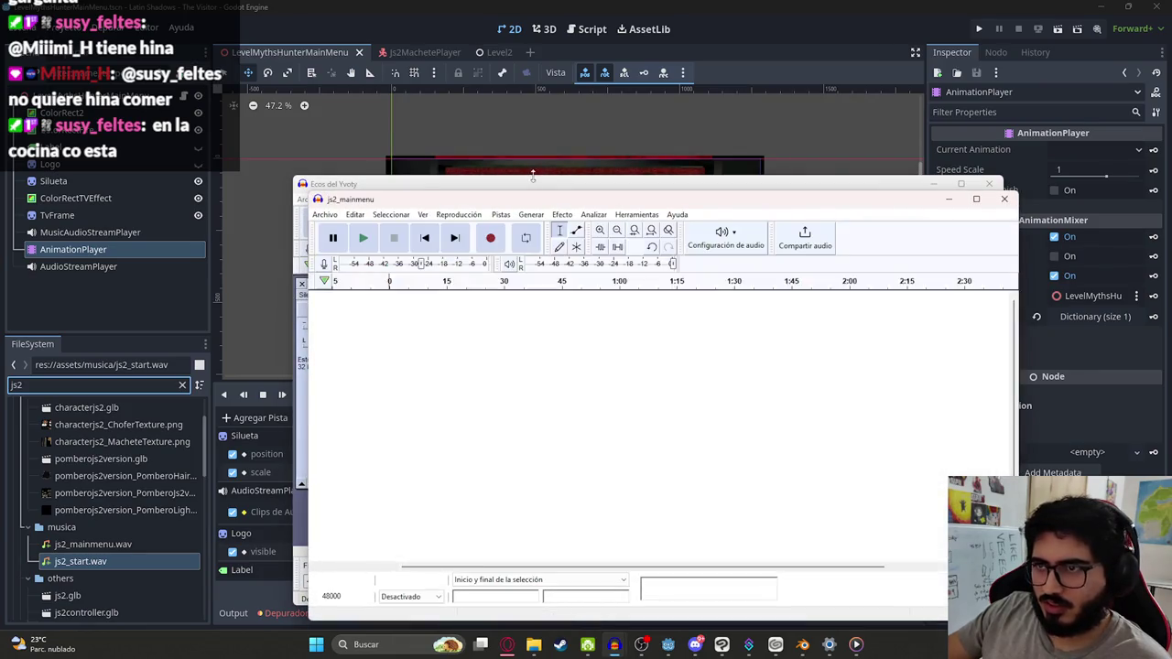
Step: Cut the leading silence from js2_mainmenu and play it back to check
drag(395, 350, 348, 352)
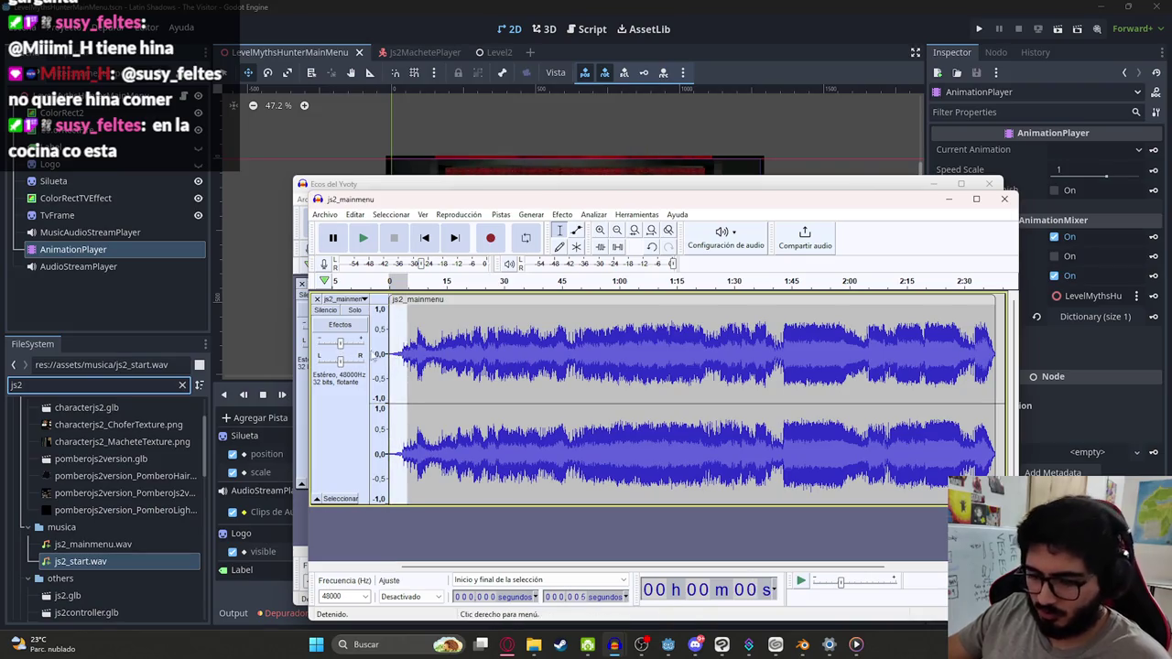
scroll(403, 352, up, 4)
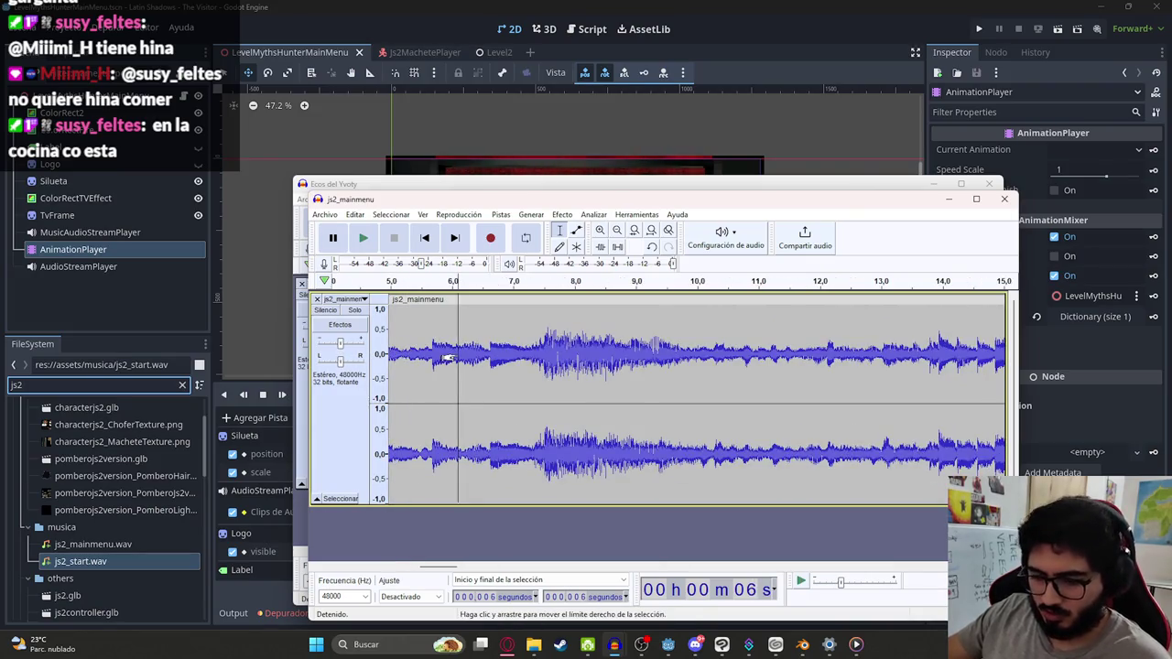
key(Home)
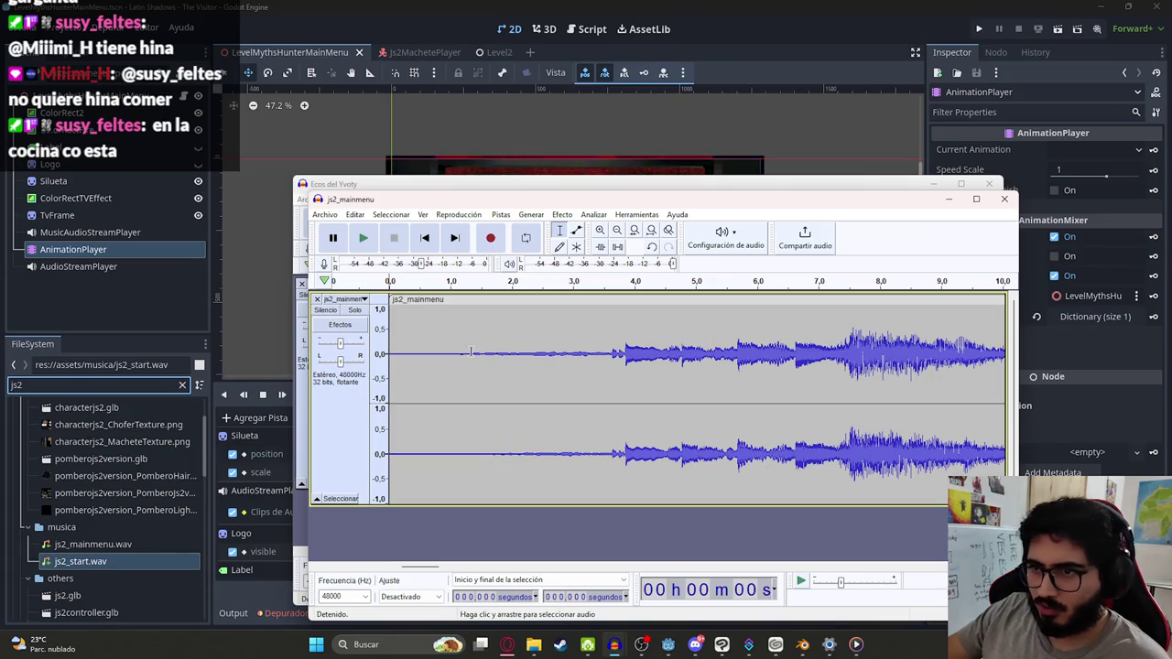
key(space)
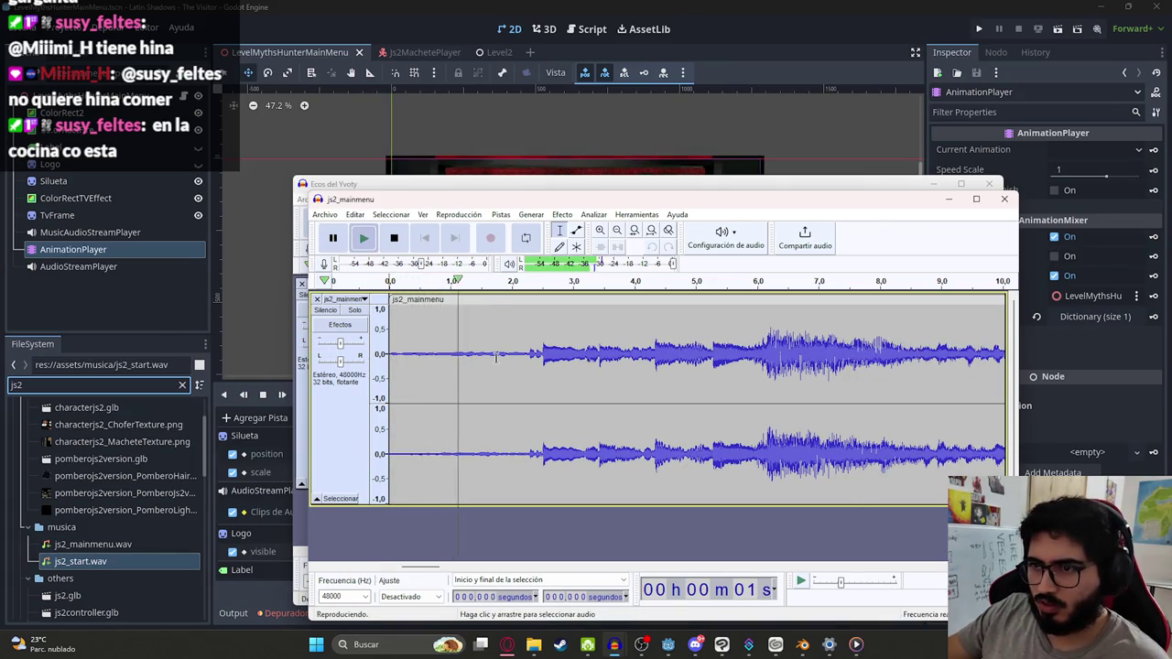
drag(529, 351, 390, 357)
key(Delete)
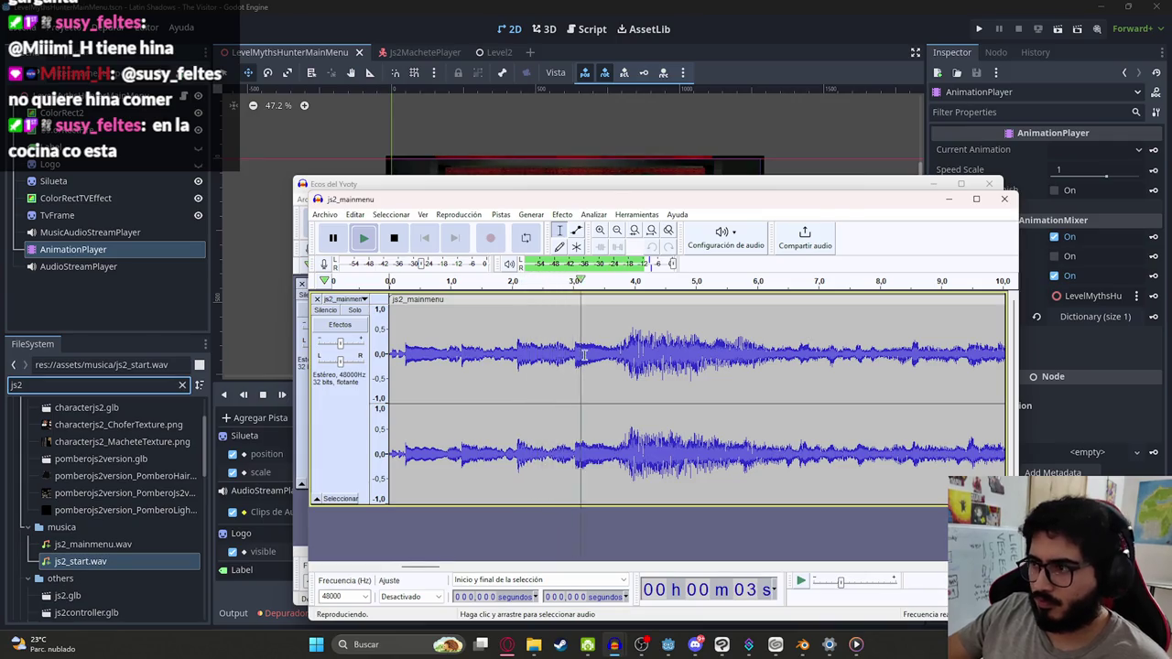
key(space)
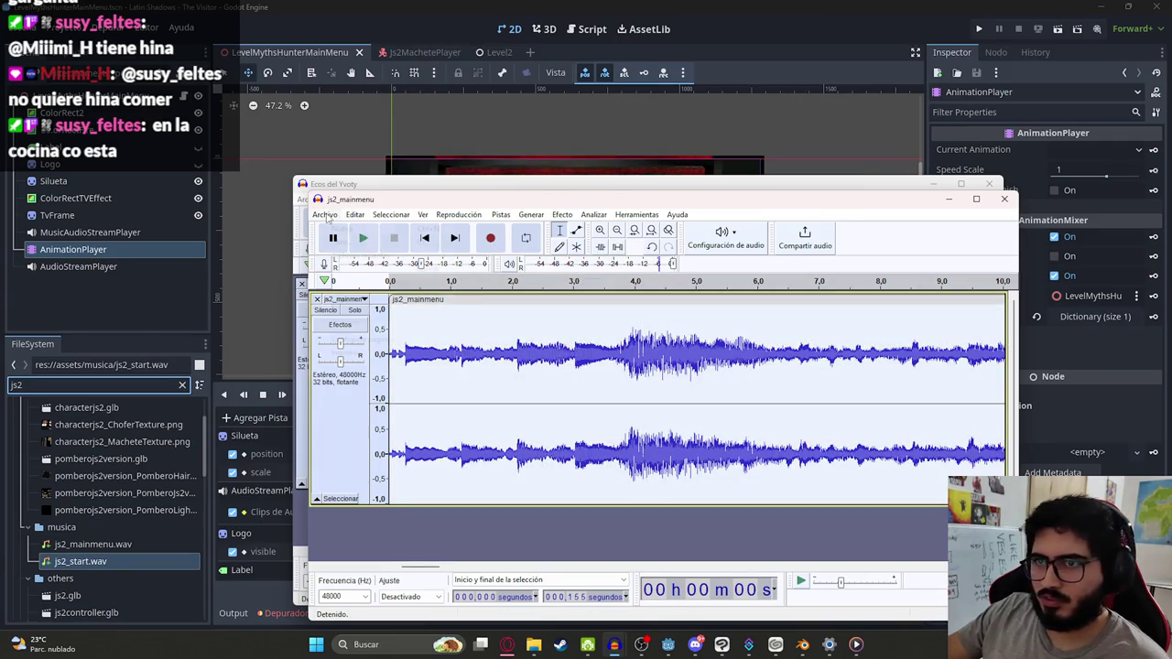
Step: Export the trimmed audio over the original js2_mainmenu.wav, confirming the overwrite
click(326, 216)
mouse_move(384, 310)
click(467, 320)
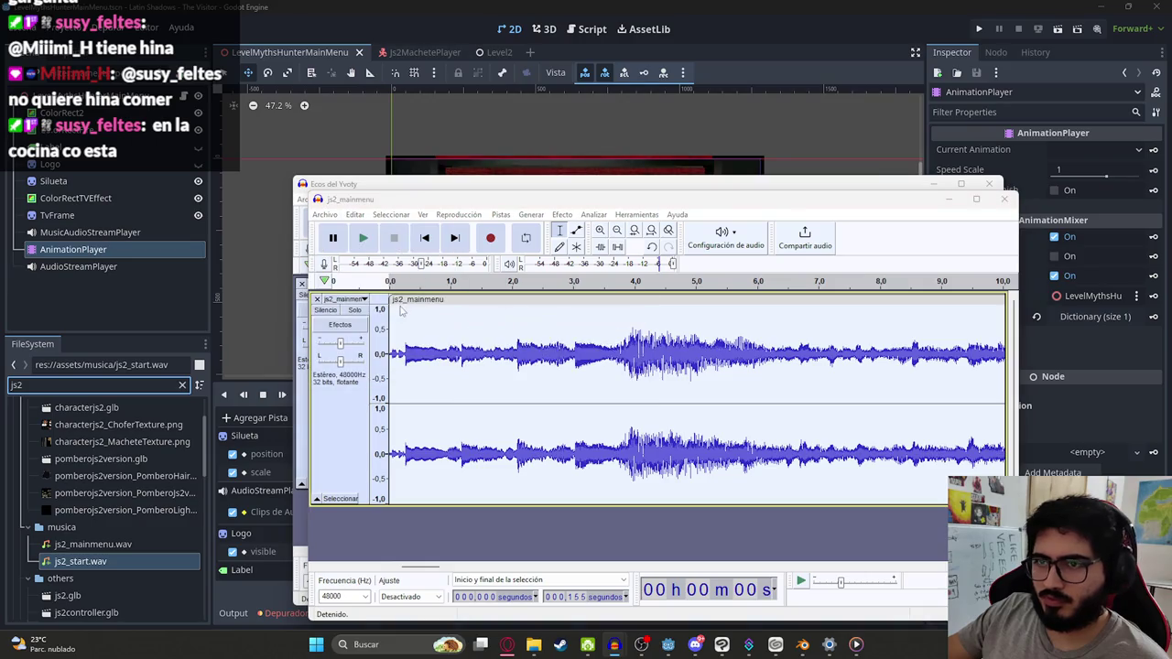
key(Return)
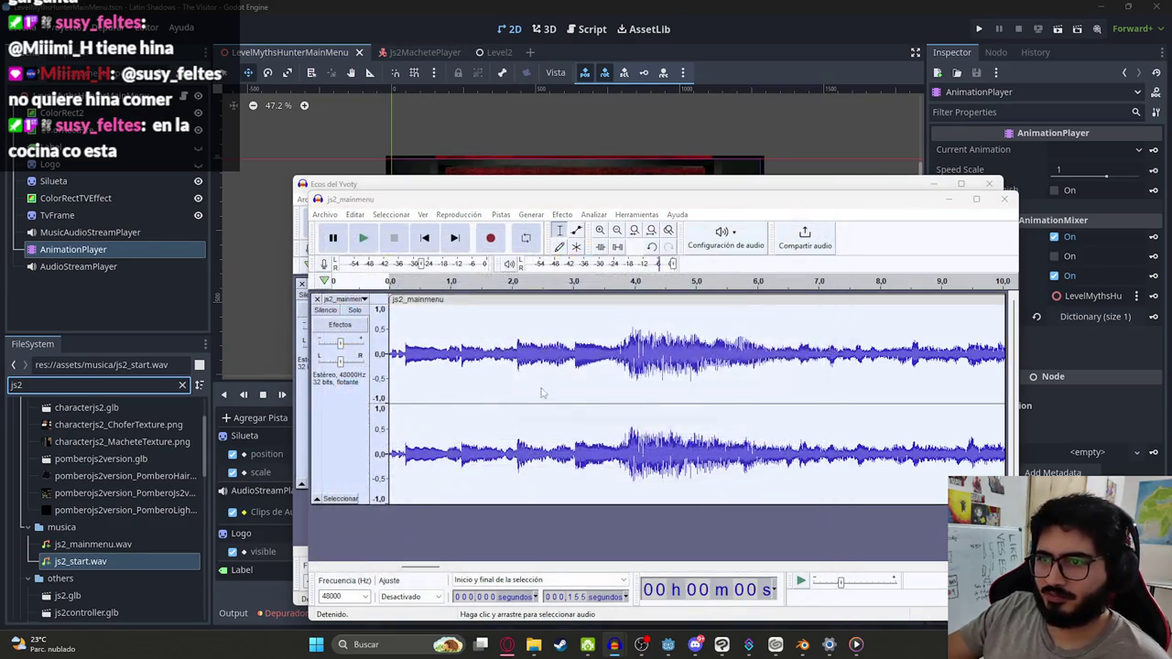
click(749, 414)
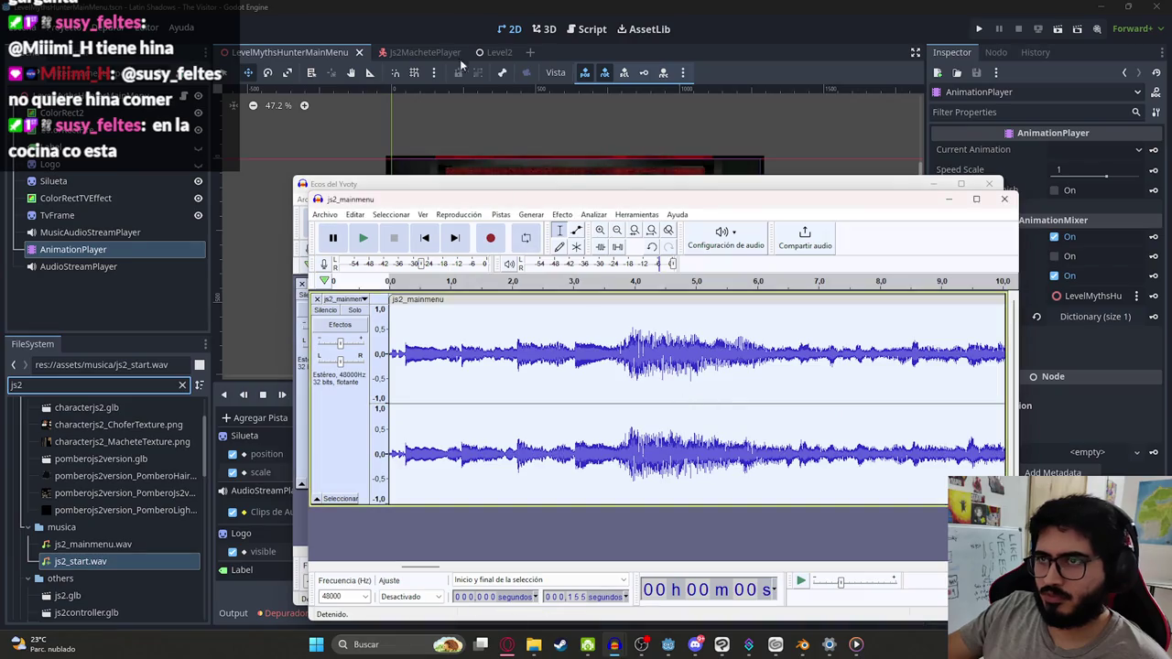
click(282, 61)
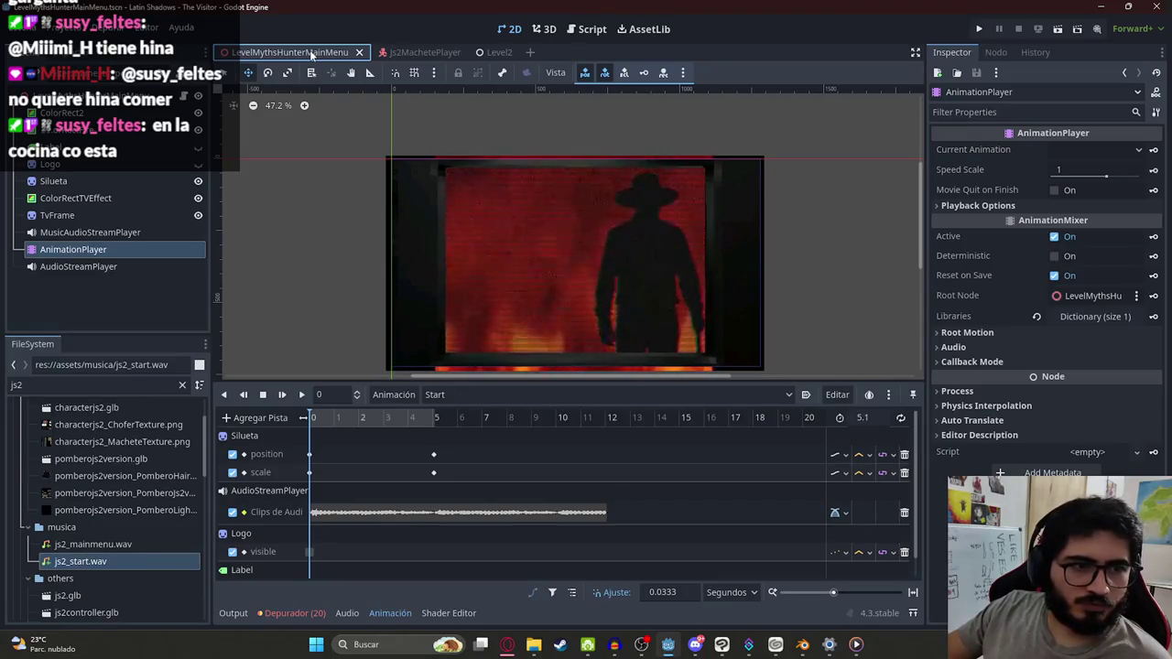
Step: Run LevelMythsHunterMainMenu with Reproducir Esta Escena, watch the title screen, then close it
right_click(311, 54)
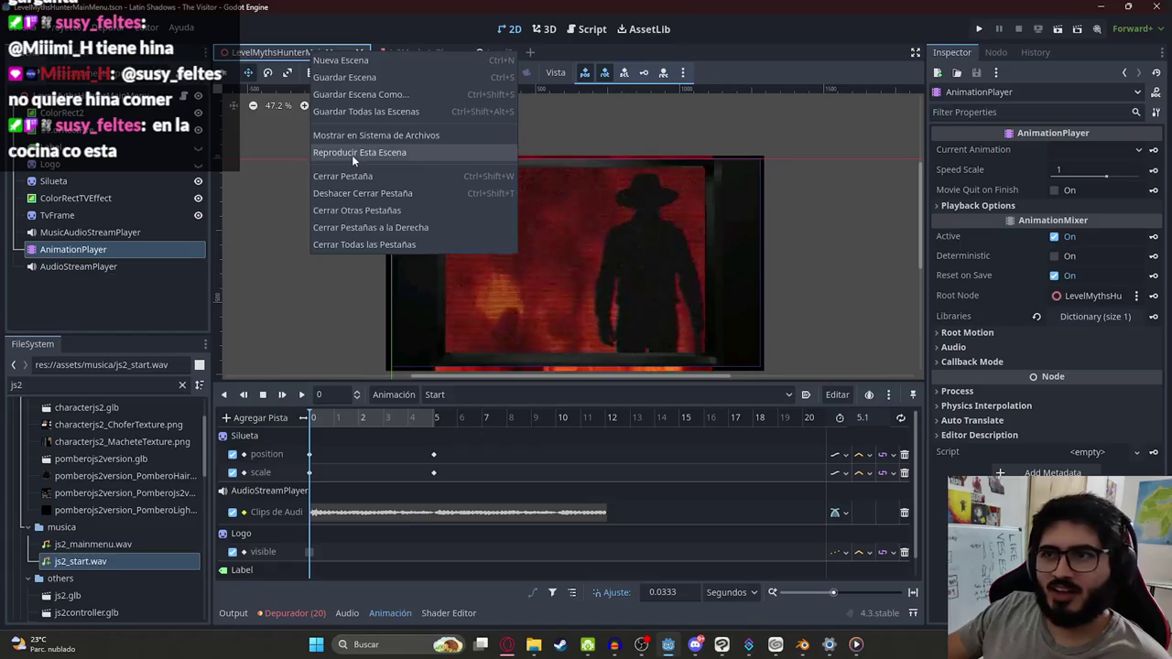
click(352, 155)
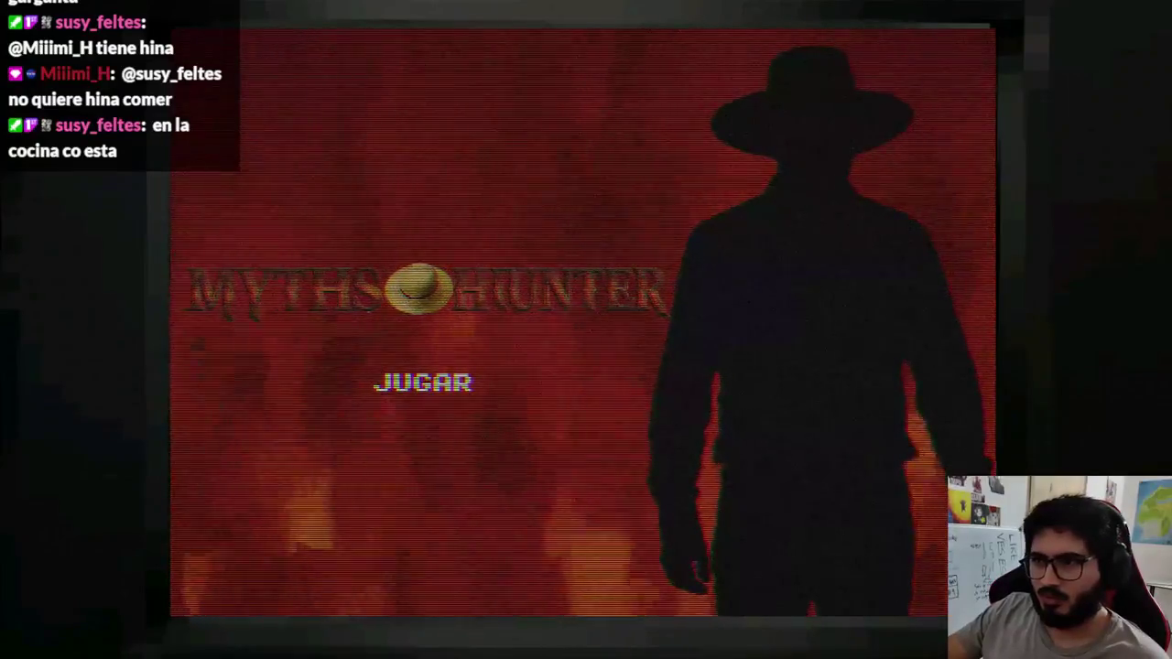
key(alt+F4)
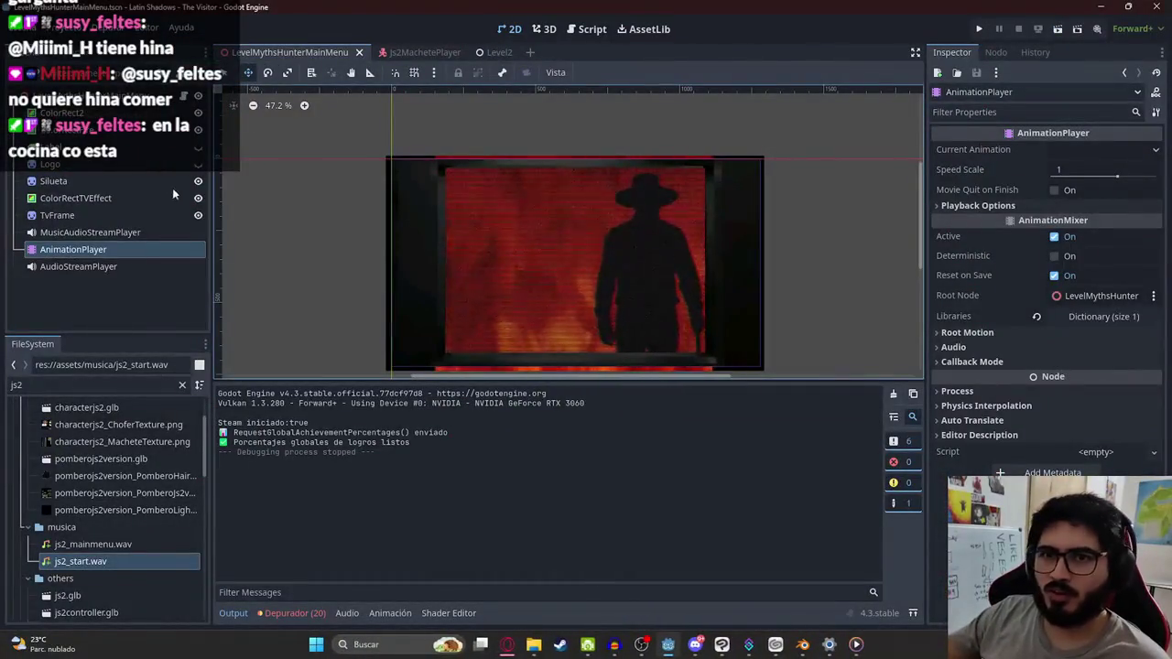
Step: Select the AnimationPlayer and switch its animation list to RESET
click(101, 232)
click(91, 249)
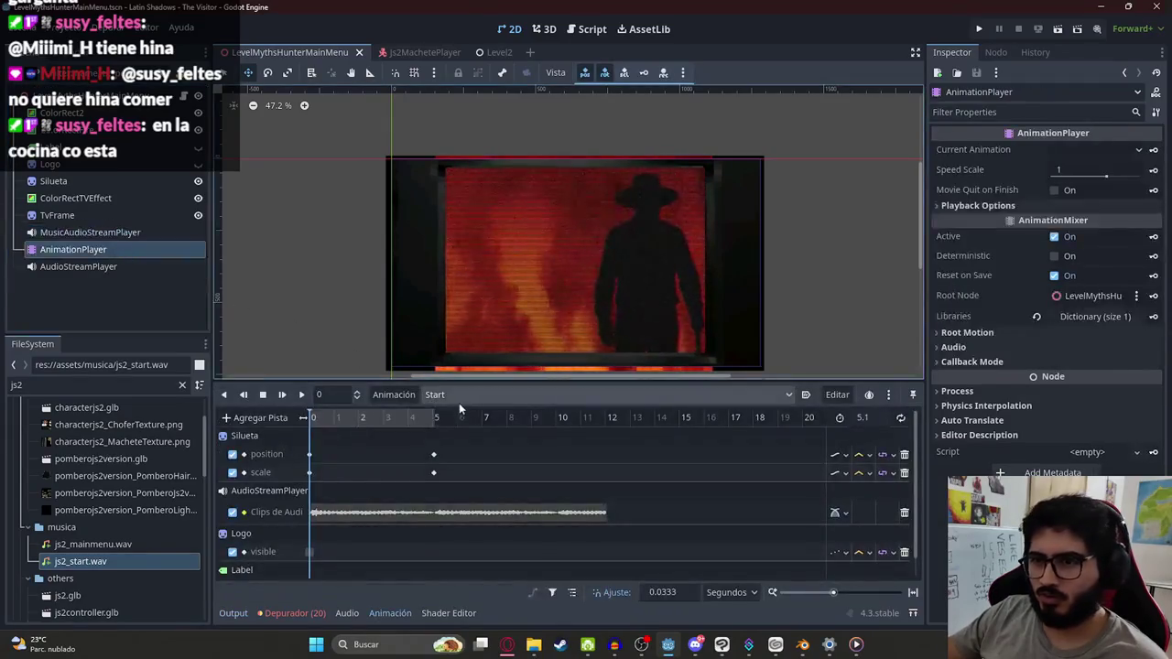
click(449, 394)
scroll(452, 395, up, 1)
scroll(513, 238, up, 4)
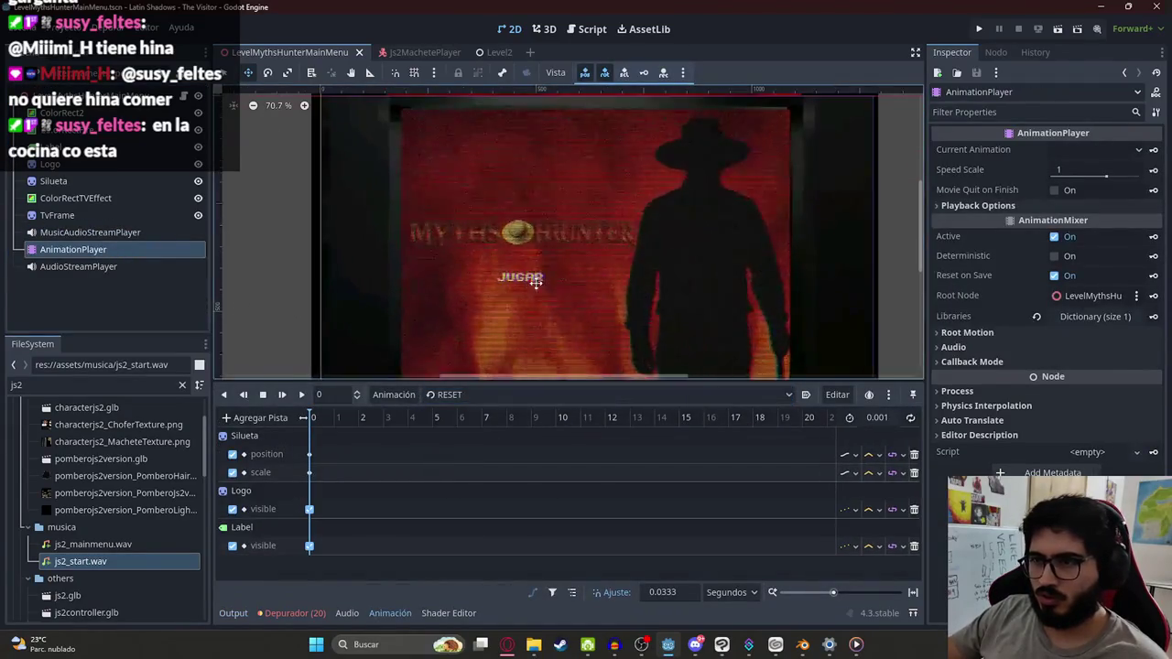
Step: Select the Logo sprite and nudge the MYTHS HUNTER logo a few pixels down
click(523, 217)
scroll(568, 218, up, 1)
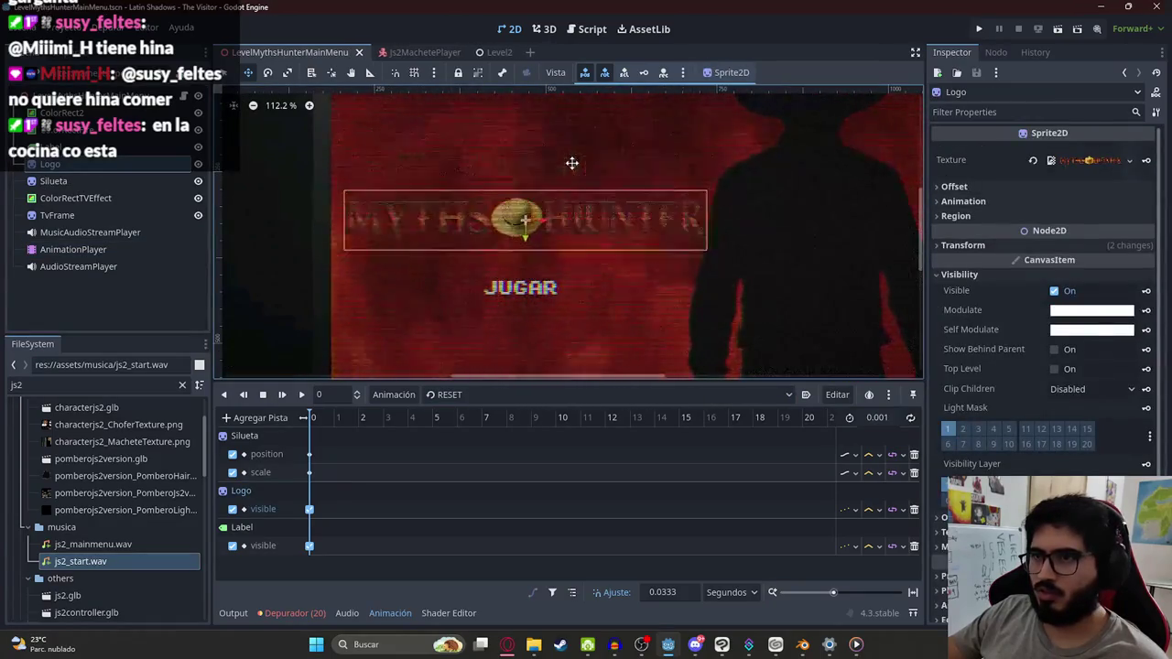
scroll(575, 210, down, 2)
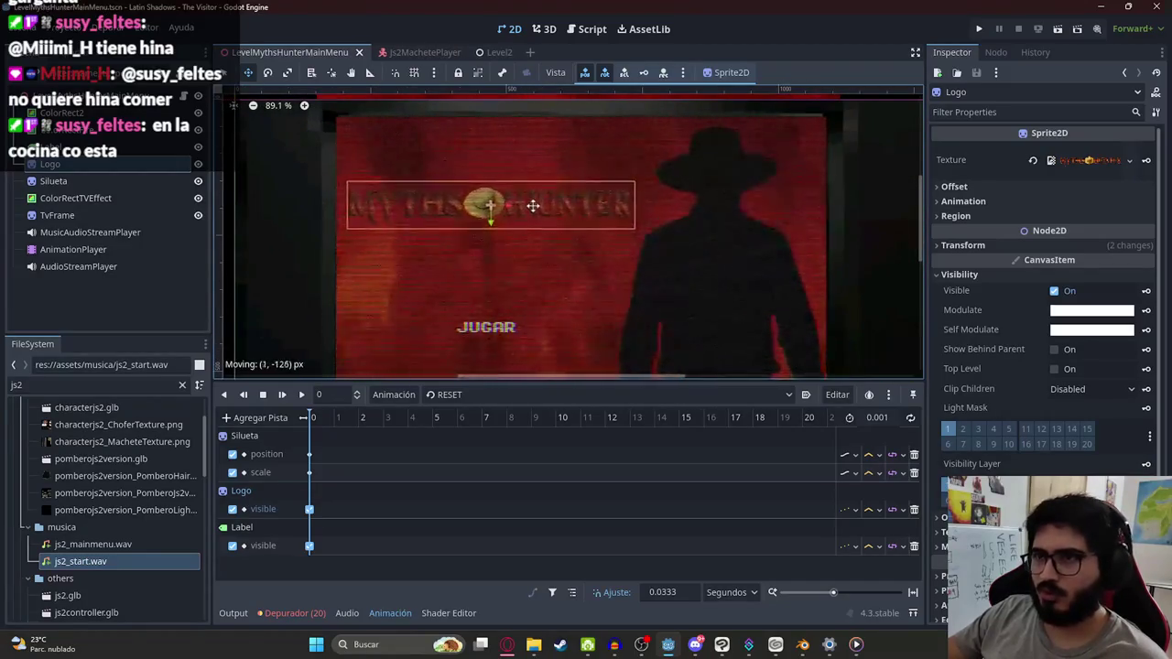
scroll(542, 205, down, 1)
drag(562, 235, 549, 152)
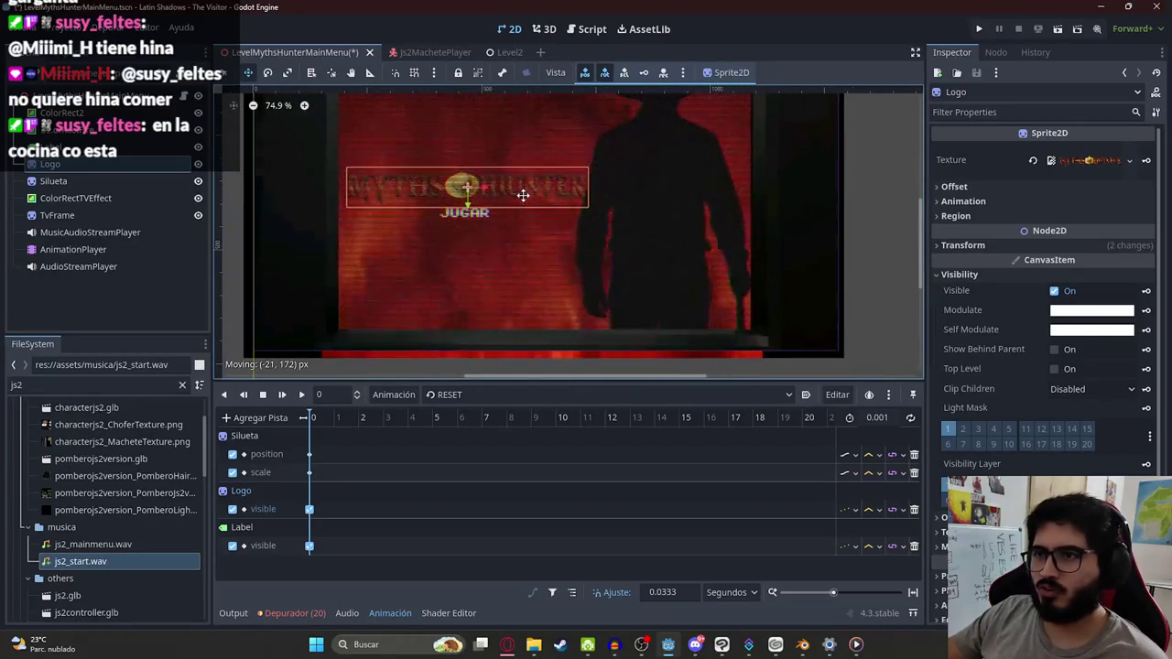
drag(573, 179, 579, 262)
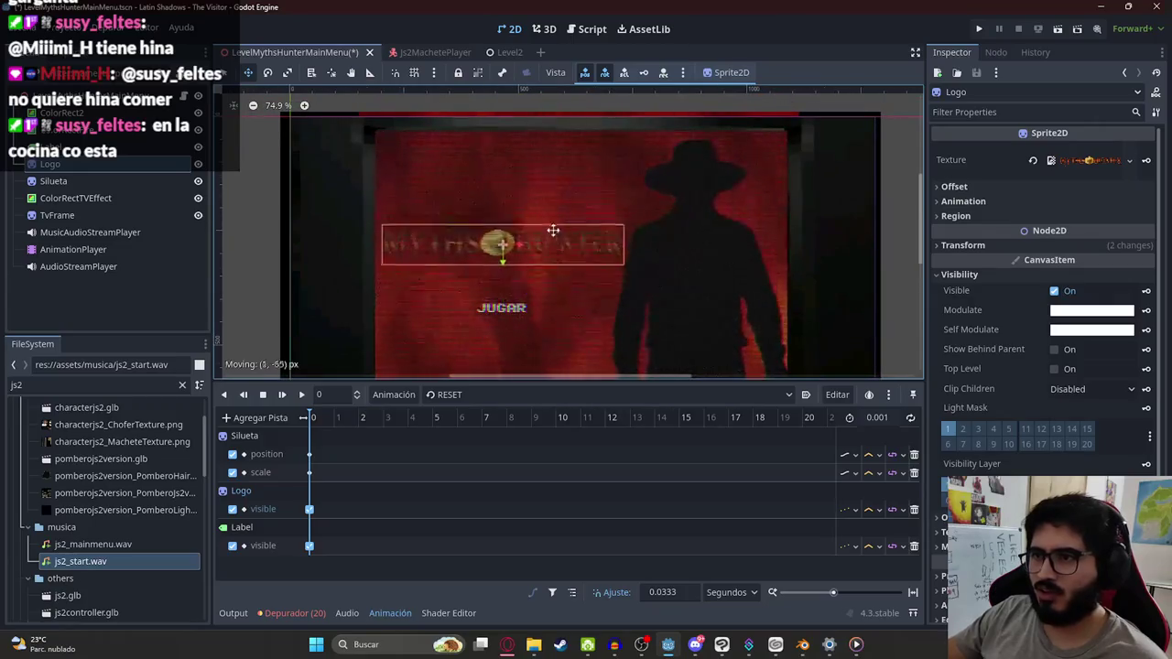
drag(562, 205, 563, 206)
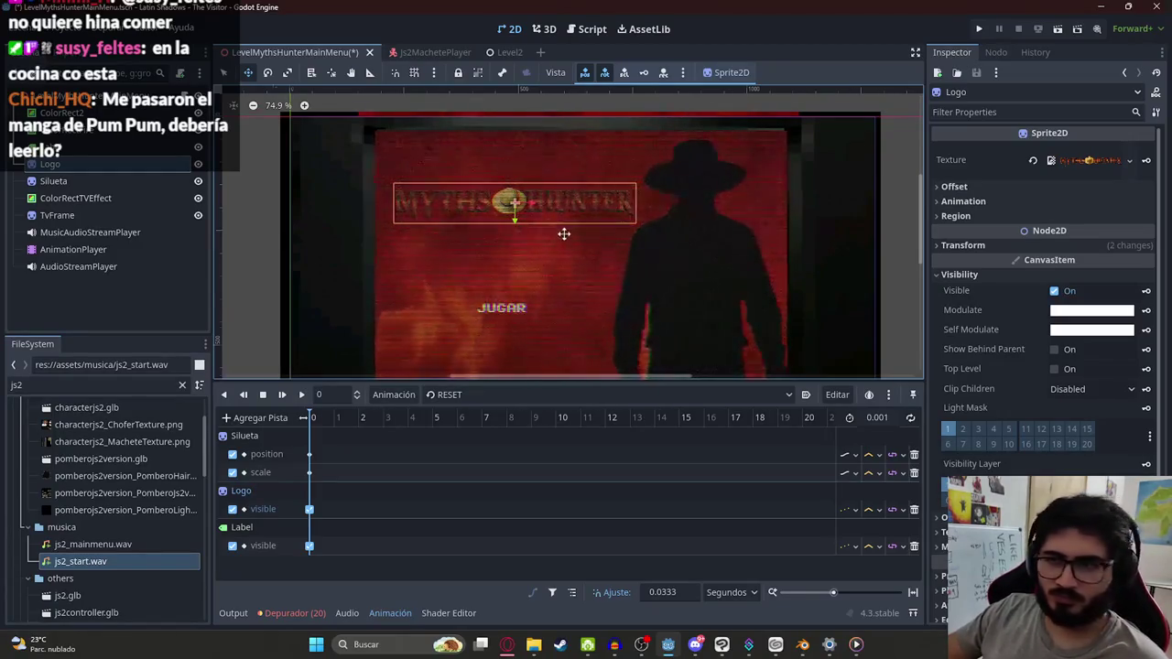
scroll(518, 205, down, 1)
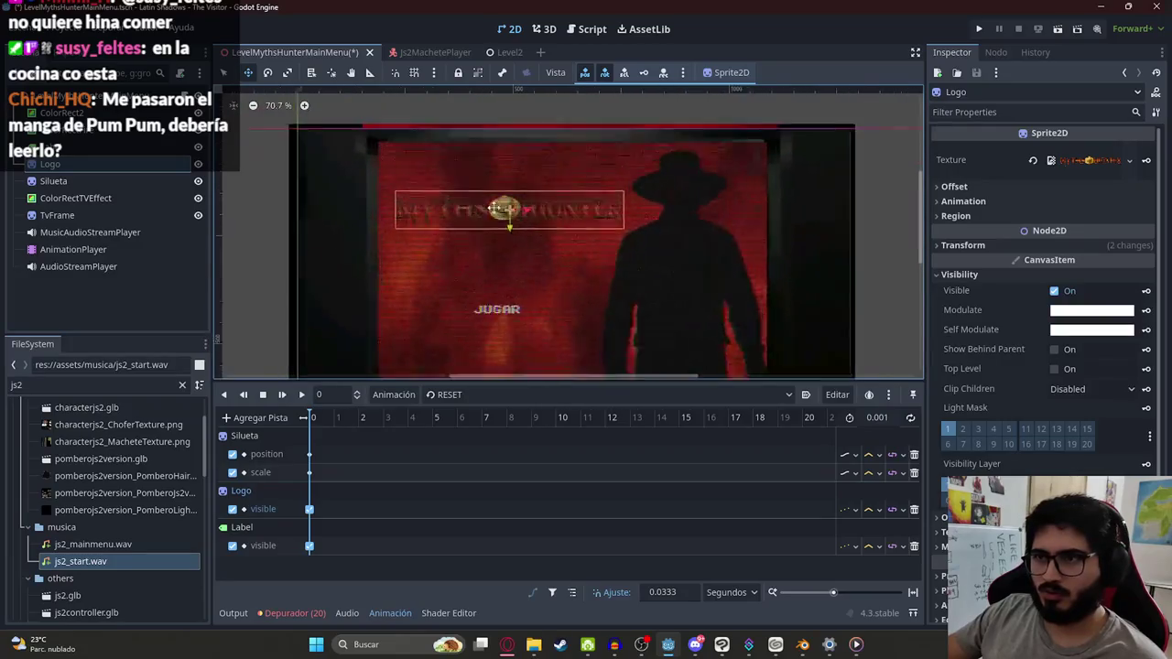
scroll(496, 212, up, 7)
drag(570, 210, 568, 216)
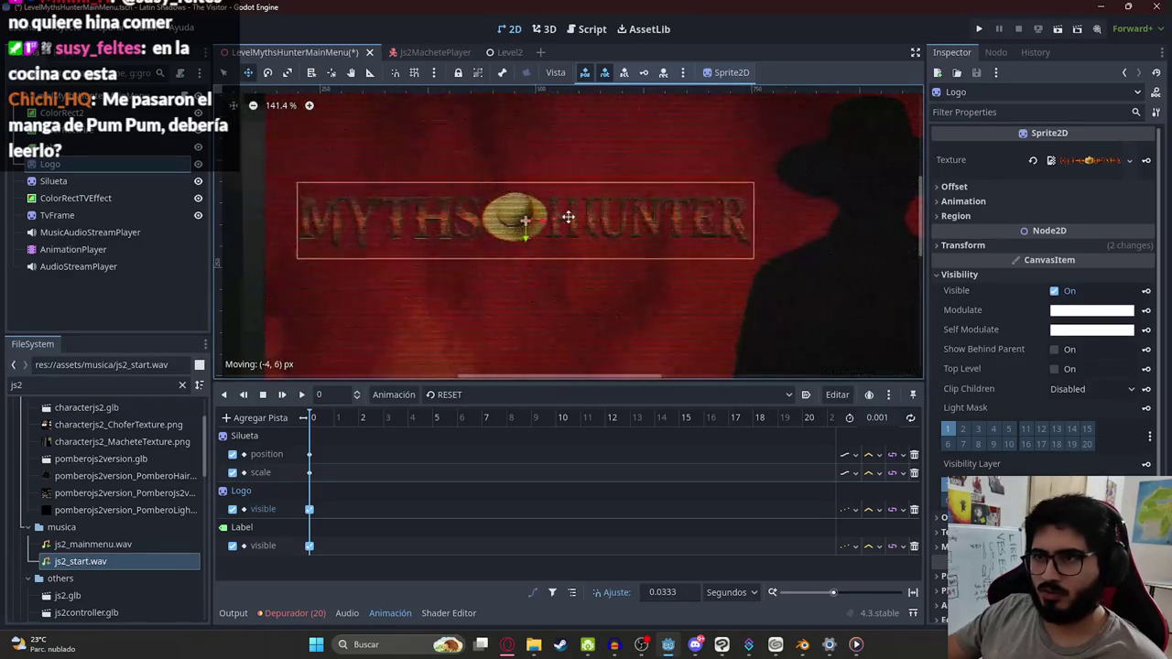
scroll(540, 220, down, 7)
Step: Select the JUGAR label and bring up the main menu scene tab's options
click(483, 317)
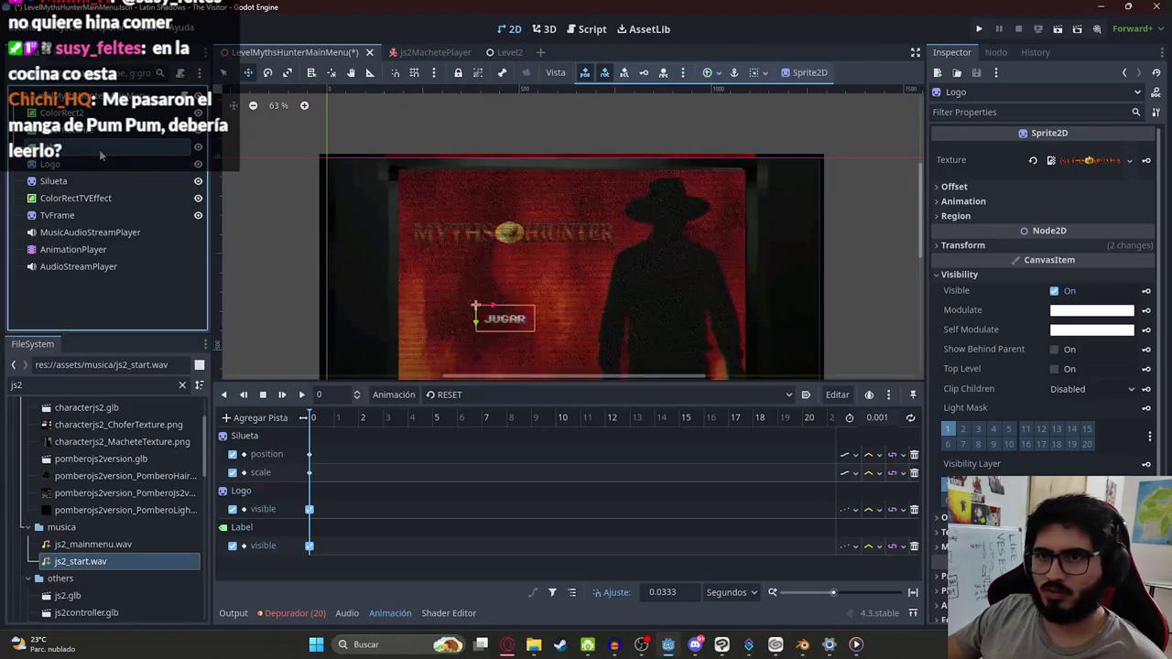
scroll(499, 261, up, 4)
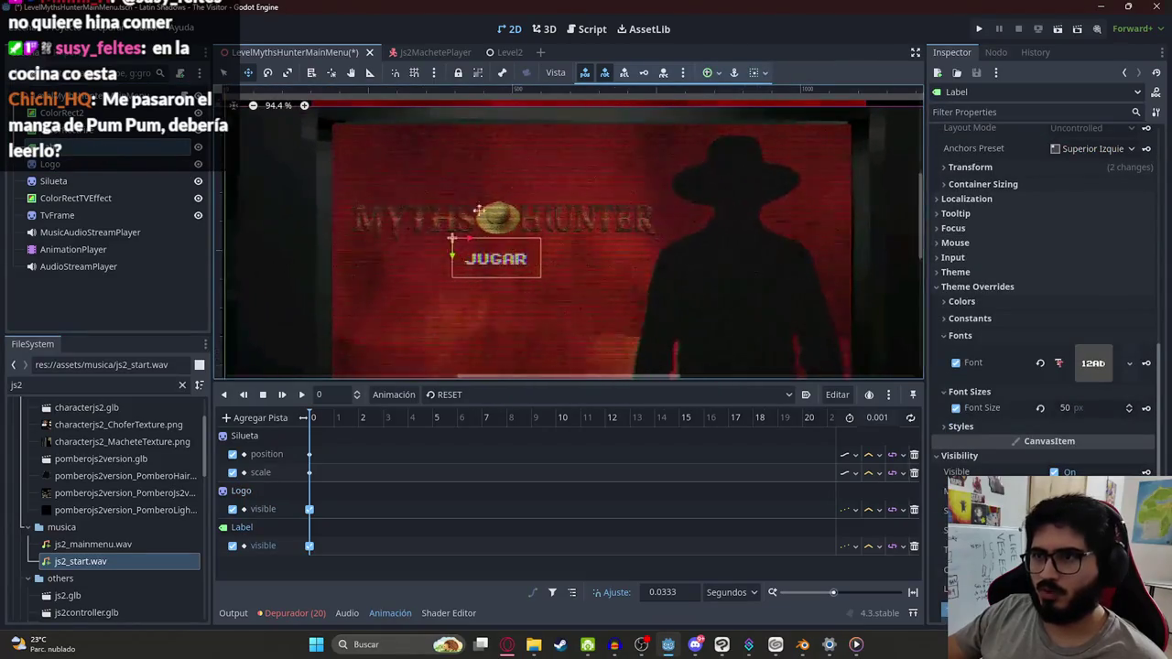
right_click(307, 53)
key(Escape)
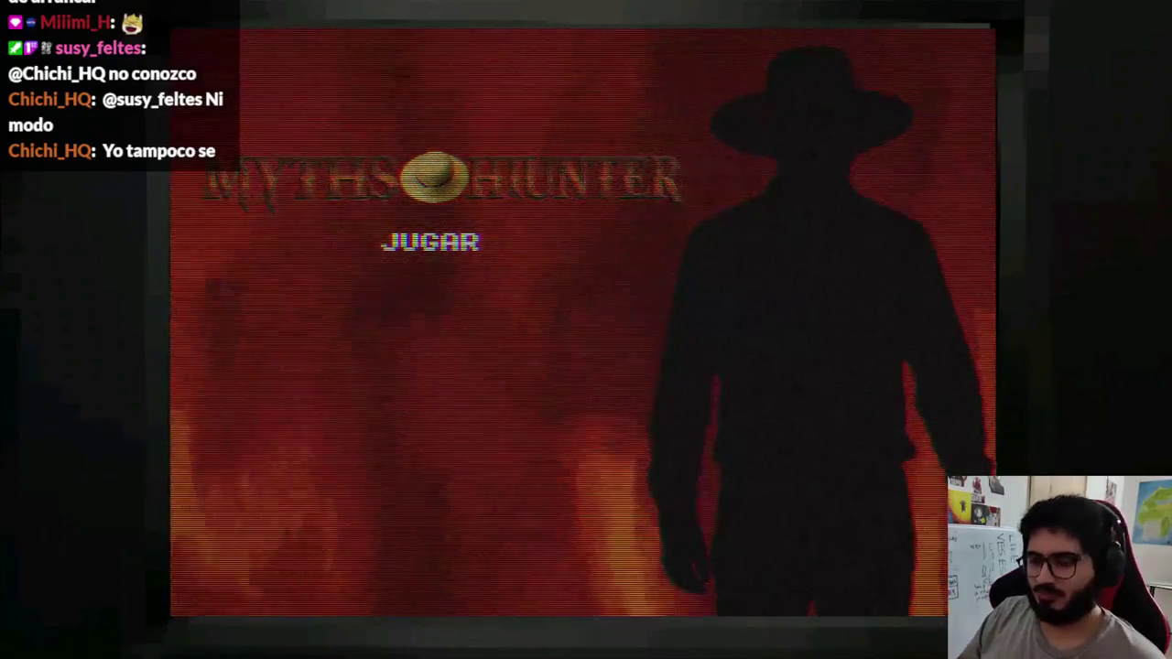
Step: Close the running menu test with Alt+F4 and return to the editor
key(alt+F4)
scroll(617, 228, down, 4)
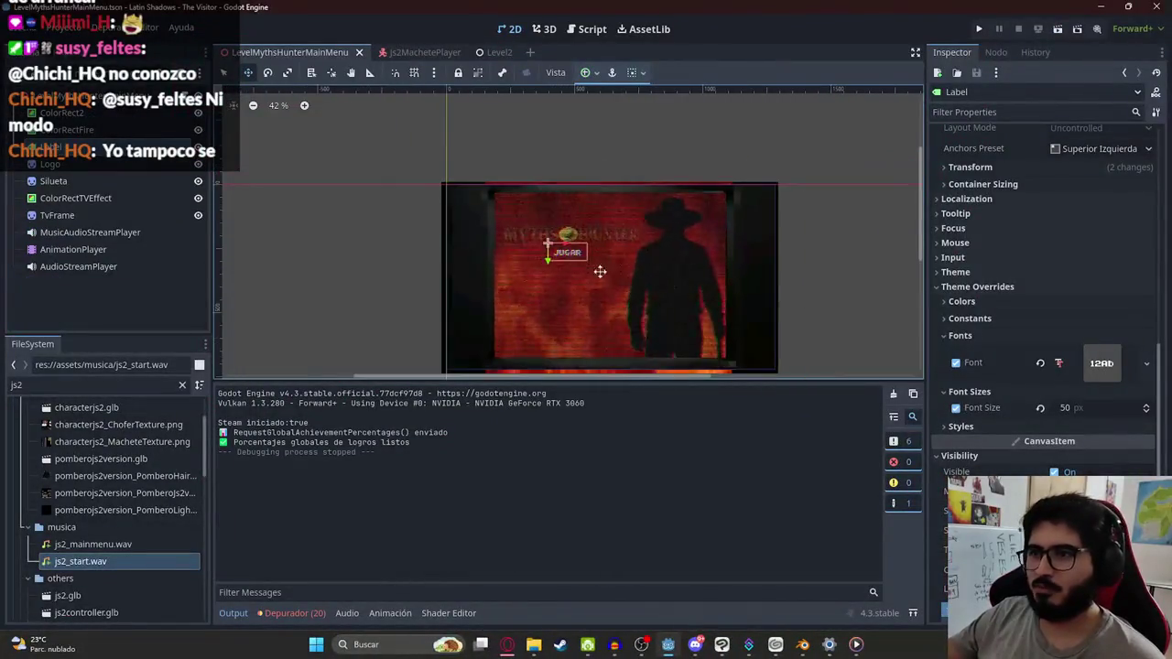
Step: Select the logo together with JUGAR and drag both lower on the menu
scroll(515, 235, up, 3)
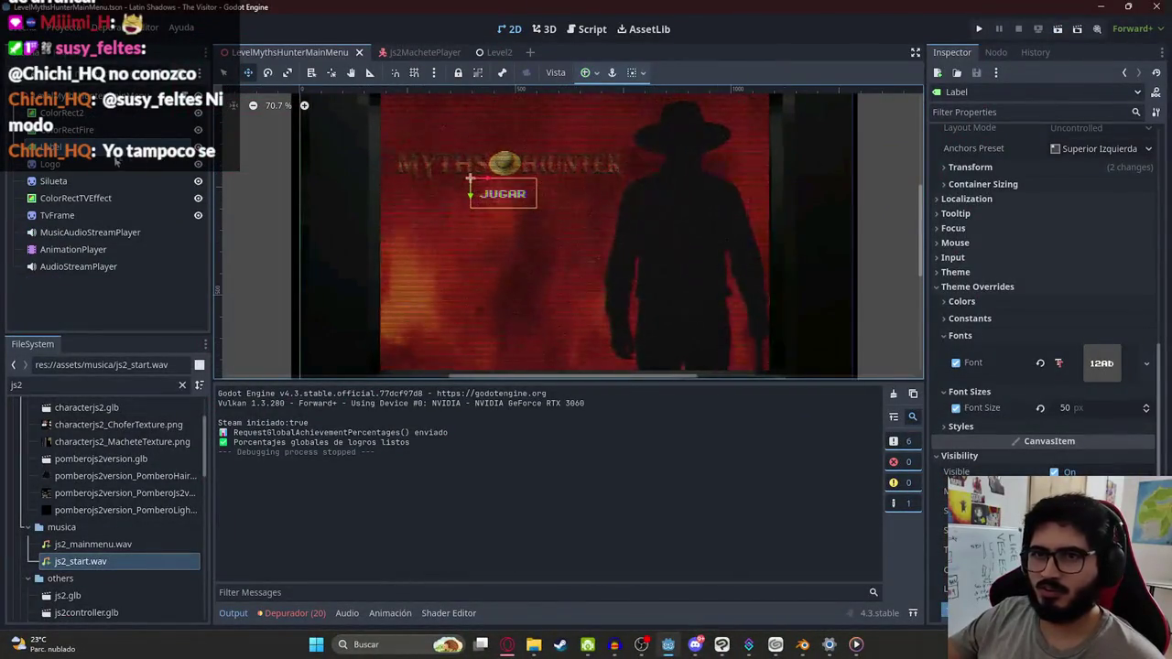
ctrl+click(120, 162)
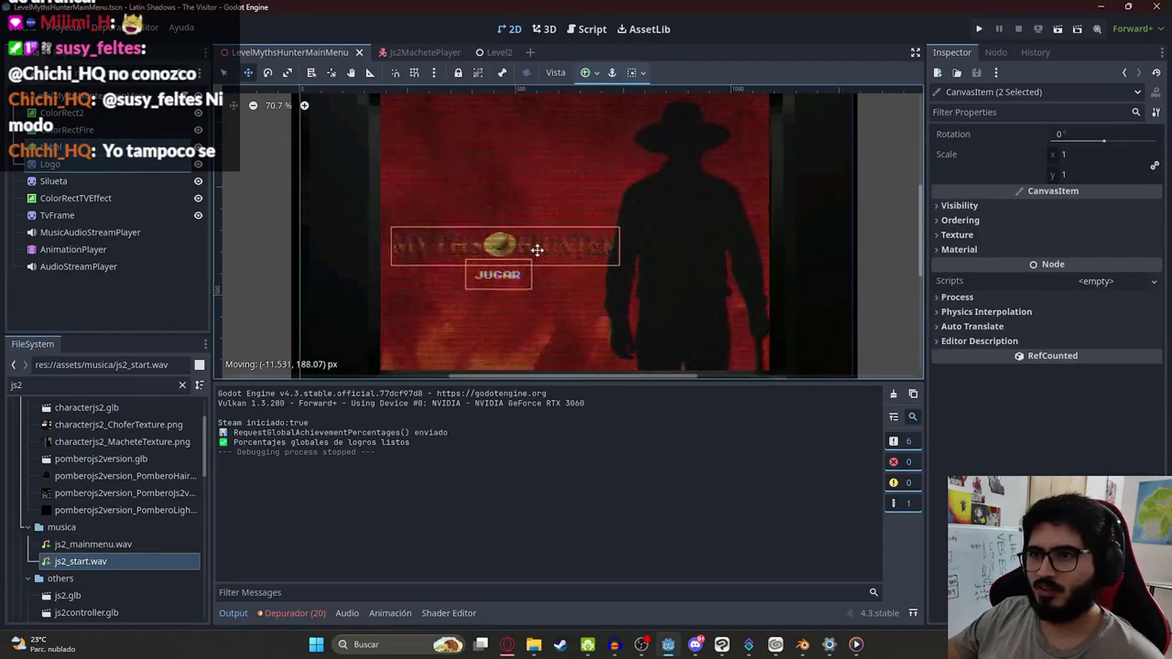
drag(533, 245, 532, 252)
scroll(532, 251, down, 2)
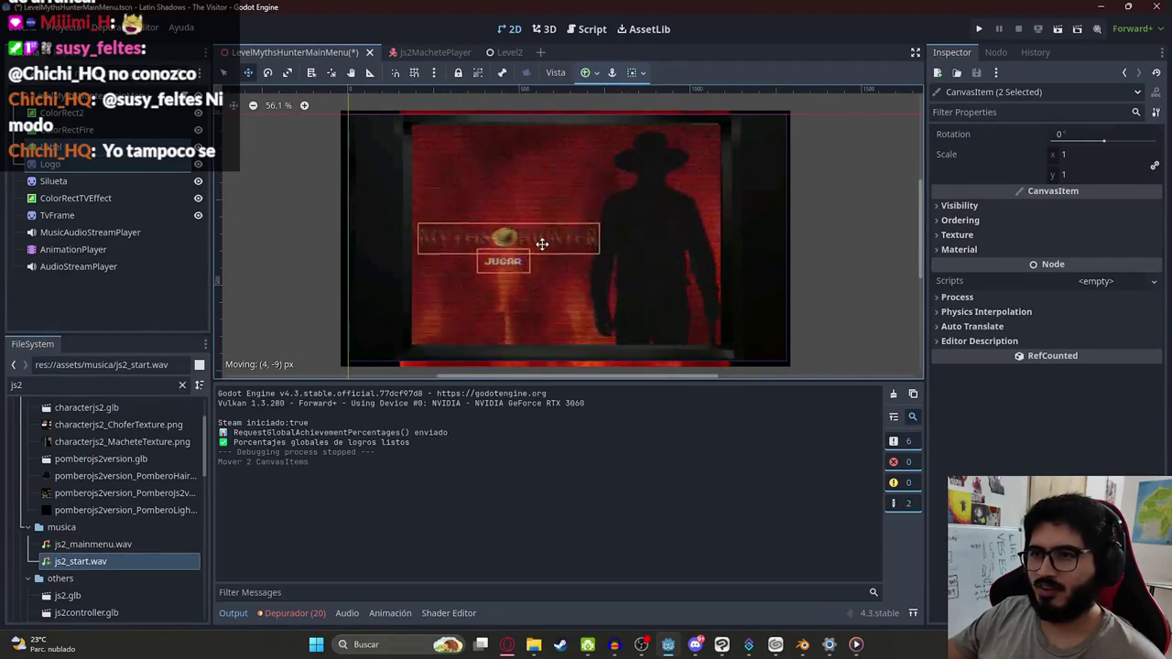
drag(544, 250, 546, 242)
scroll(546, 243, up, 1)
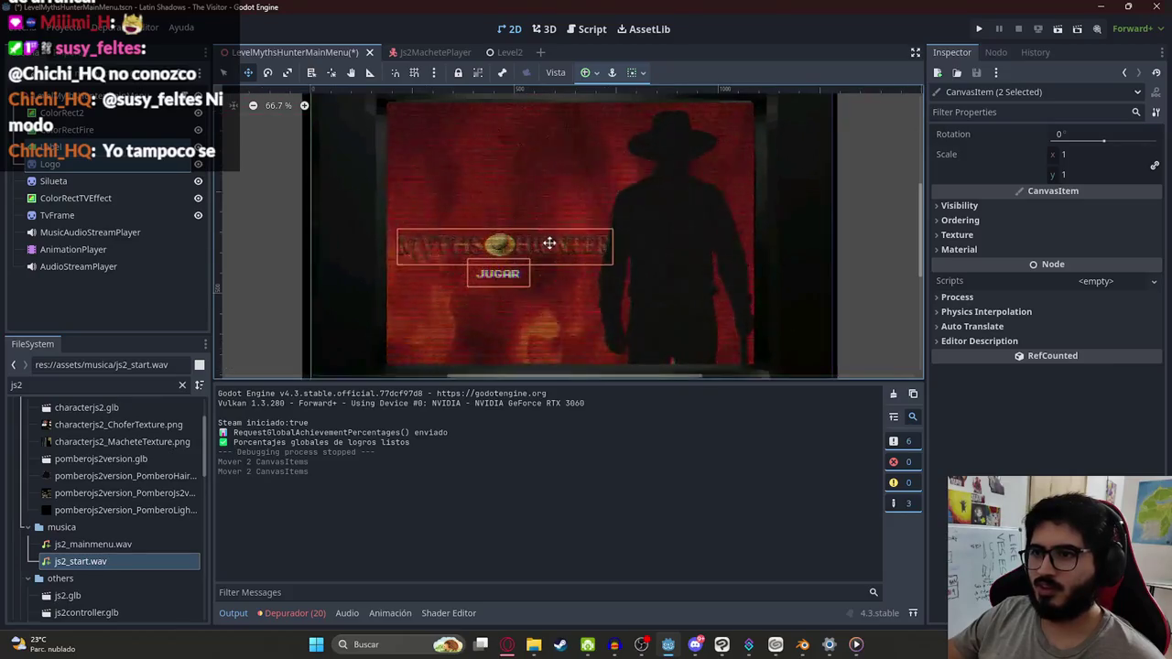
scroll(567, 232, down, 1)
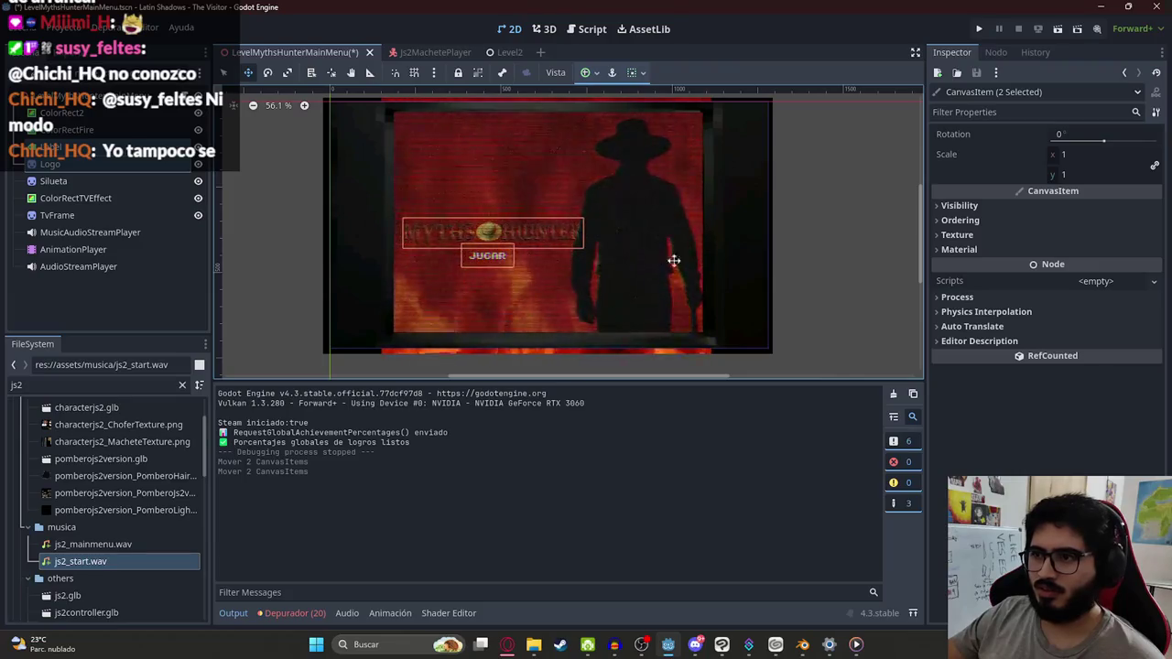
scroll(528, 233, up, 1)
drag(532, 235, 528, 233)
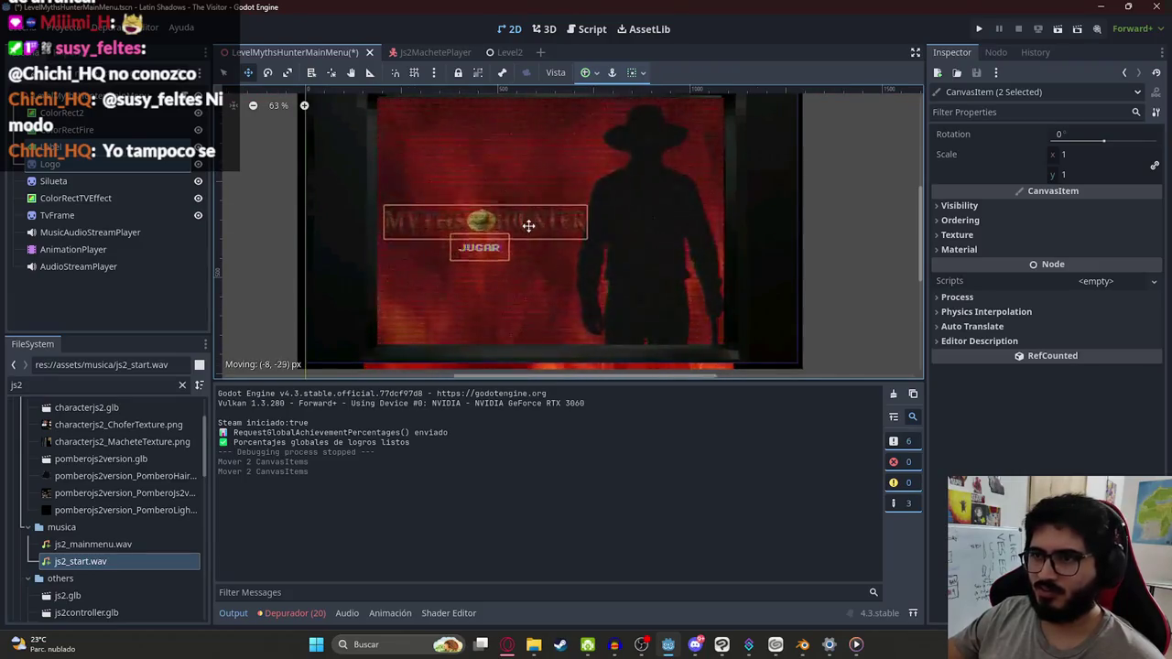
Step: Rescale the logo alone to 0.23 by 0.24 using its side and top handles
double_click(117, 168)
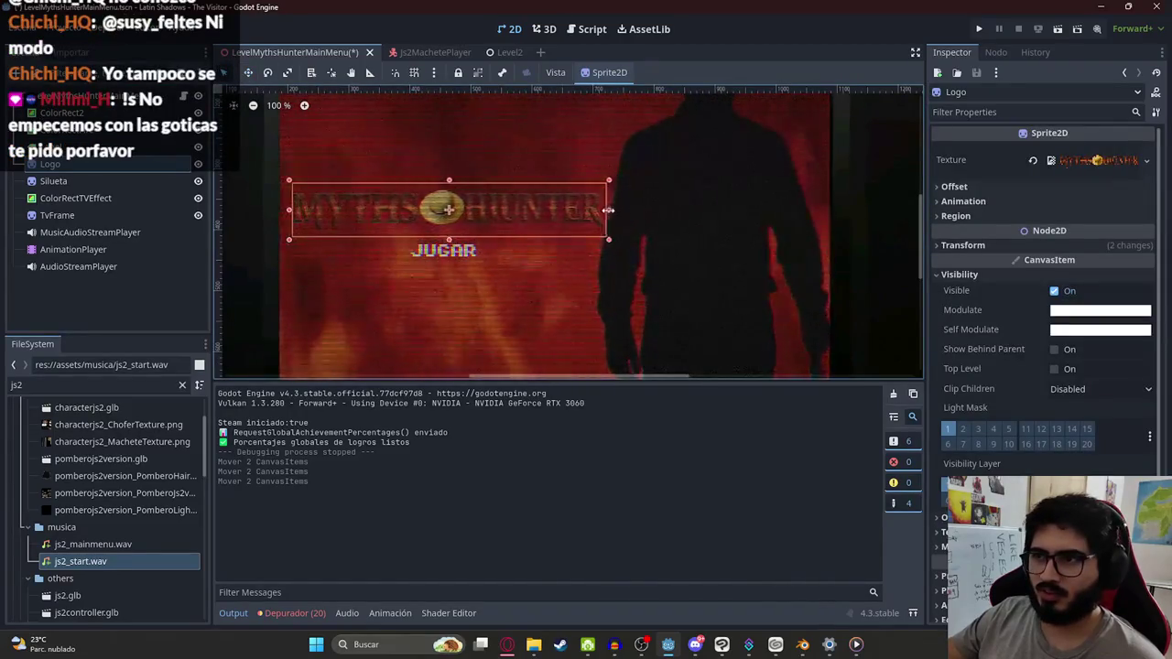
drag(618, 211, 600, 210)
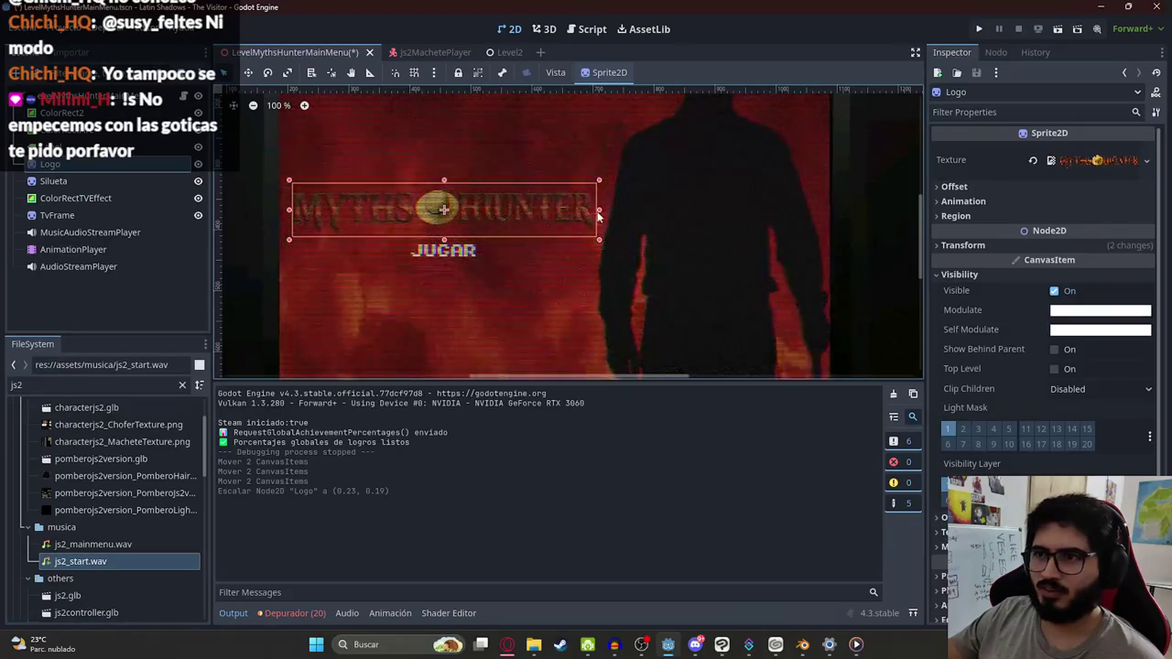
mouse_move(444, 181)
mouse_down()
mouse_move(446, 108)
mouse_move(445, 166)
mouse_up()
scroll(471, 143, down, 2)
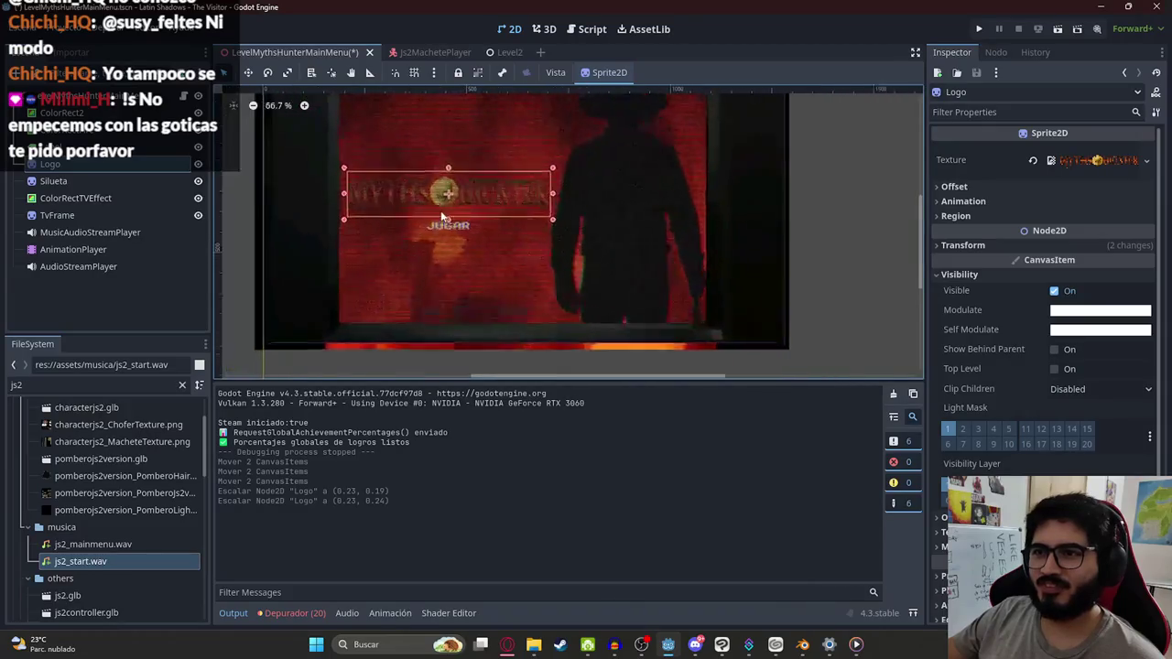
scroll(367, 157, up, 2)
Step: Move the JUGAR label to (367, 392) beneath the logo
click(477, 253)
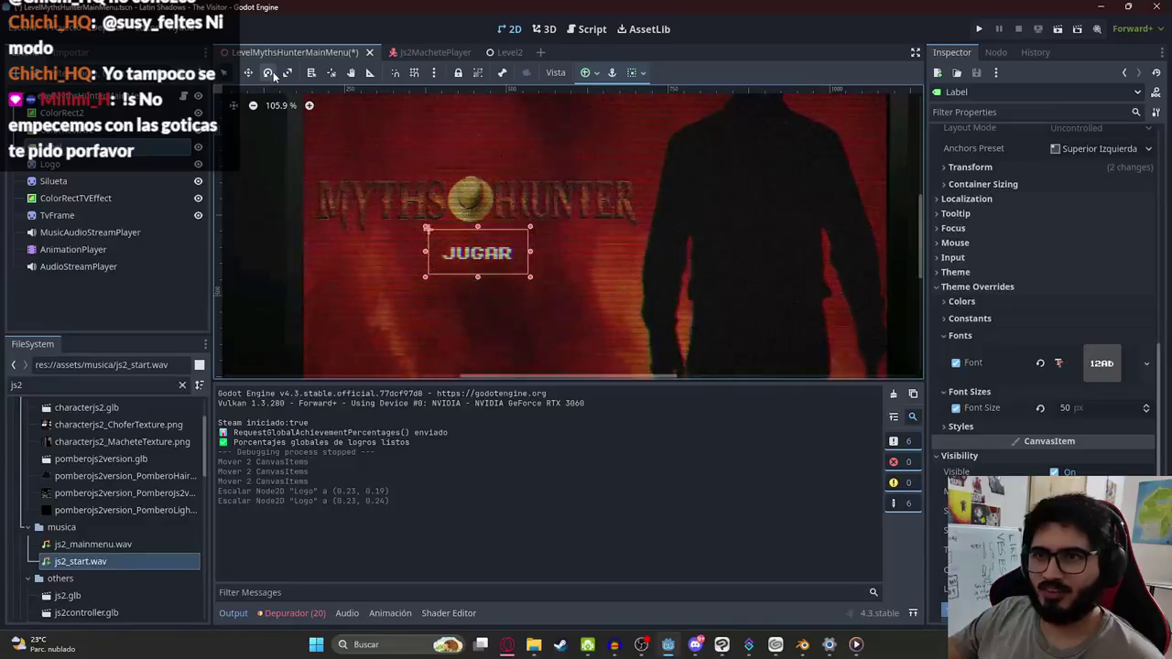
click(248, 73)
scroll(421, 229, up, 1)
drag(492, 262, 476, 257)
scroll(457, 275, down, 7)
right_click(431, 303)
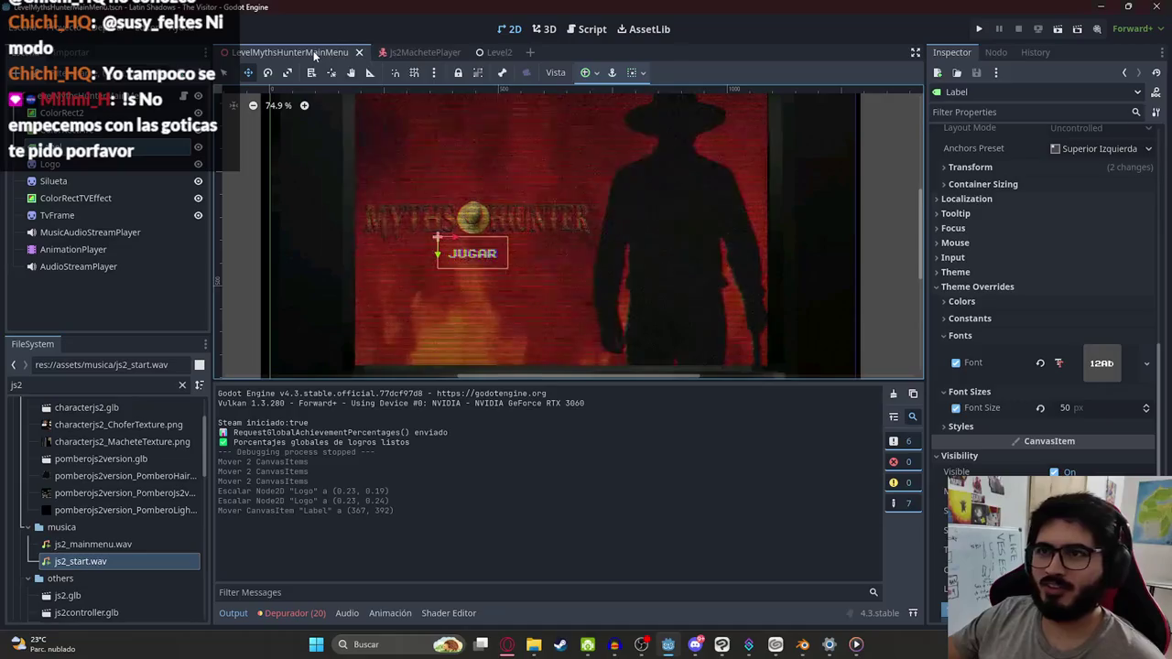
Step: Test-run the main menu scene, close it, and reselect the Logo sprite
right_click(313, 53)
click(374, 152)
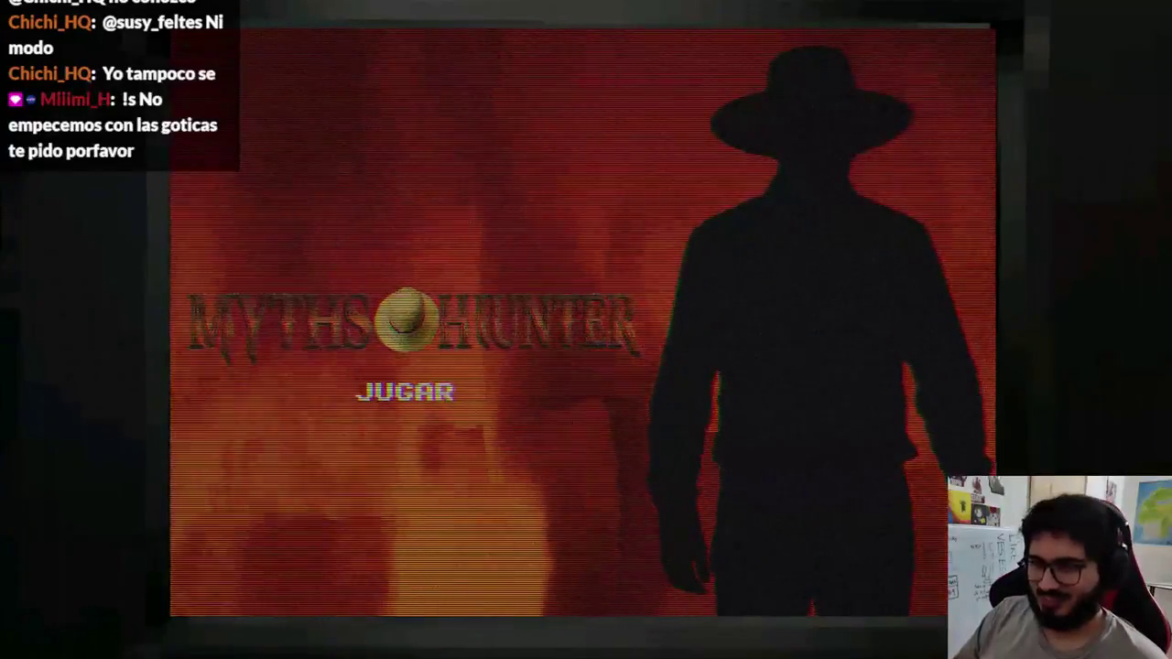
key(alt+F4)
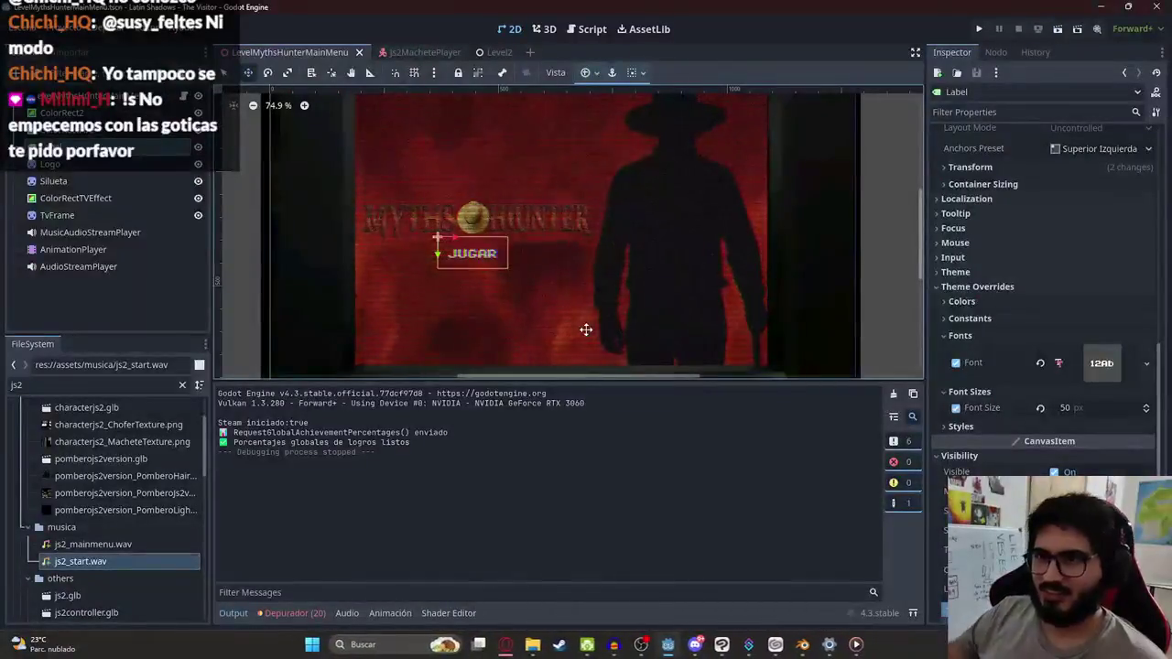
click(394, 236)
Step: Stretch the MYTHS HUNTER logo slightly taller with the scale handles
scroll(348, 149, up, 3)
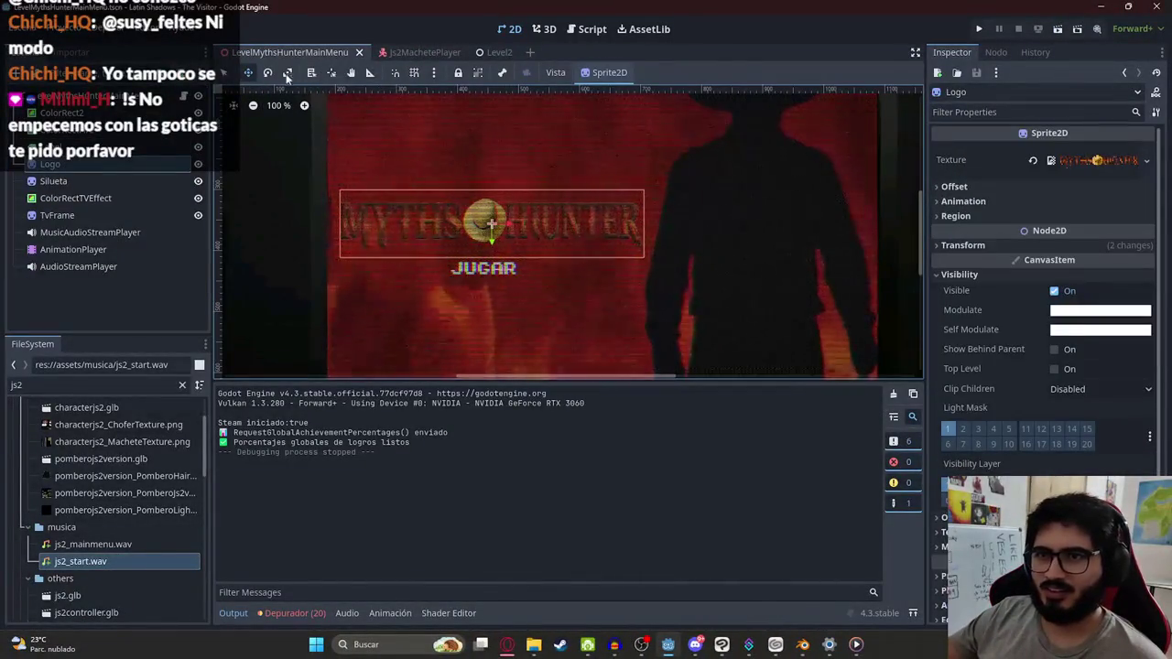
key(q)
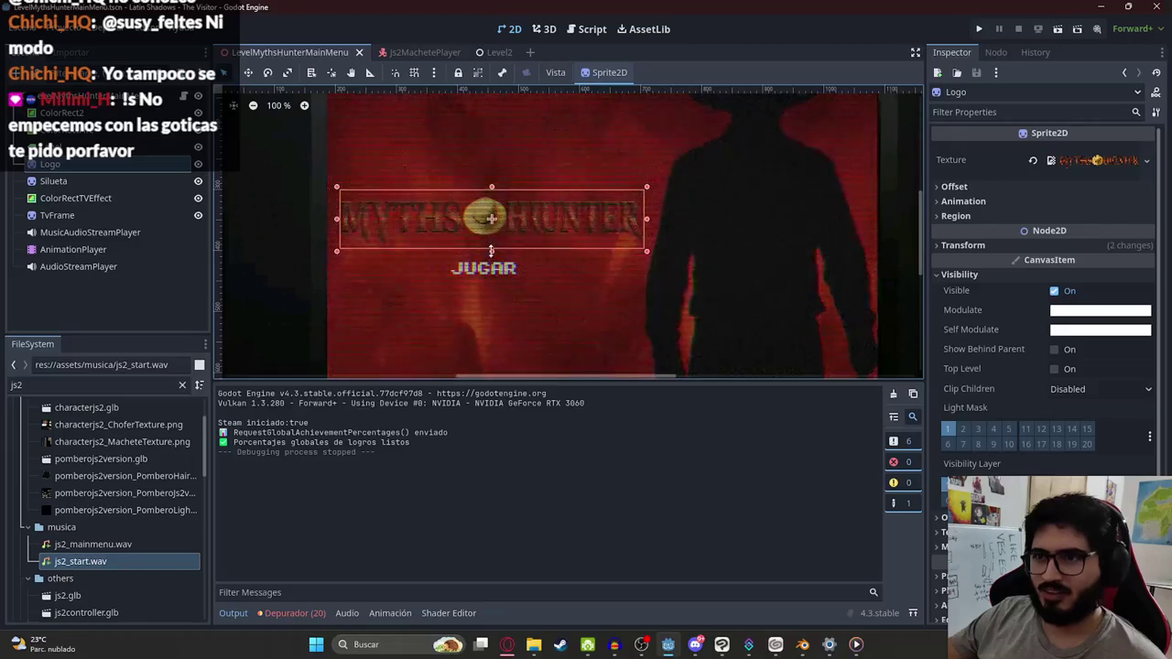
drag(492, 249, 492, 260)
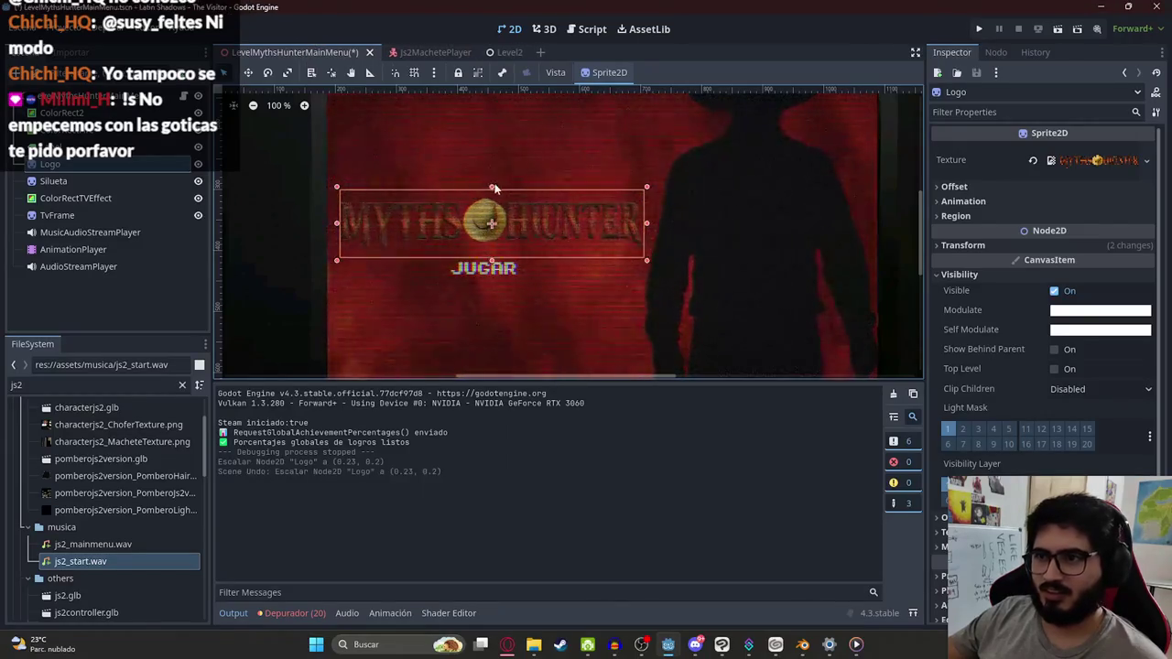
drag(495, 187, 495, 194)
Step: Save and play the main menu scene, then close the game window
right_click(316, 52)
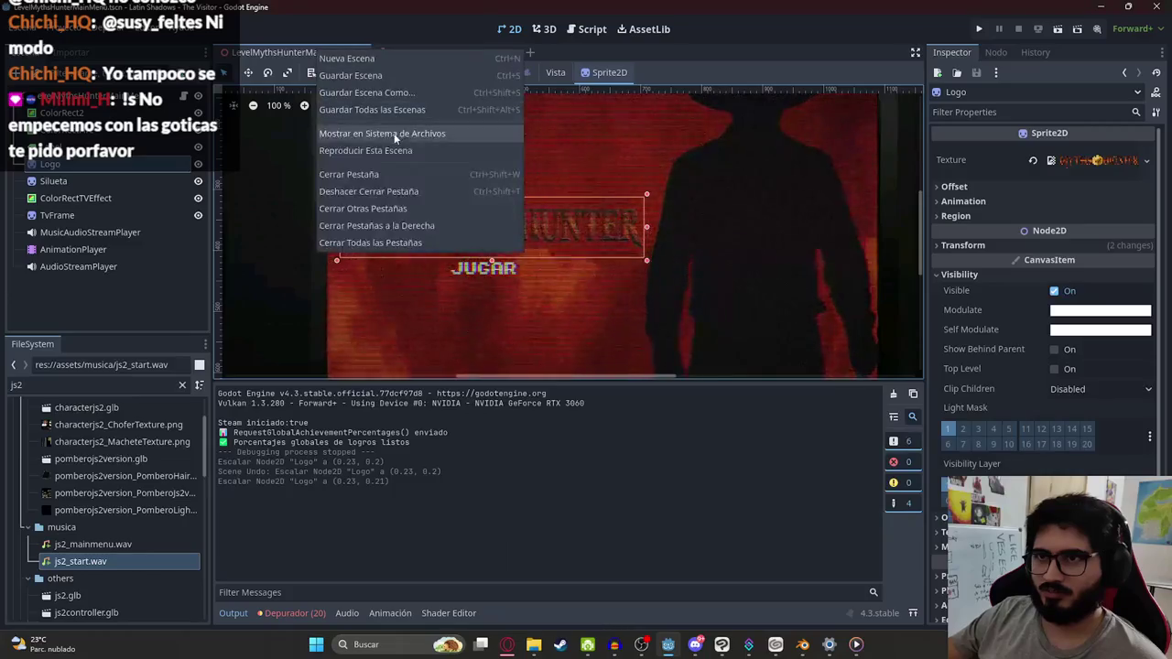
click(392, 148)
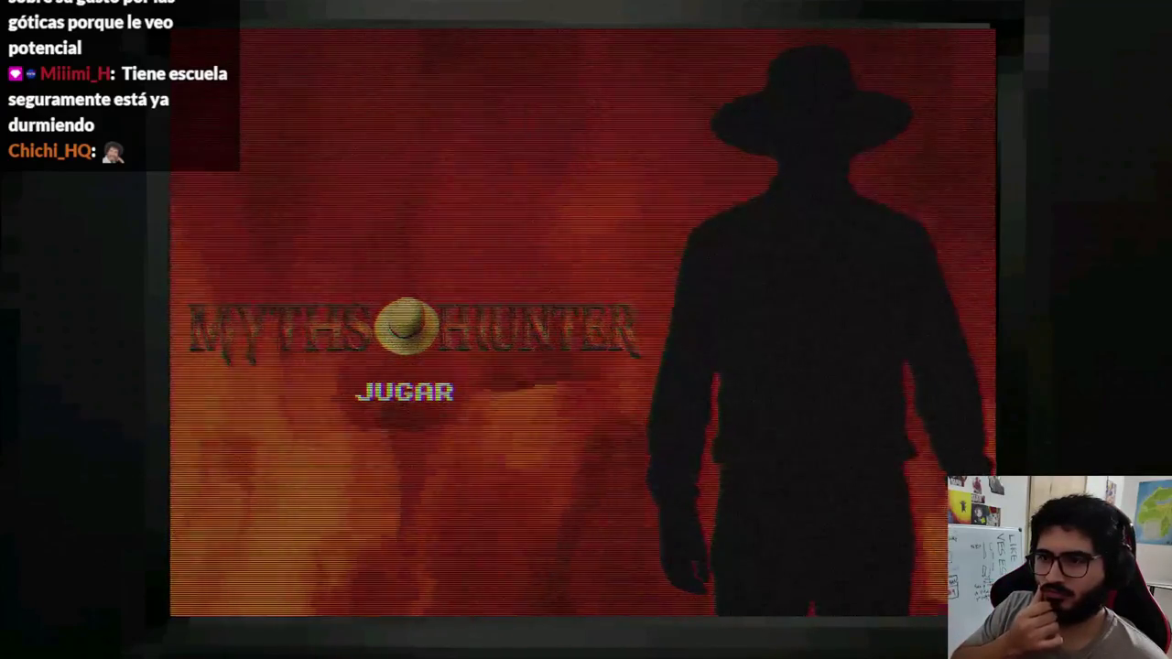
key(F8)
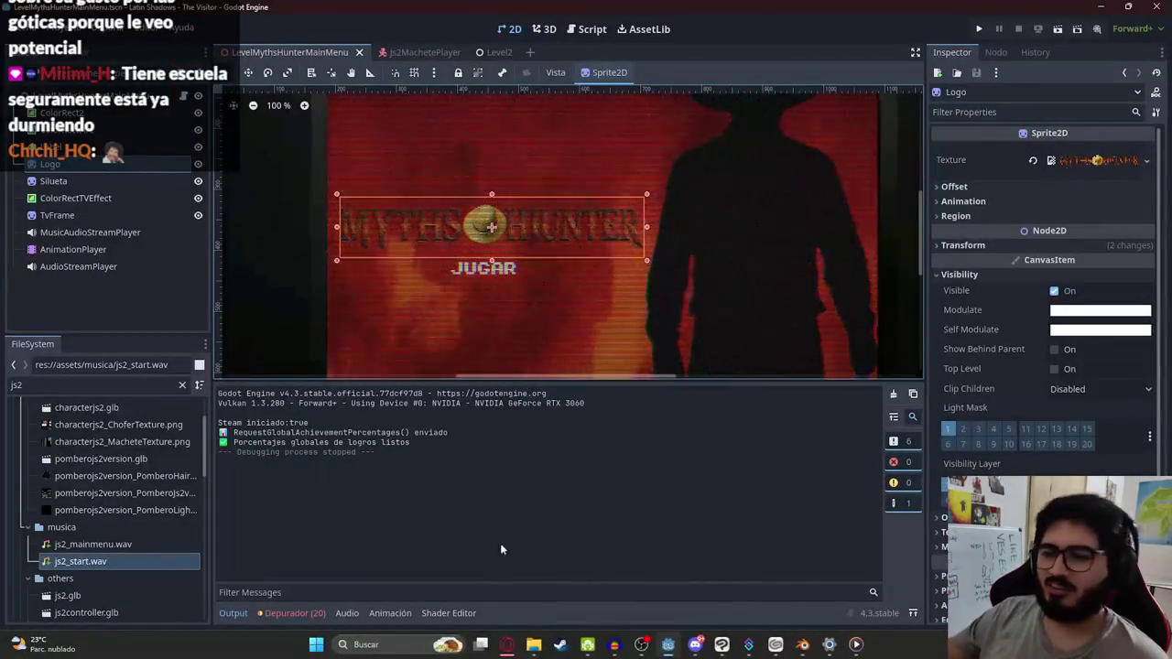
click(505, 644)
Step: Search Google Images for 'gow main menu' and preview the fiery God of War menu
click(932, 11)
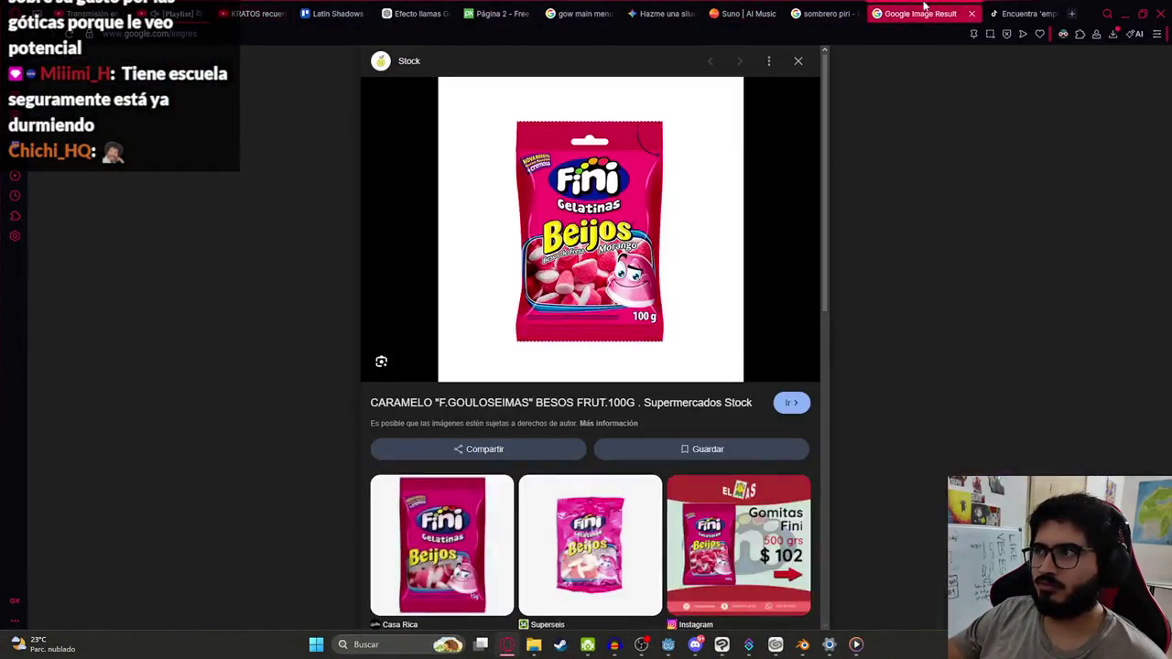
click(824, 13)
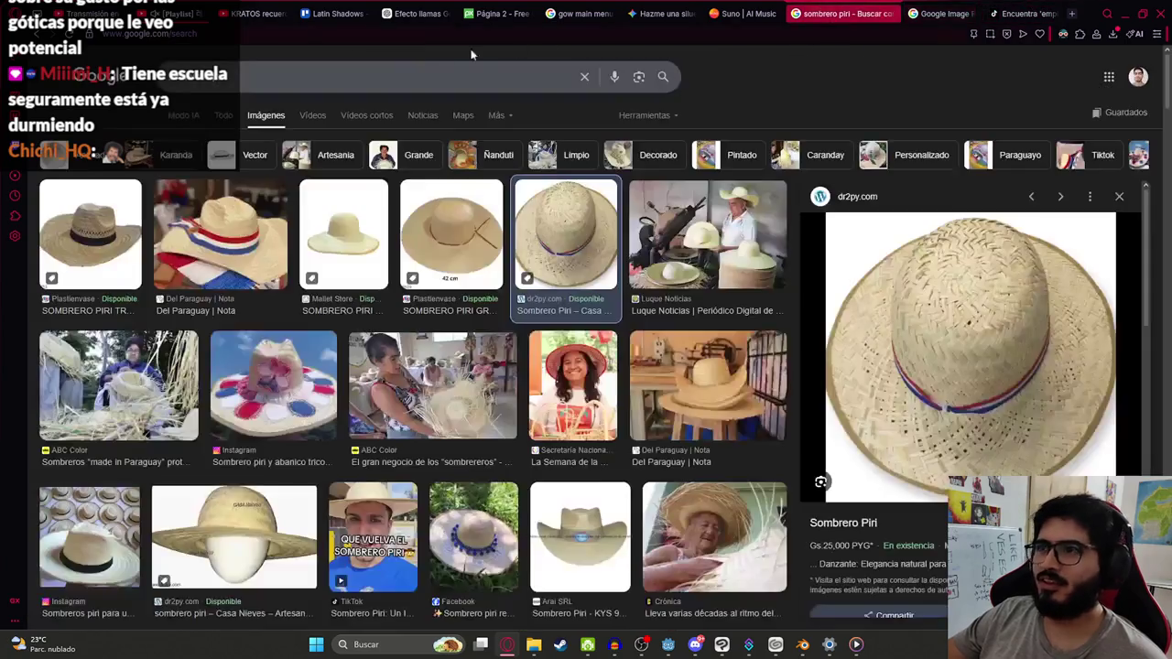
click(401, 72)
text(gow main menu)
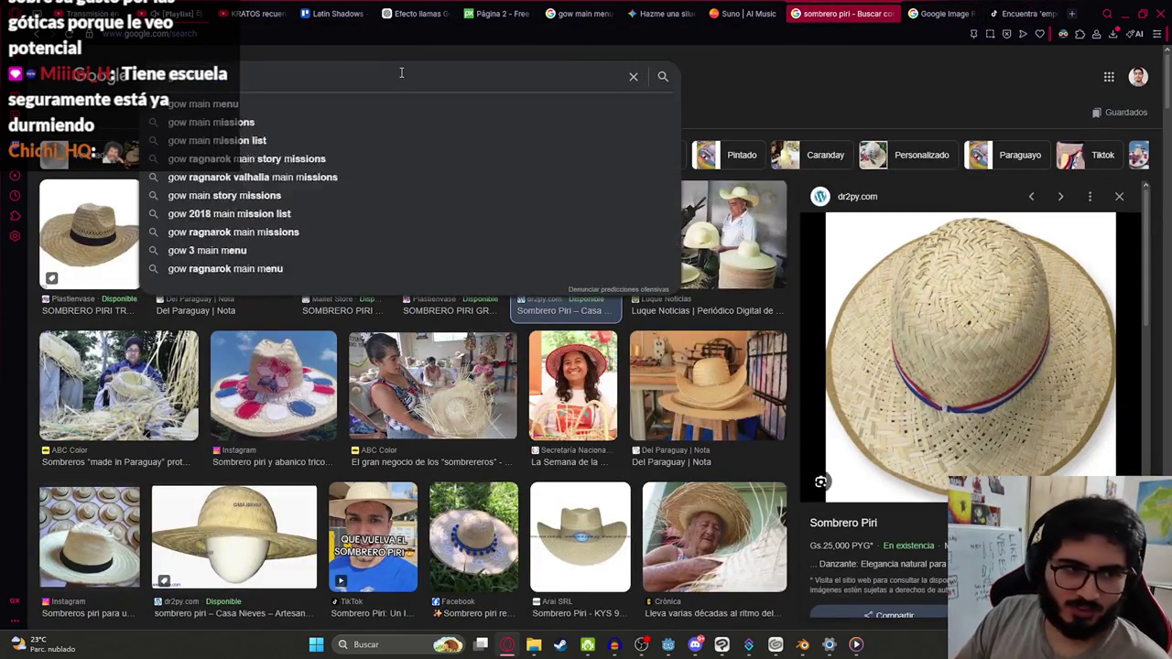
key(Return)
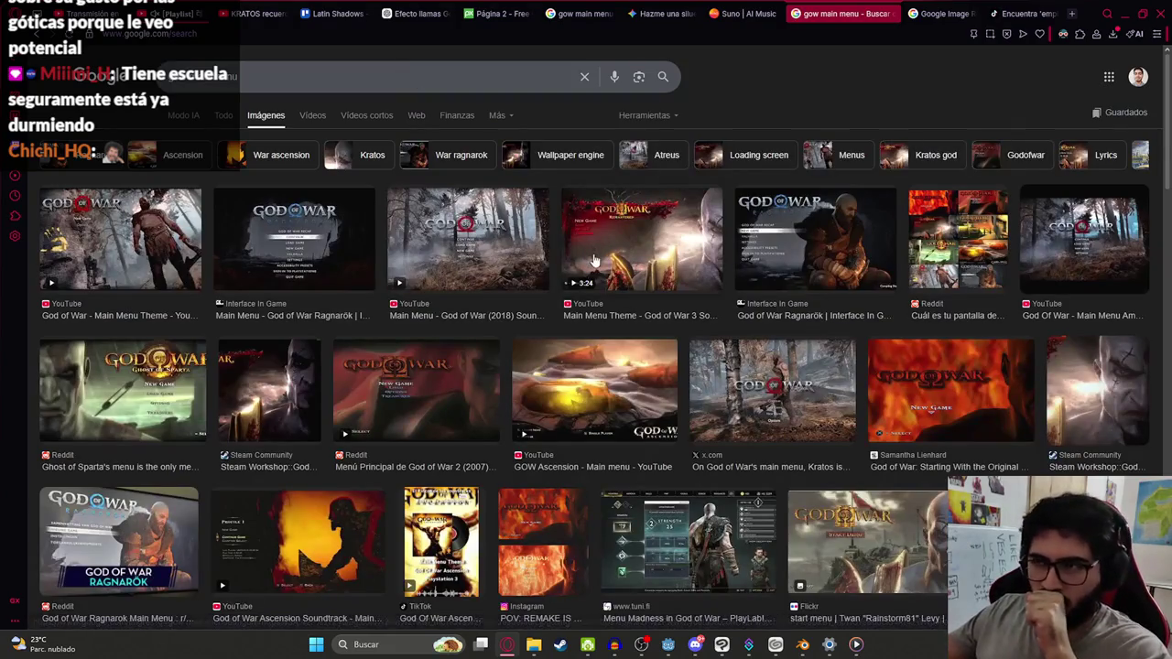
click(928, 379)
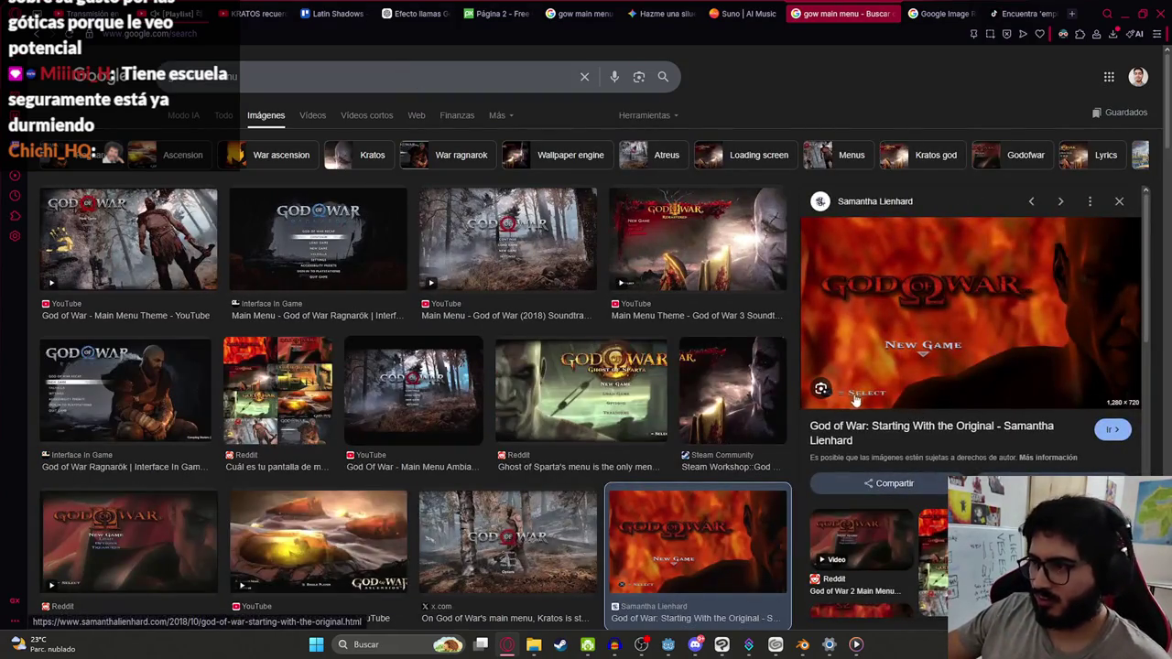
scroll(846, 401, down, 2)
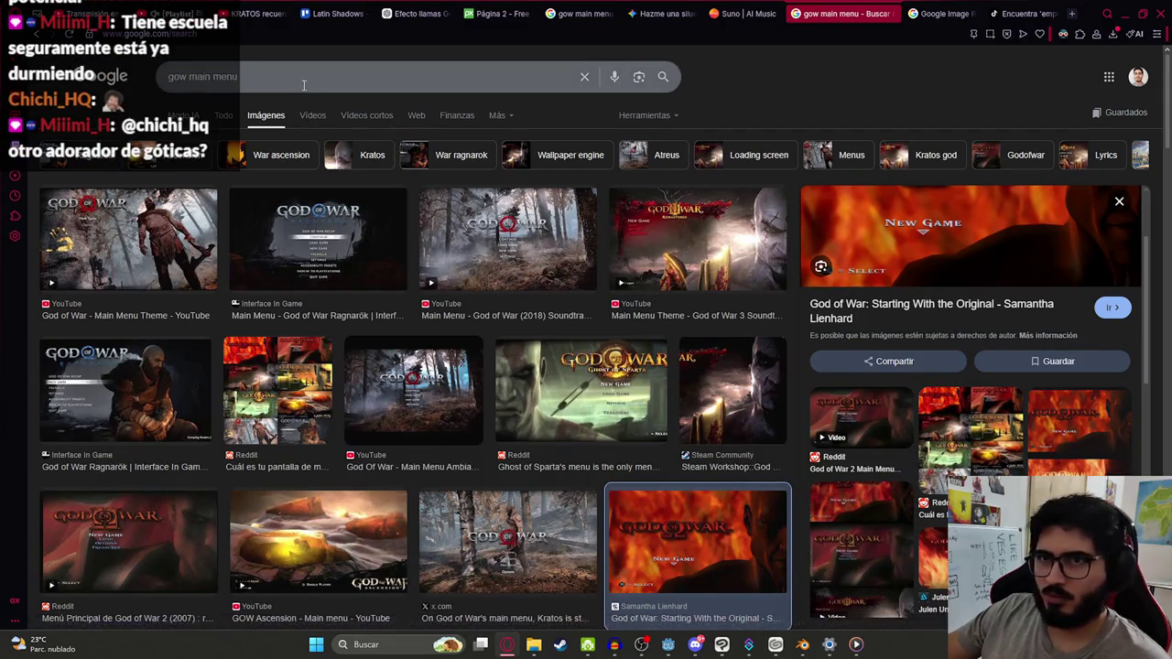
Step: Search Google Images for 'ui X ps2' and look through the results
text(ui X ps2)
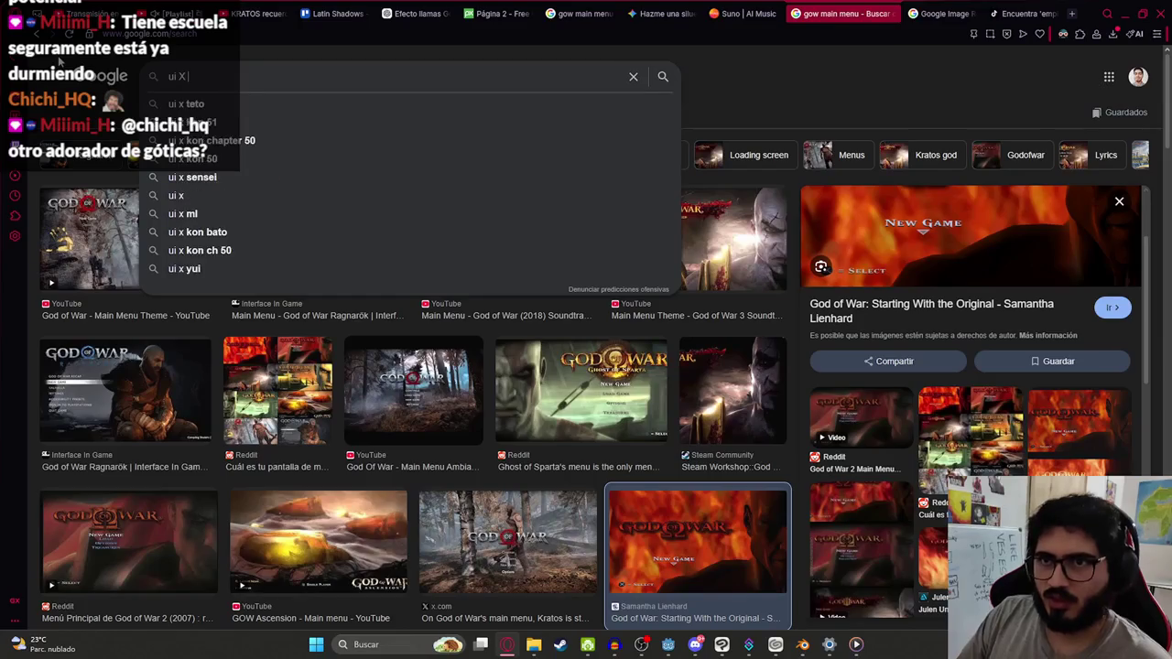
key(Return)
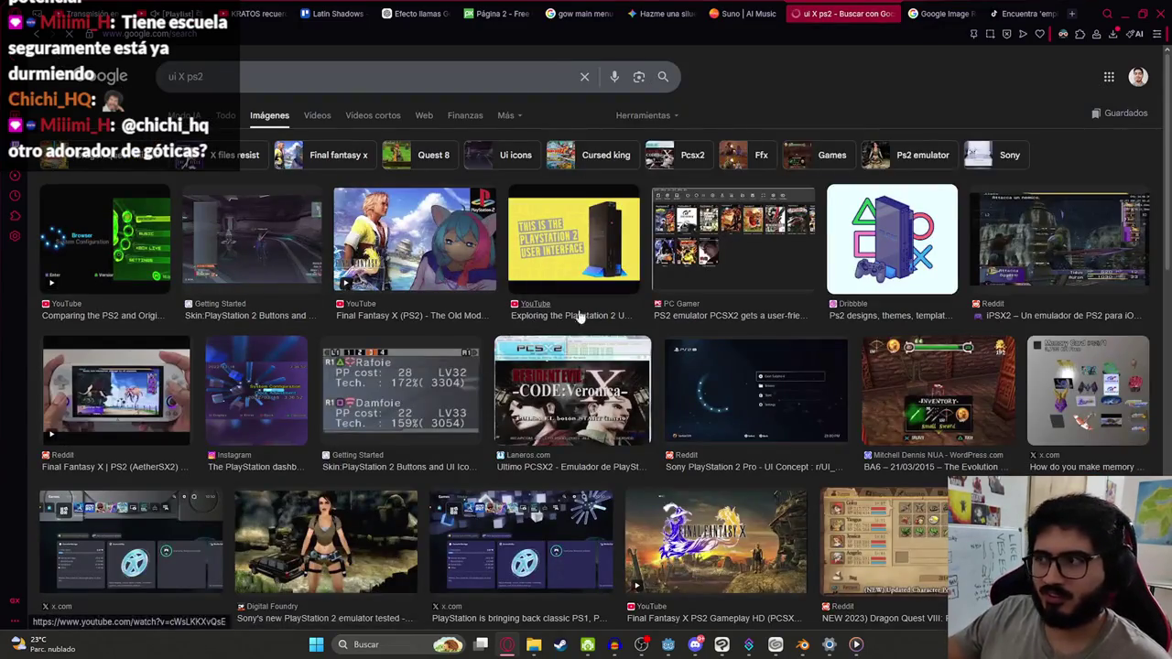
scroll(527, 305, down, 3)
scroll(527, 305, up, 3)
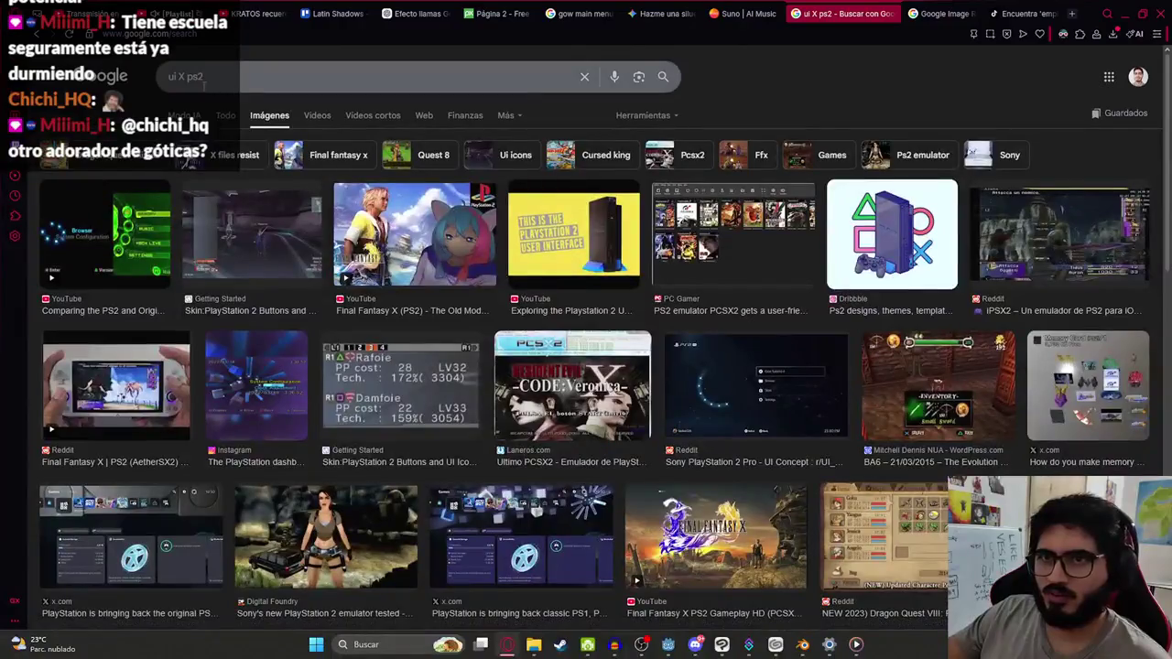
key(ctrl+a)
Step: Search Google Images for 'button X ui ps2'
text(button )
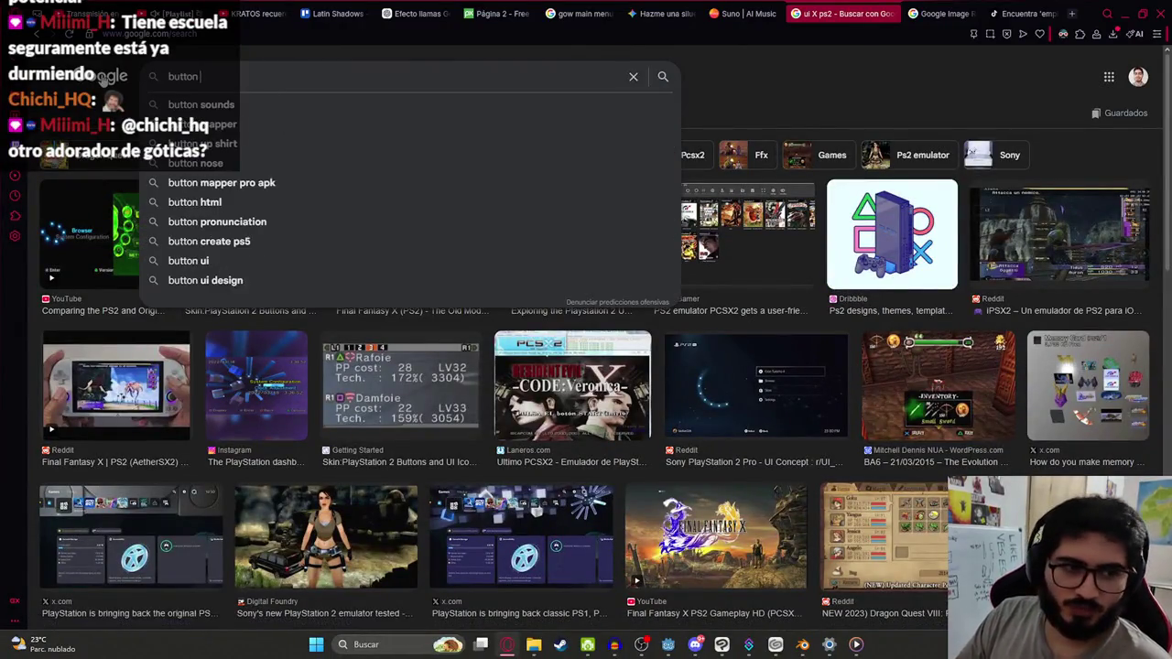
text(X ui)
key(Return)
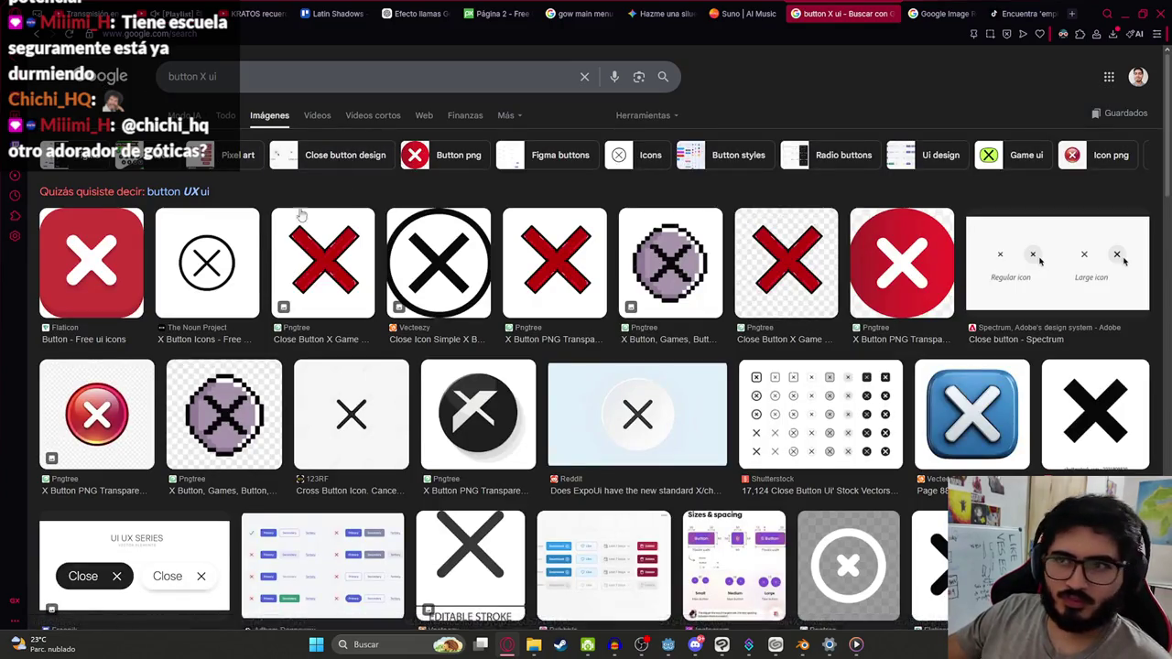
scroll(768, 307, down, 5)
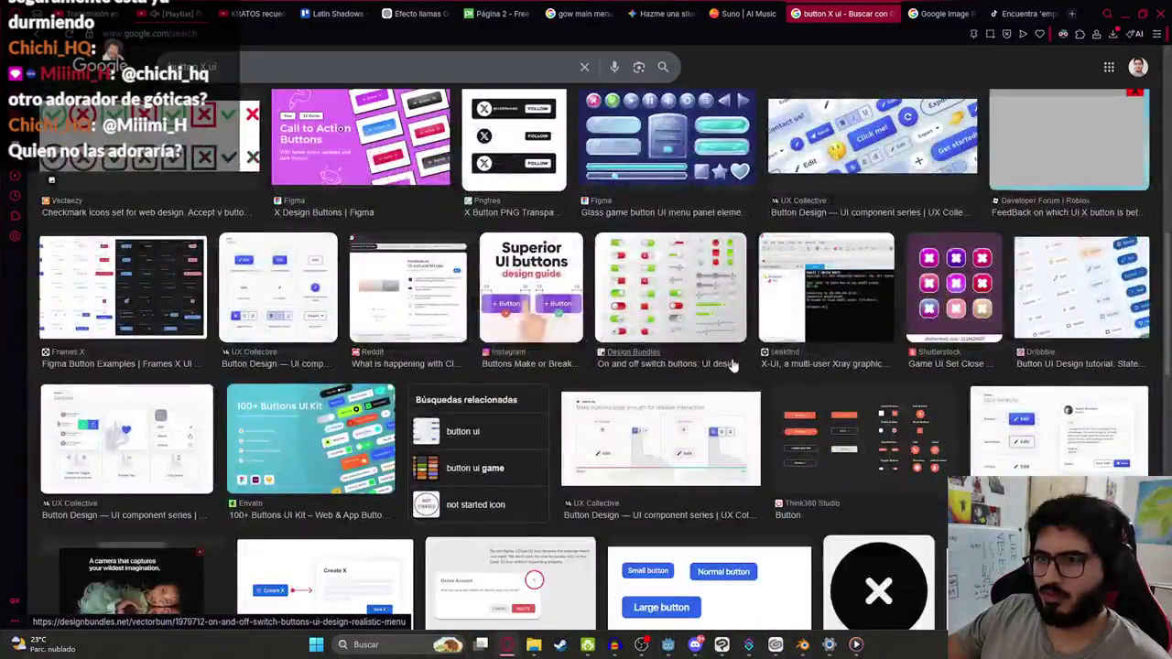
scroll(248, 110, up, 10)
click(231, 84)
text(ps2)
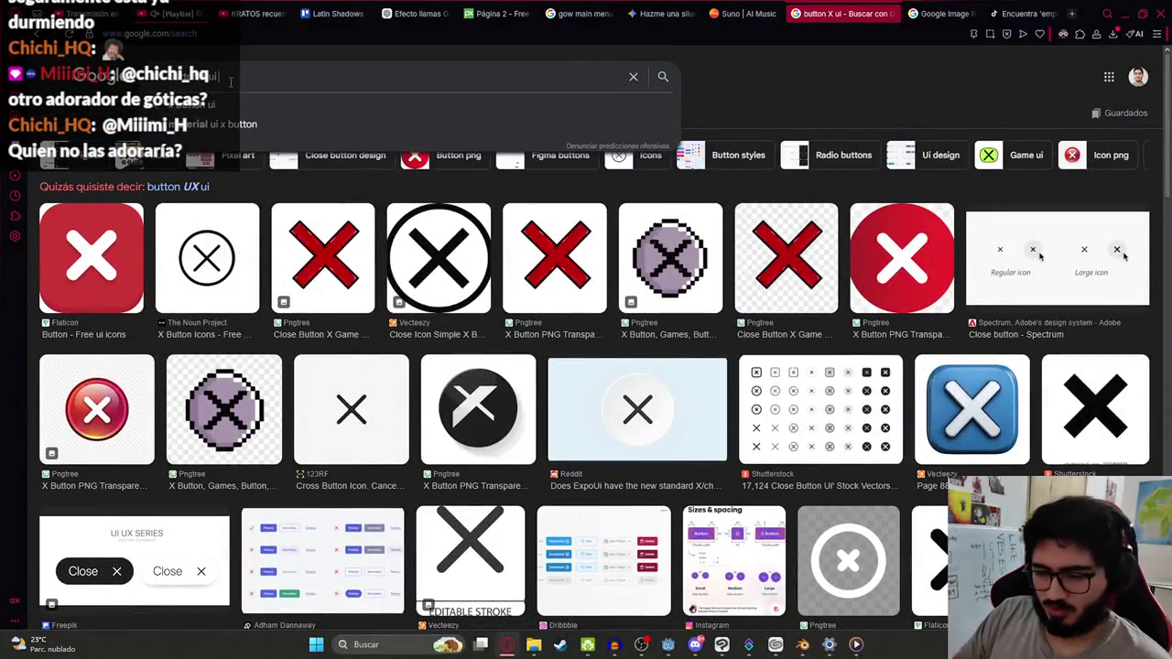
key(Return)
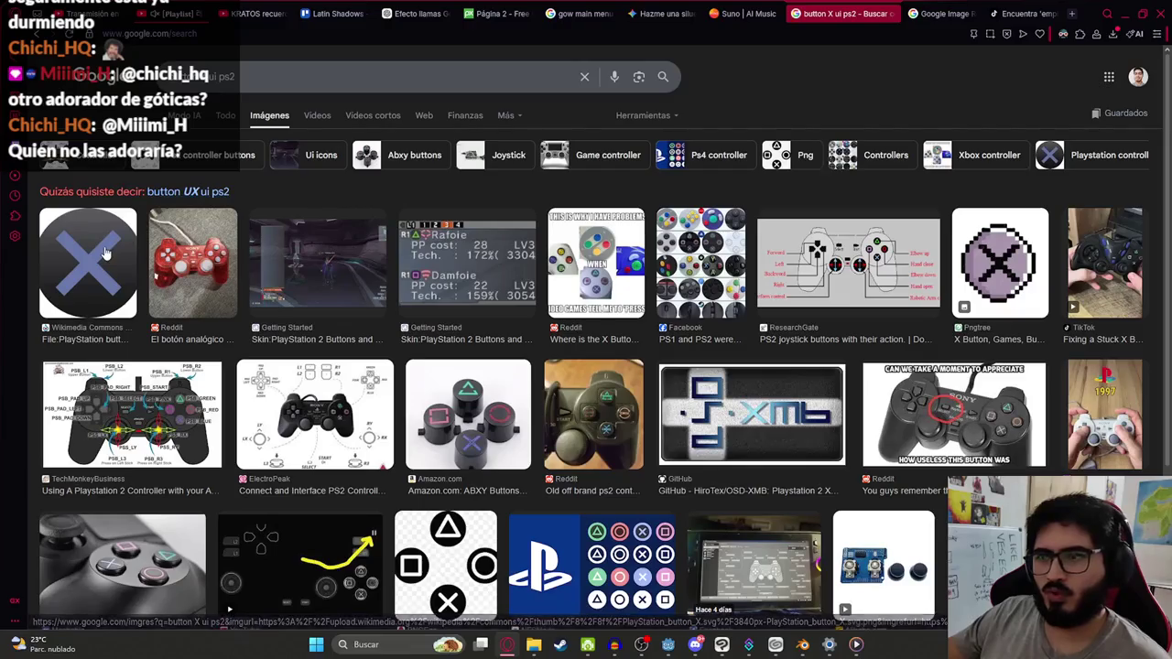
Step: Save the PlayStation X button image, entering a new js2_x_button file name
click(92, 262)
right_click(907, 267)
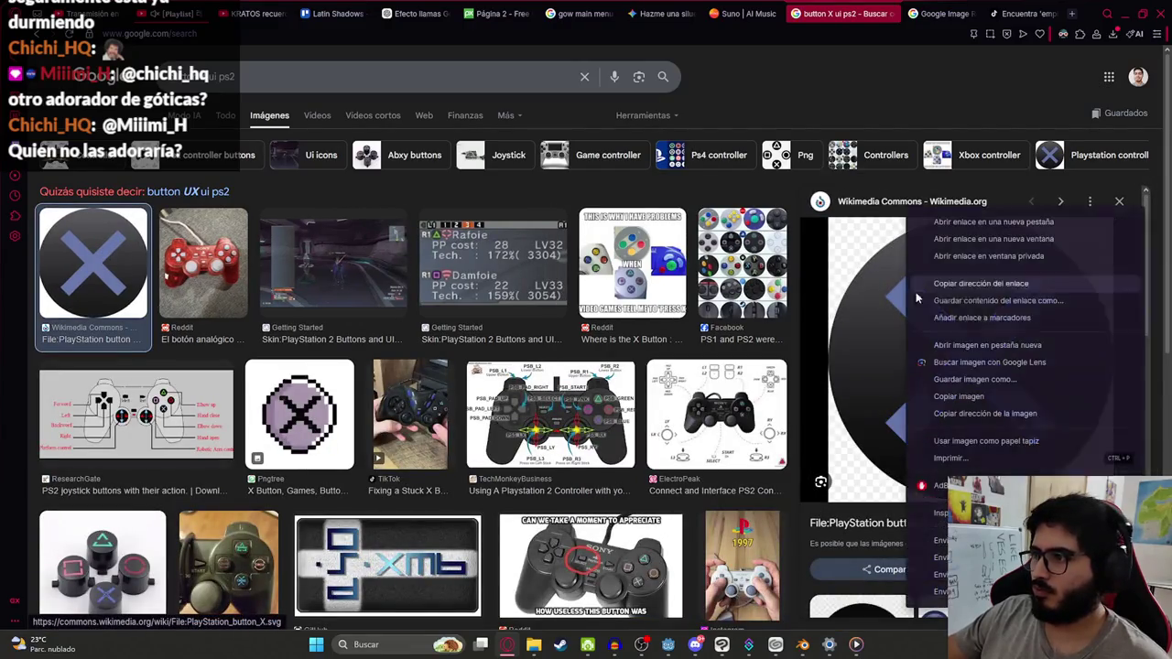
click(985, 379)
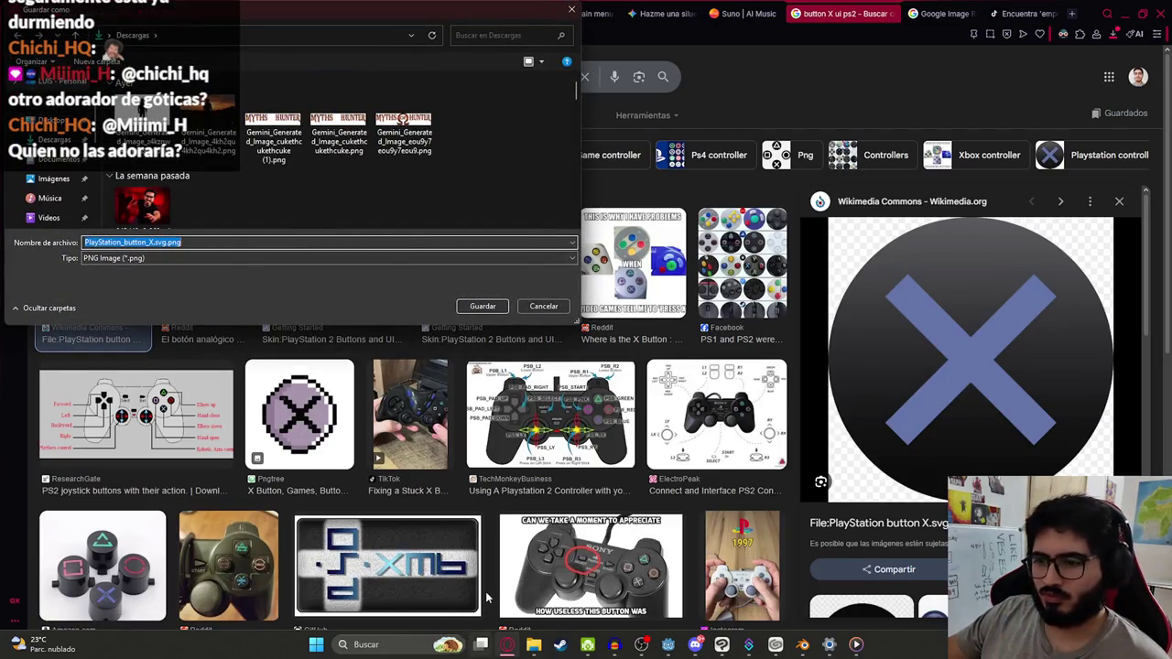
key(BackSpace)
text(ps2)
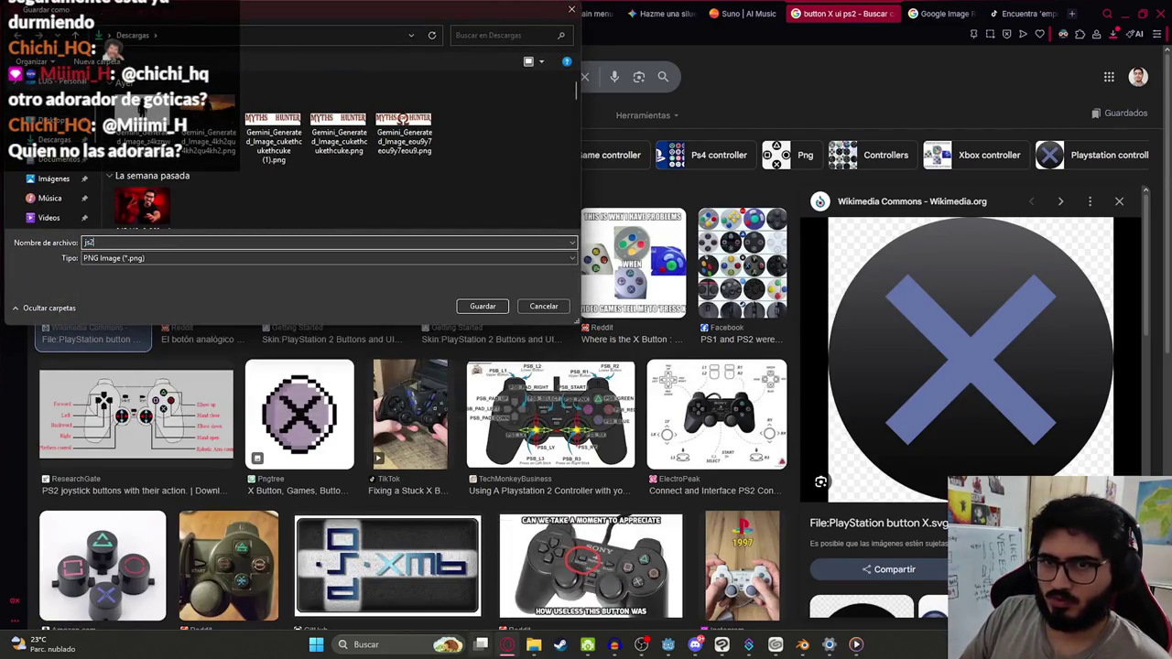
text(_x_button)
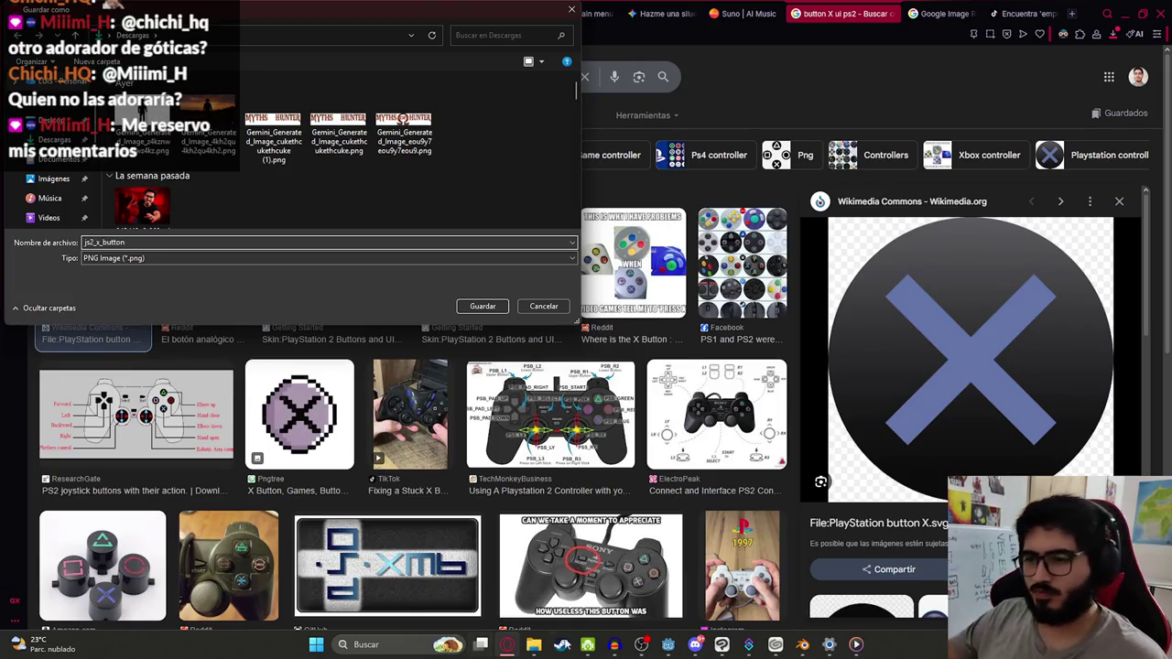
click(534, 644)
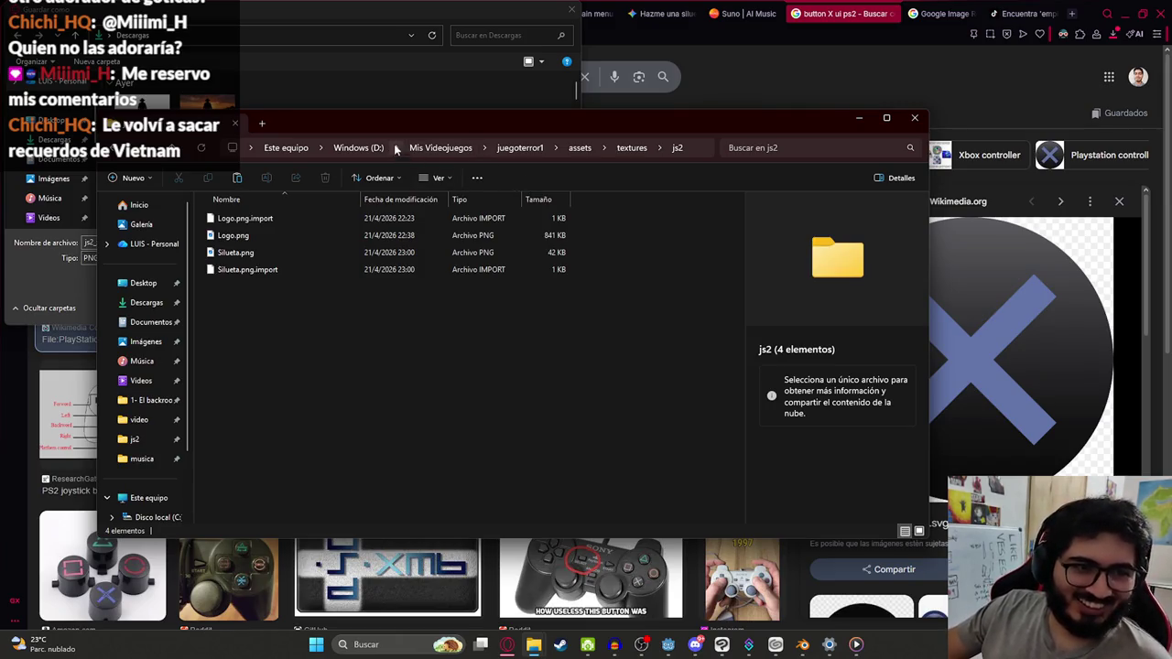
Step: Navigate File Explorer into the project's assets/textures/js2 folder
click(579, 147)
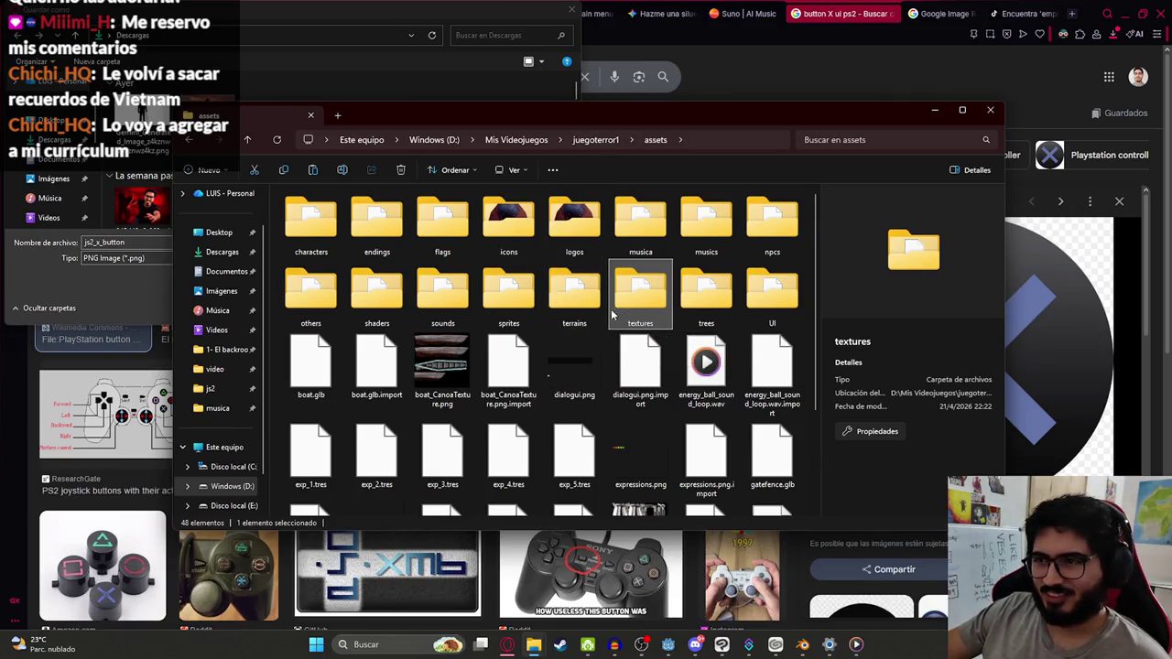
double_click(506, 291)
click(656, 139)
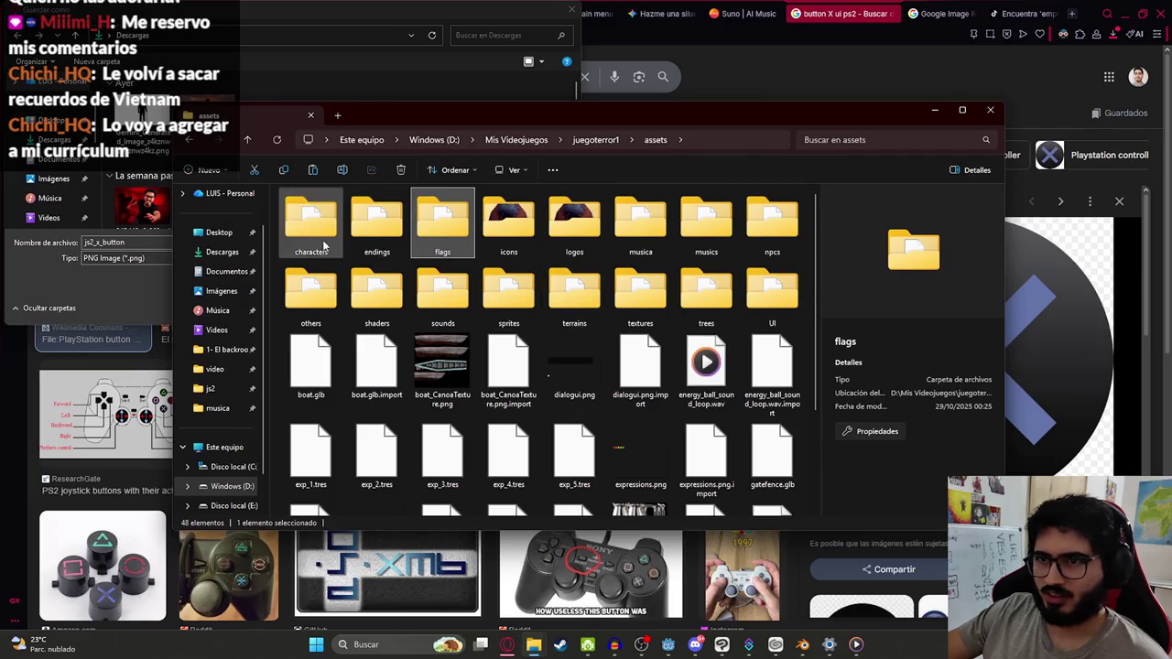
double_click(638, 302)
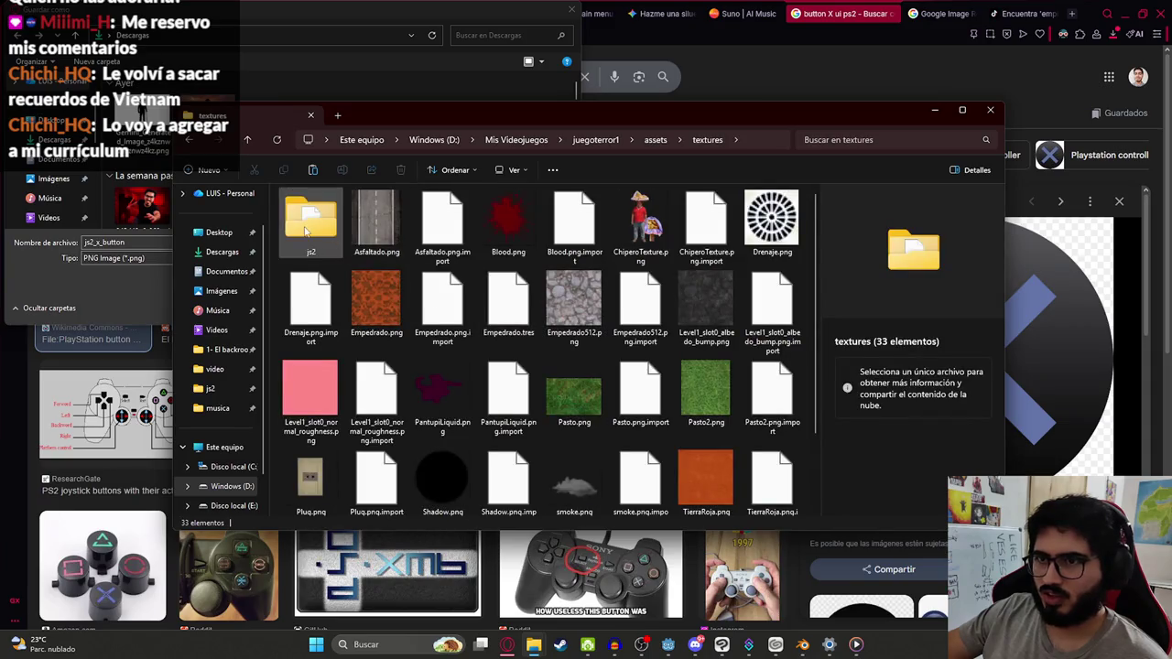
double_click(306, 230)
Step: Paste the js2 folder path into the save dialog and save the image as js2_x_button
click(779, 142)
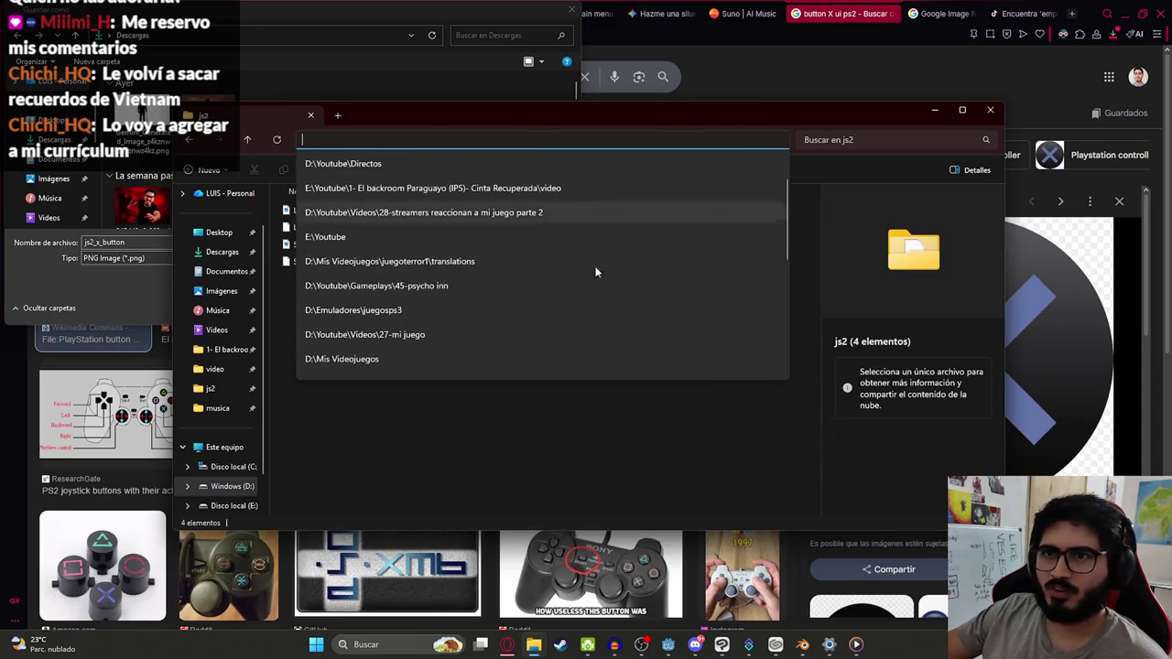
click(792, 180)
click(777, 142)
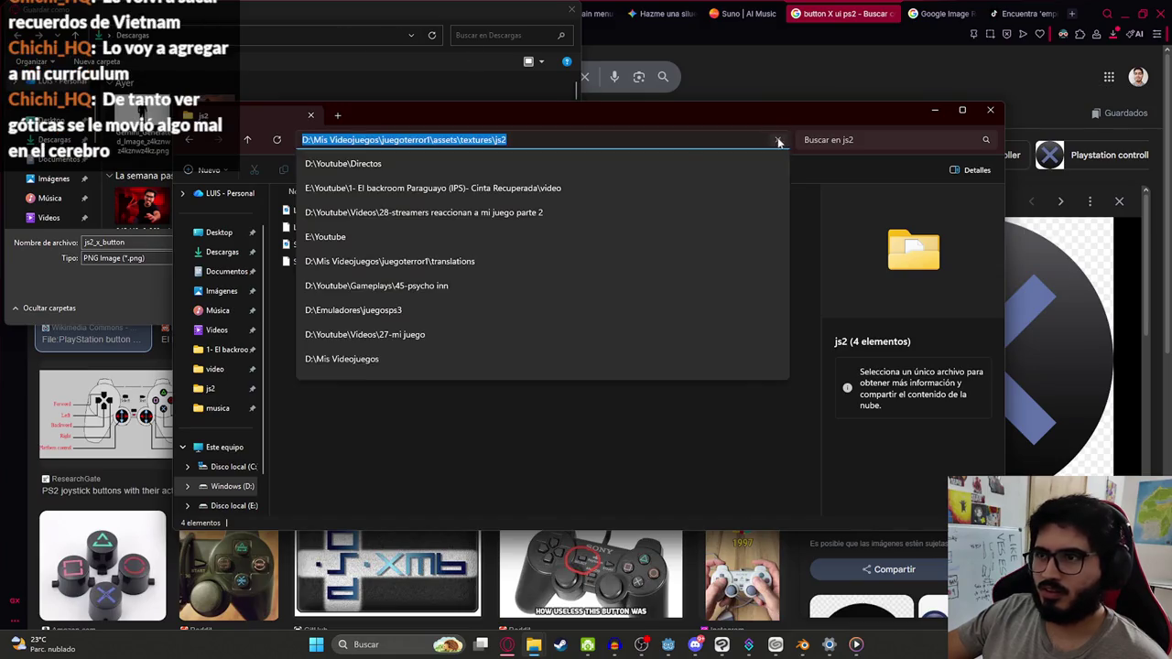
click(366, 34)
text(D:\Mis Videojuegos\juegoterror1\assets\textures\js2)
key(Return)
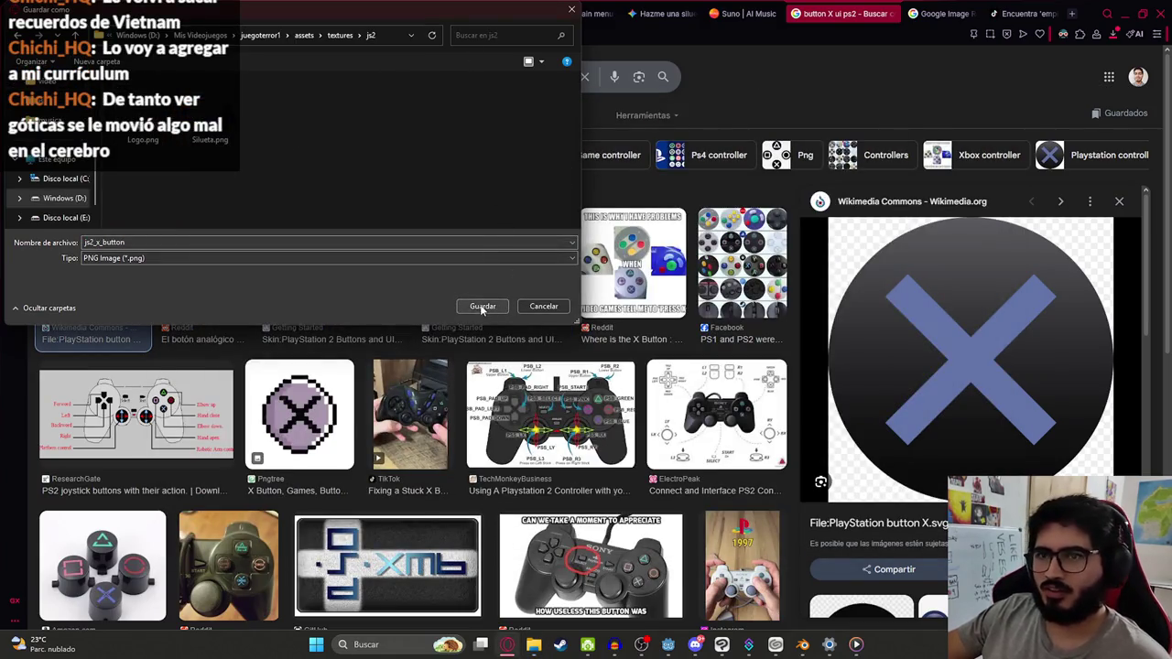
click(480, 304)
Step: Back in Godot, deselect the logo and zoom around the main menu scene to inspect it
click(668, 643)
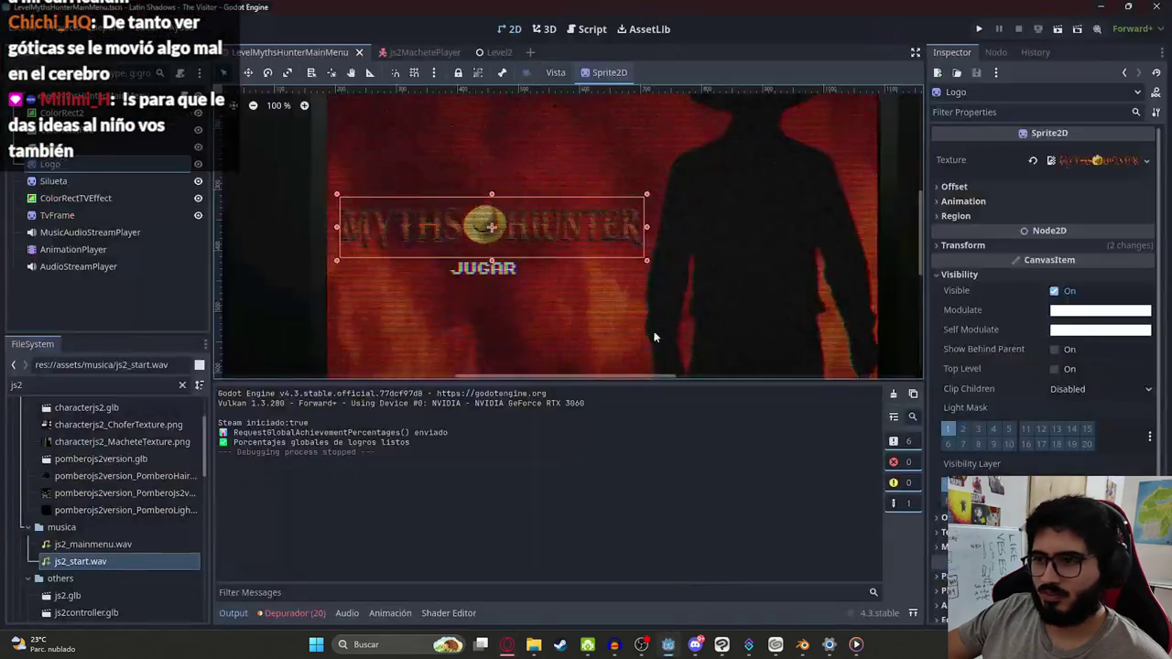
scroll(505, 276, down, 4)
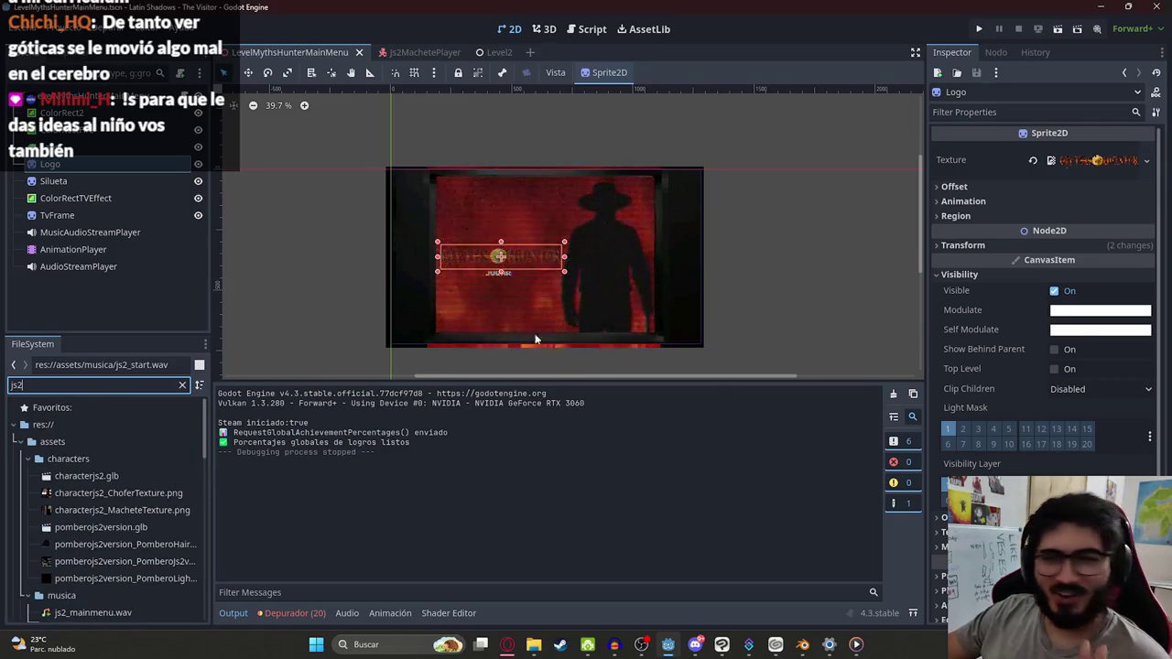
scroll(530, 284, up, 4)
click(263, 247)
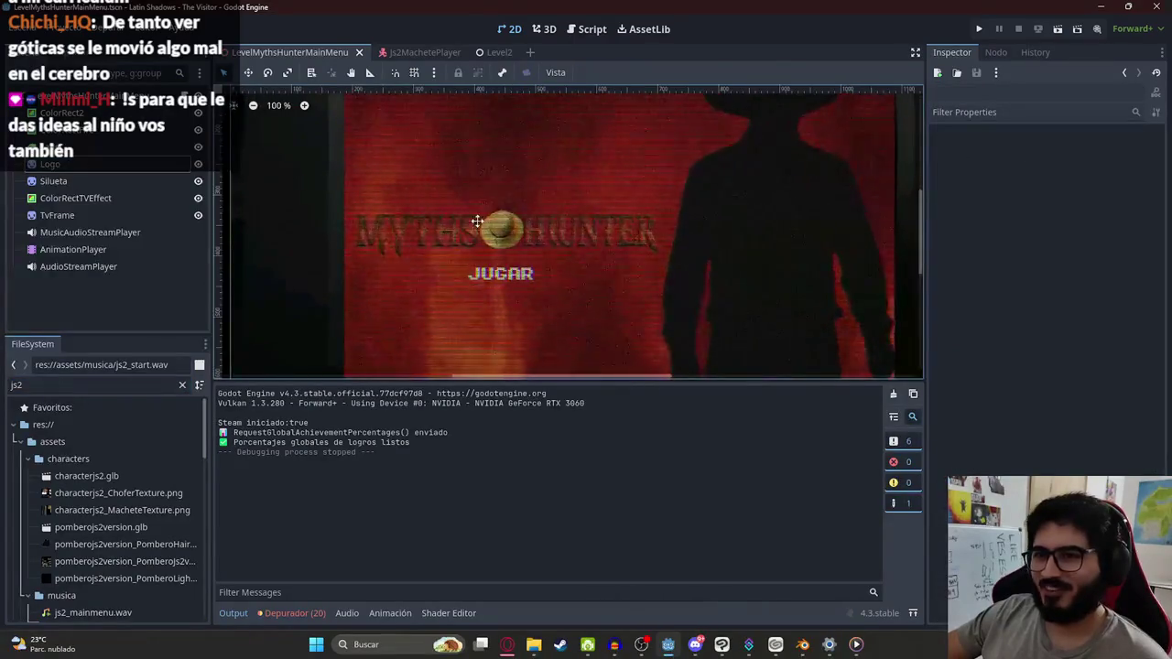
click(576, 296)
scroll(576, 296, down, 6)
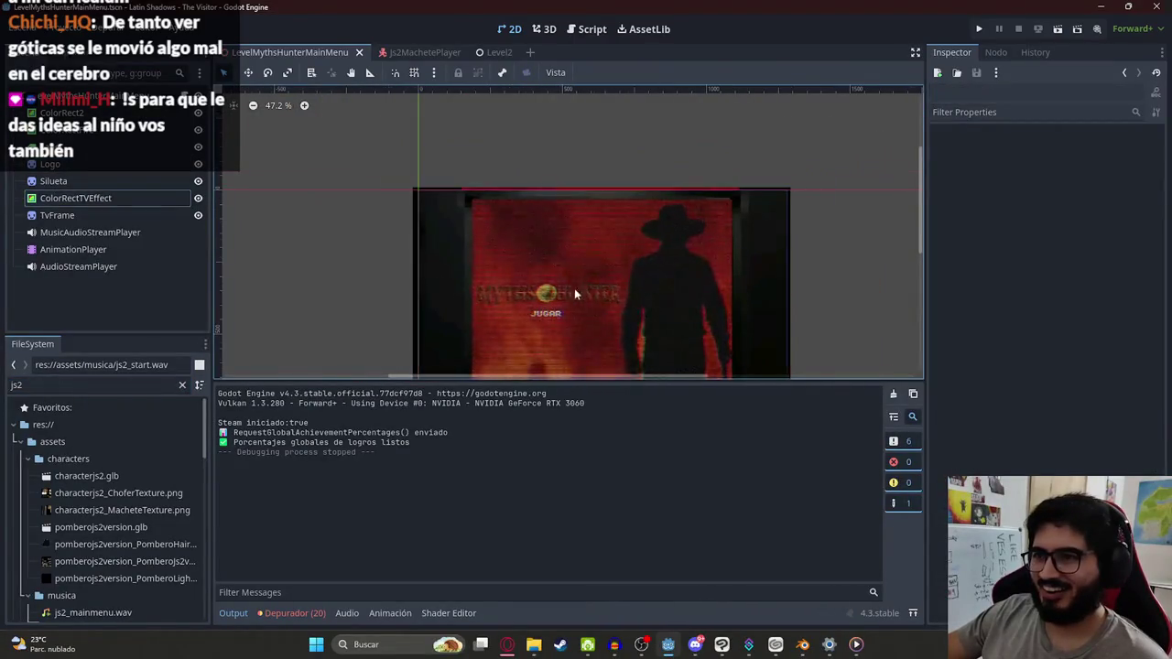
scroll(574, 289, up, 6)
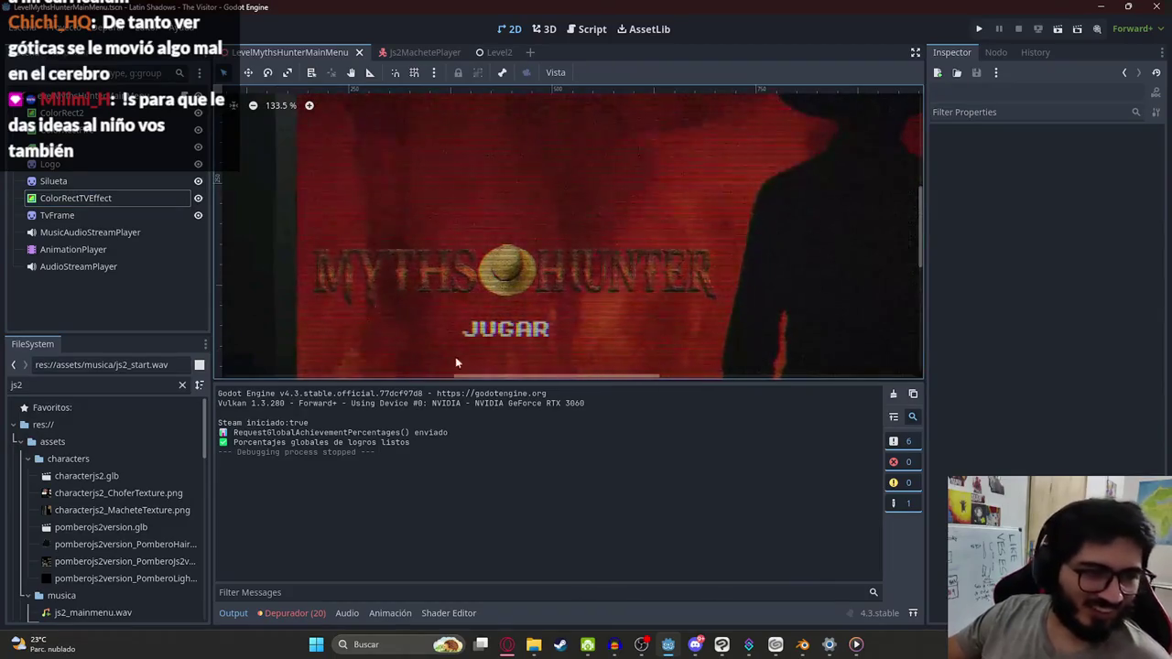
scroll(582, 251, down, 6)
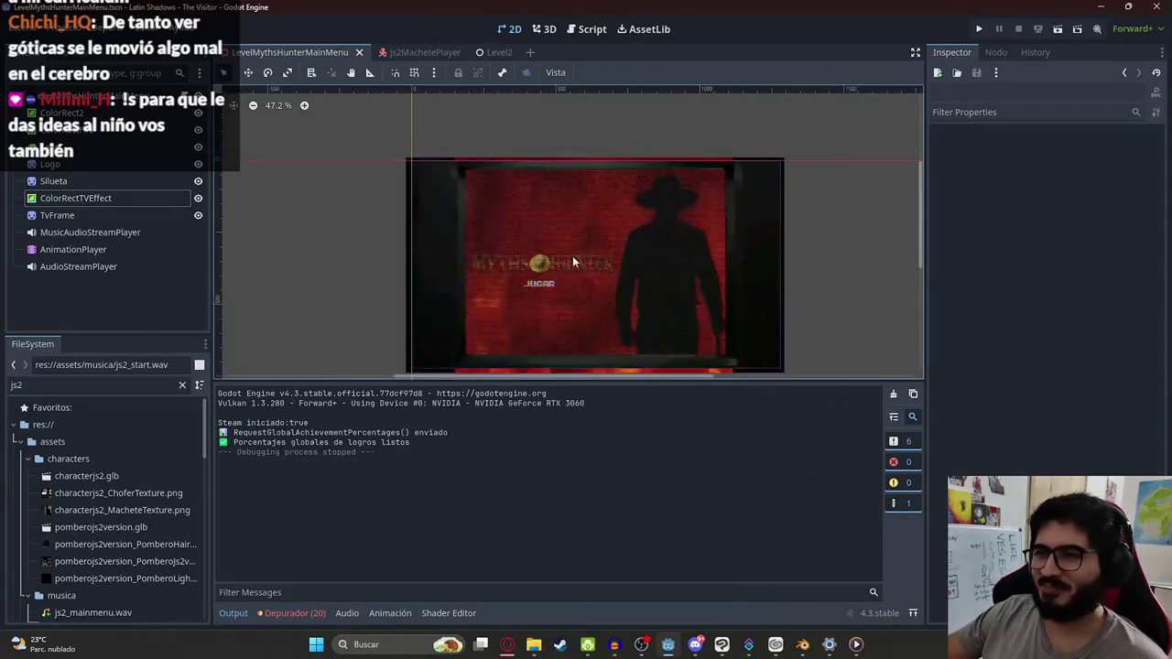
scroll(568, 253, up, 4)
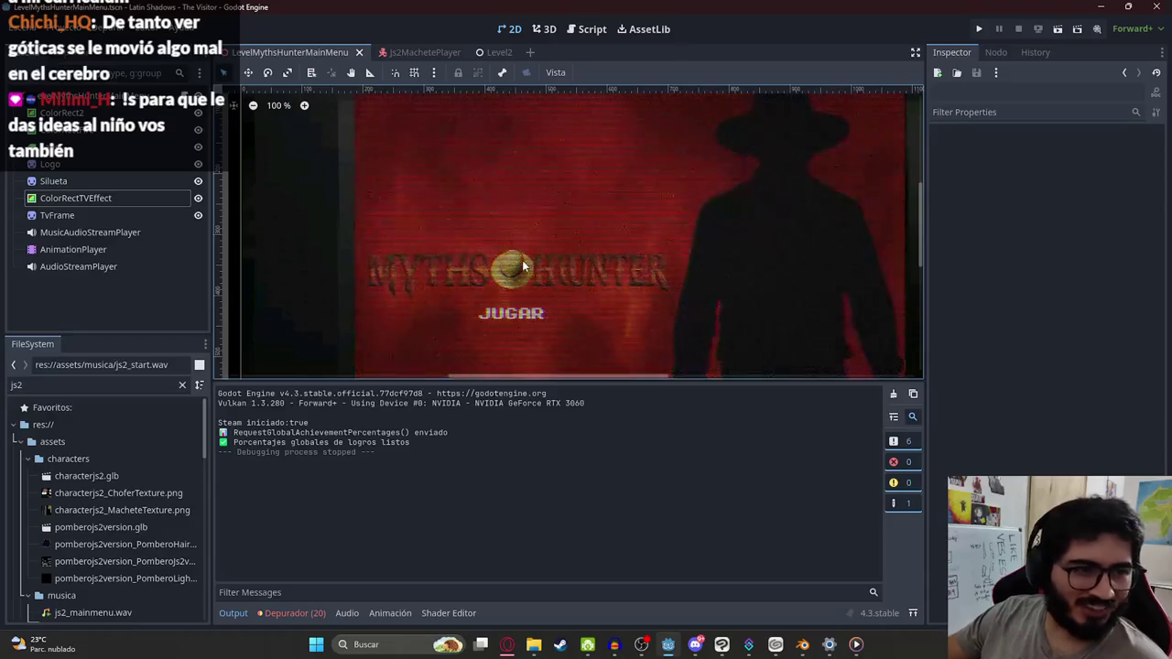
scroll(527, 268, down, 3)
scroll(530, 271, up, 4)
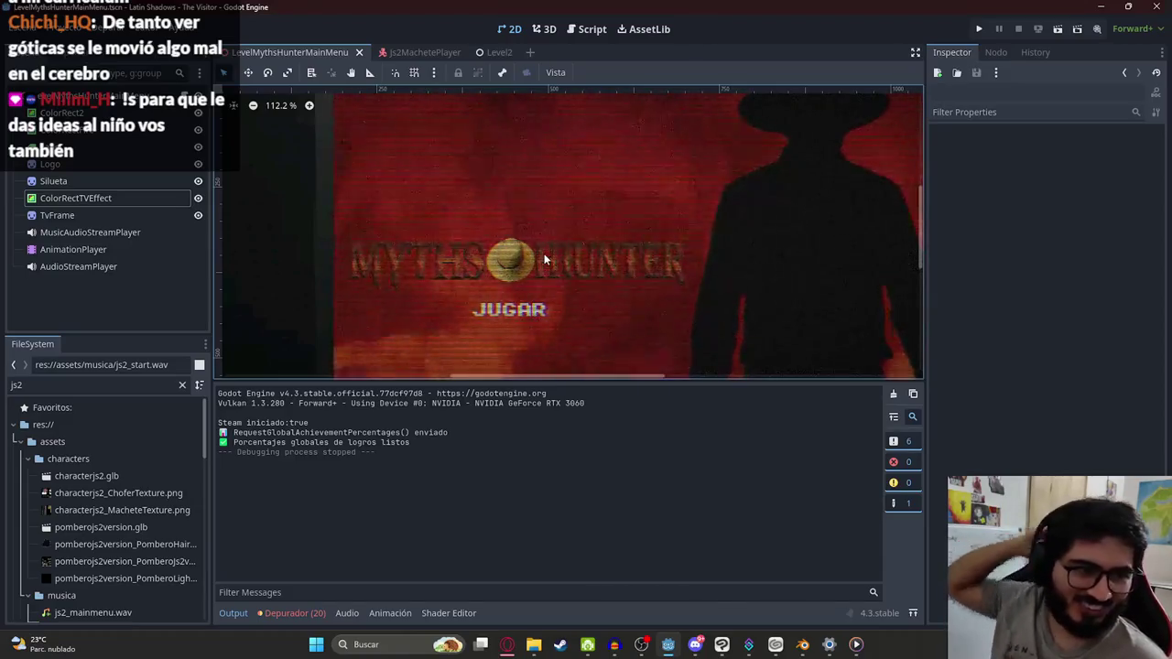
scroll(569, 260, down, 4)
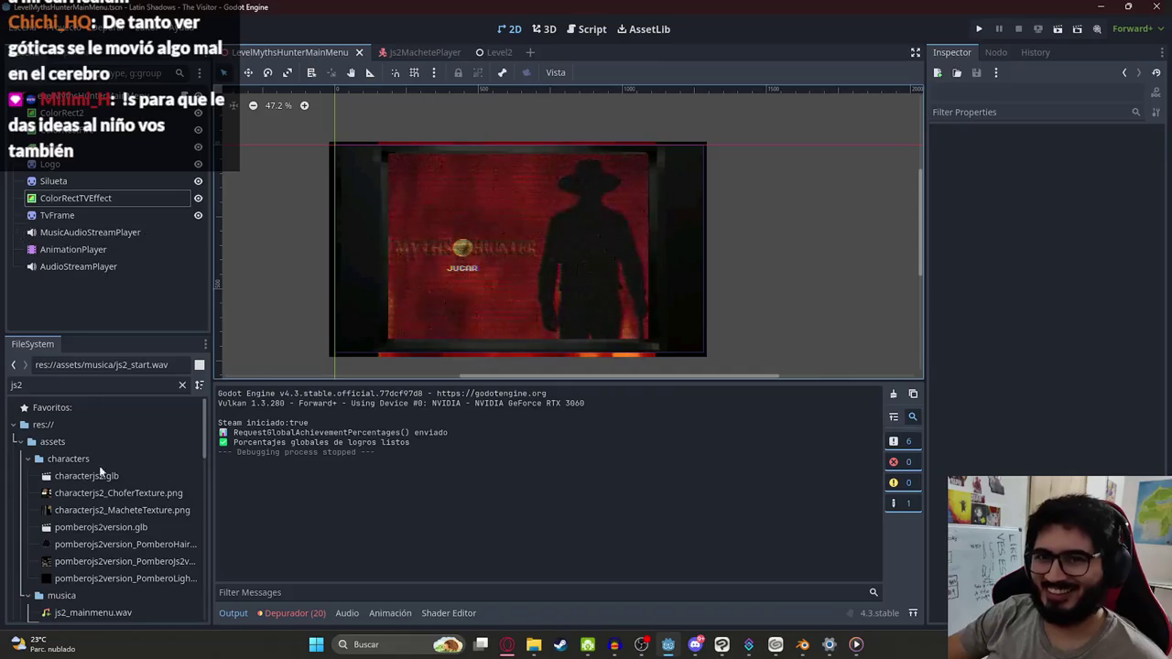
scroll(129, 496, down, 3)
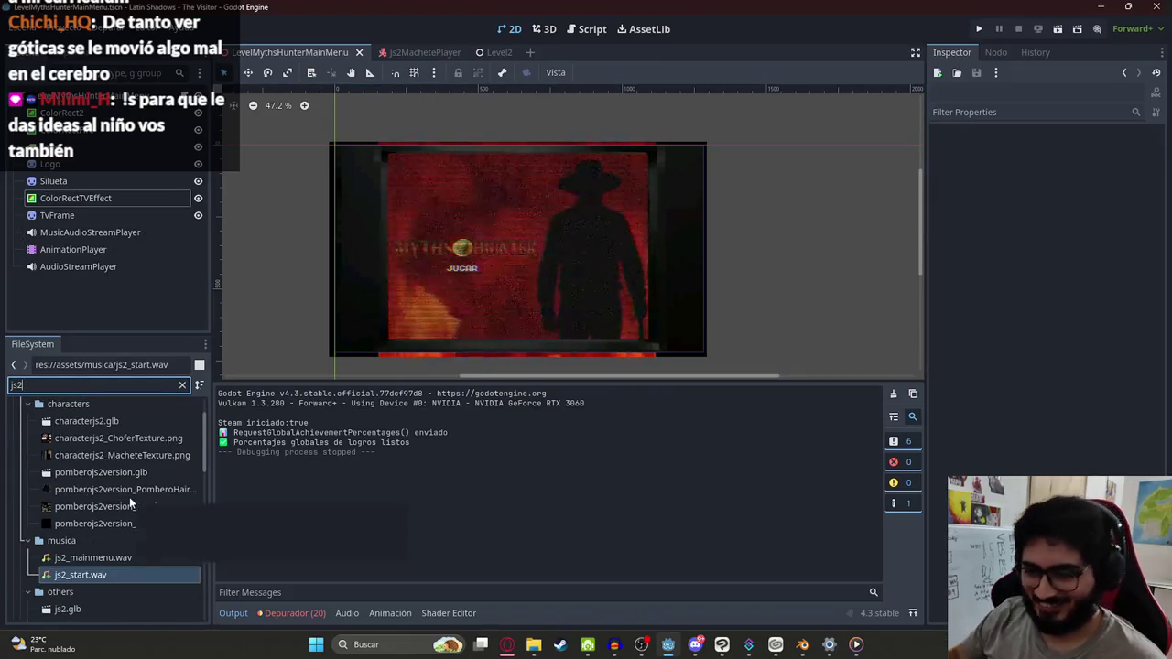
Step: Filter FileSystem for '_x', drop js2_x_button.png onto the canvas and shrink it
text(_x)
drag(96, 493, 448, 273)
scroll(537, 280, down, 6)
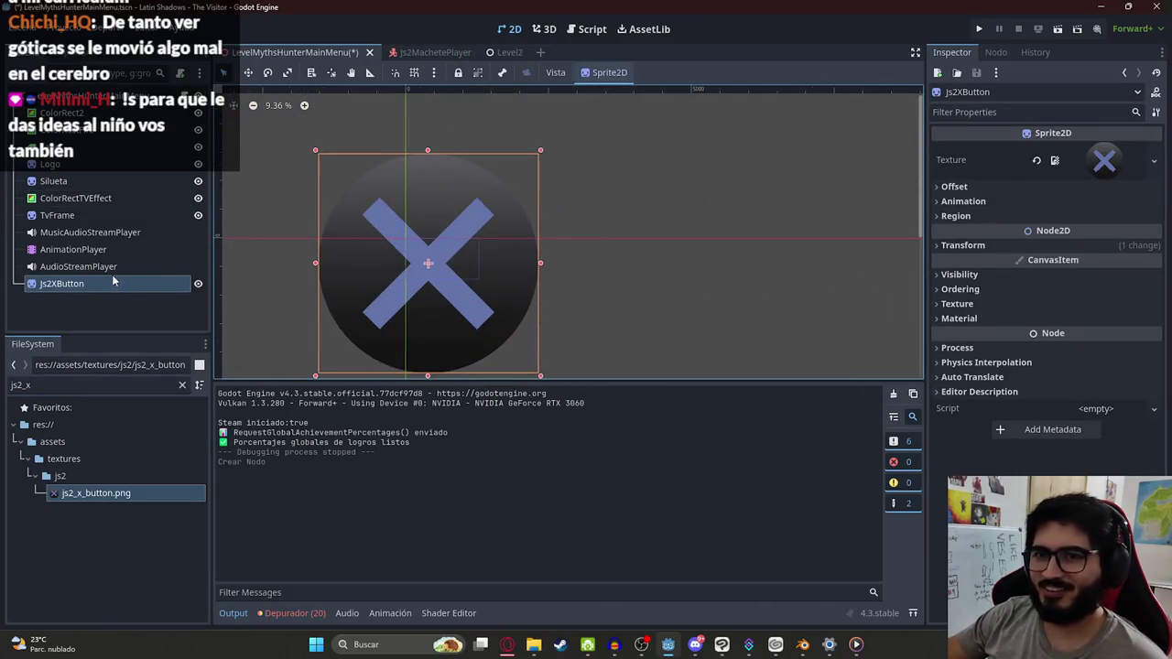
drag(538, 377, 309, 149)
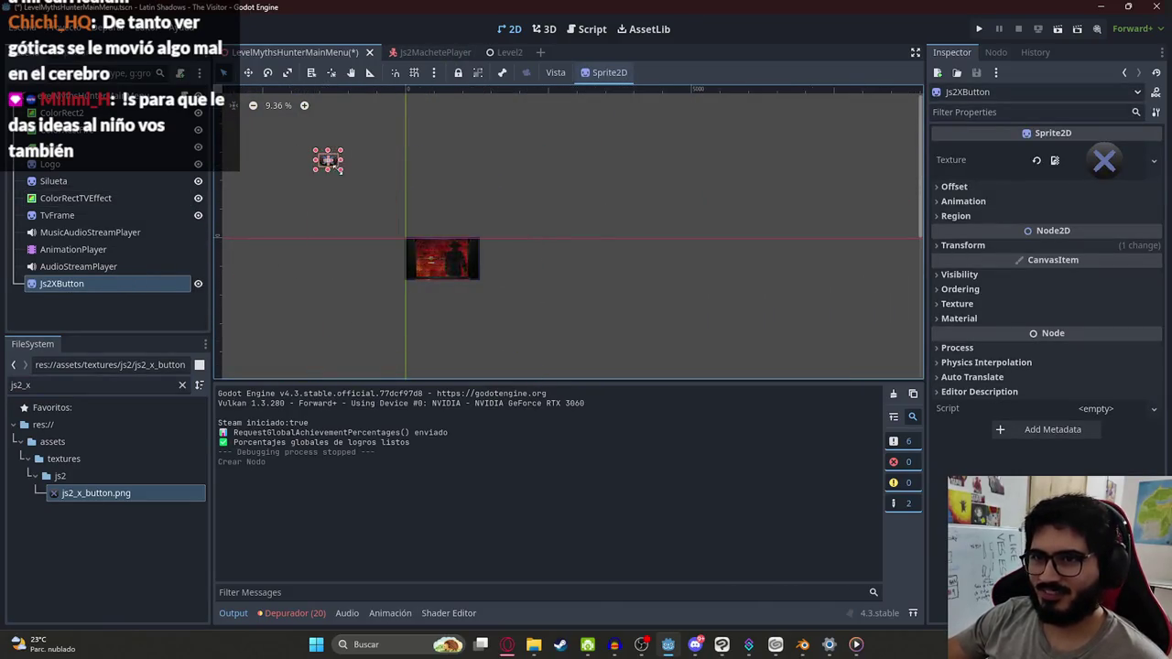
scroll(331, 164, up, 2)
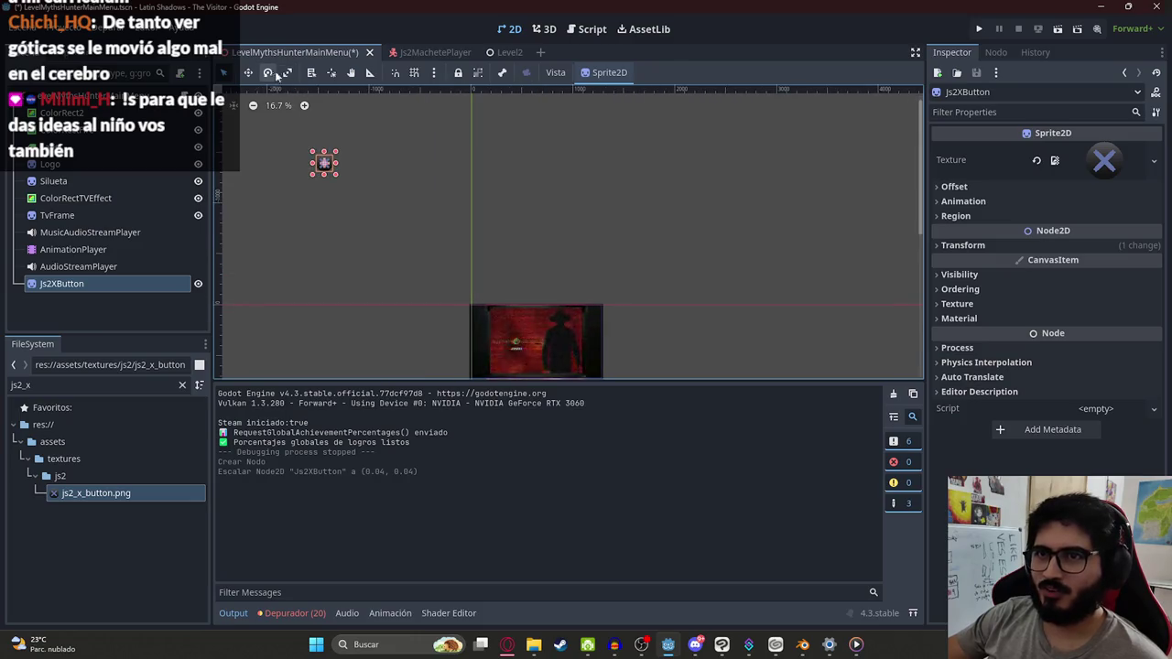
drag(476, 314, 412, 216)
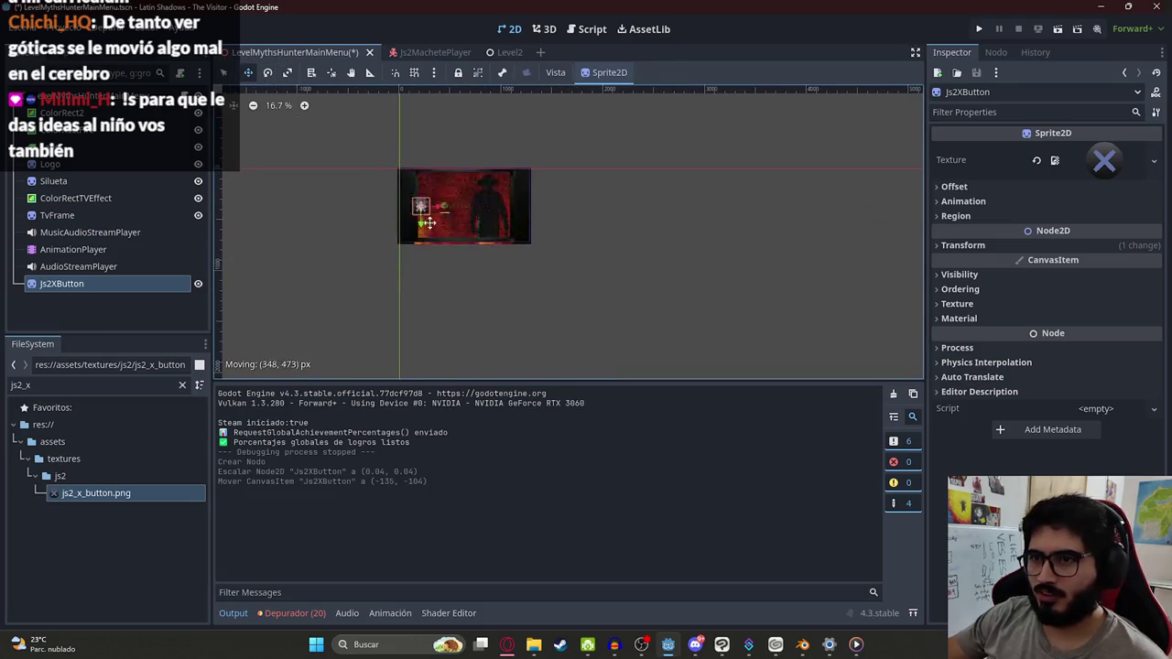
Step: Nudge Js2XButton into the lower left below JUGAR and shrink it to 0.01 scale
scroll(421, 229, up, 5)
scroll(440, 178, up, 3)
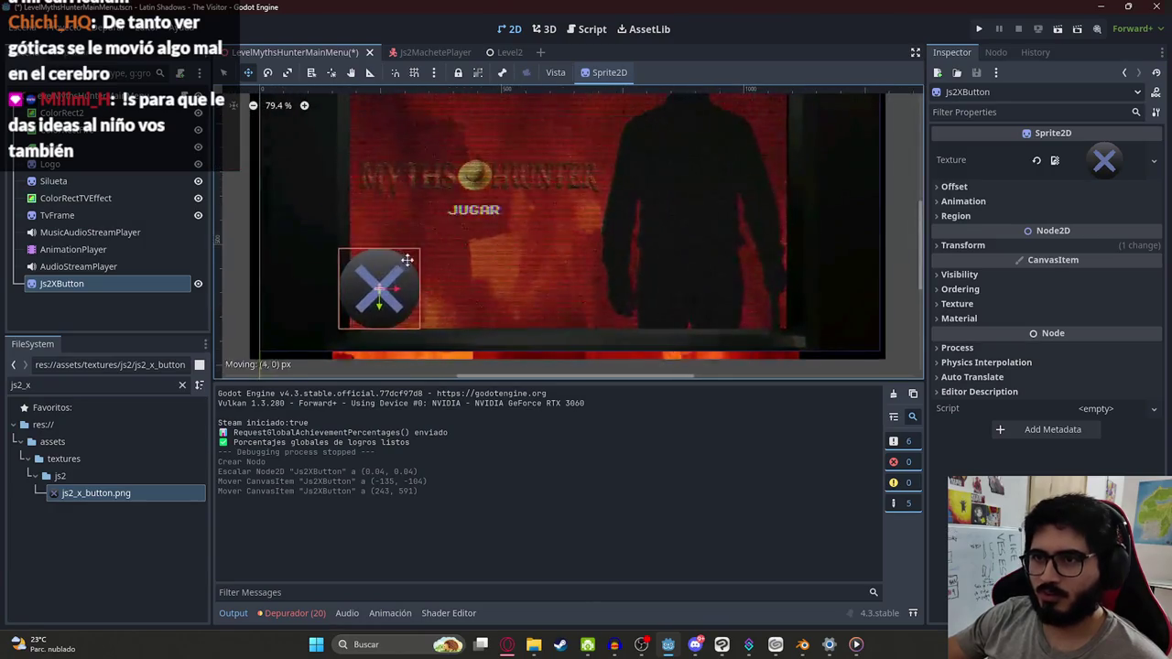
drag(404, 256, 435, 249)
scroll(451, 307, up, 2)
mouse_move(455, 332)
mouse_down()
mouse_move(362, 235)
mouse_move(381, 272)
mouse_move(373, 261)
mouse_up()
key(w)
click(508, 645)
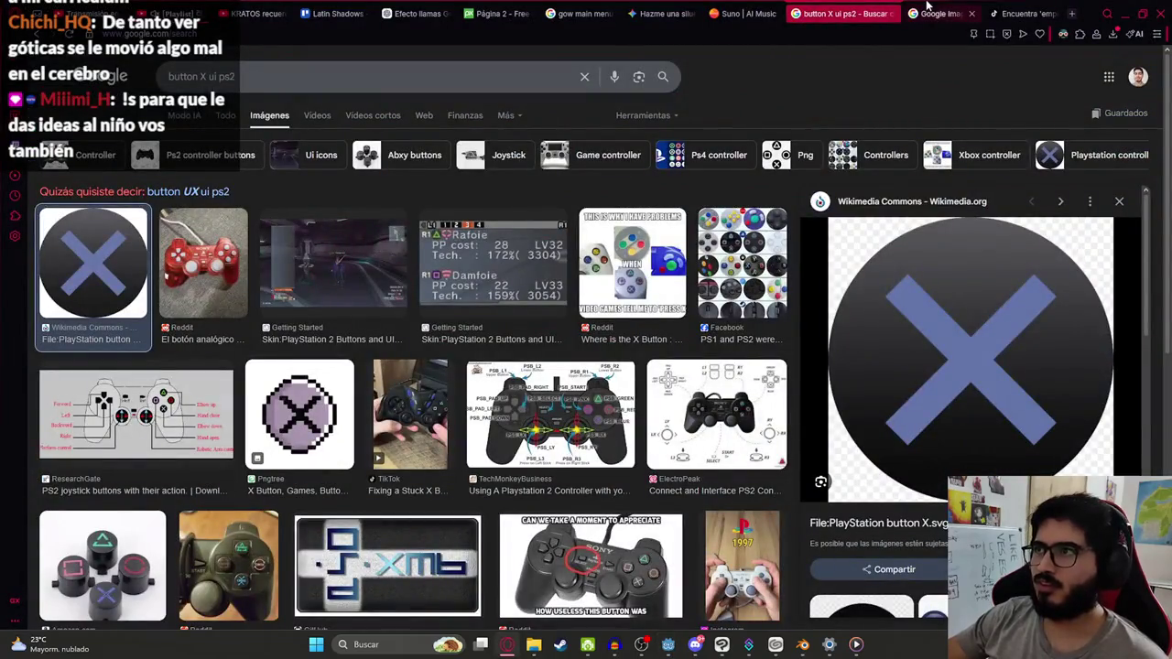
Step: Compare with the God of War menu, then move Js2XButton to (264, 598) above ColorRectTVEffect
click(575, 13)
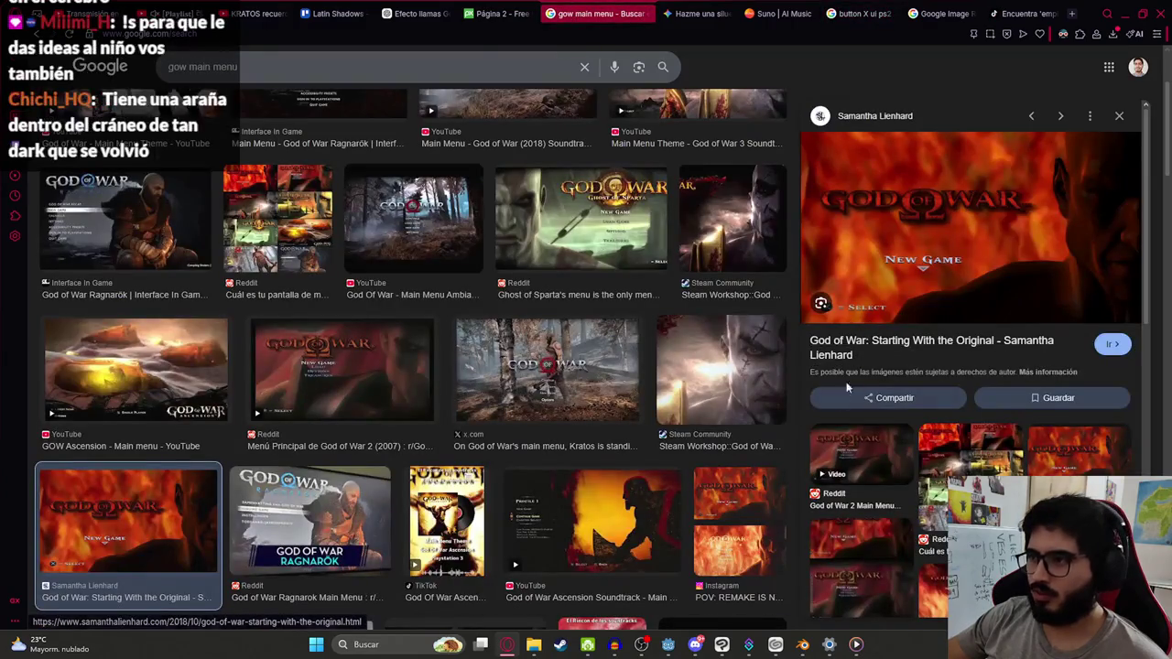
key(alt+Tab)
drag(364, 283, 352, 303)
scroll(353, 303, down, 5)
mouse_move(92, 283)
mouse_down()
mouse_move(73, 231)
mouse_move(87, 193)
mouse_up()
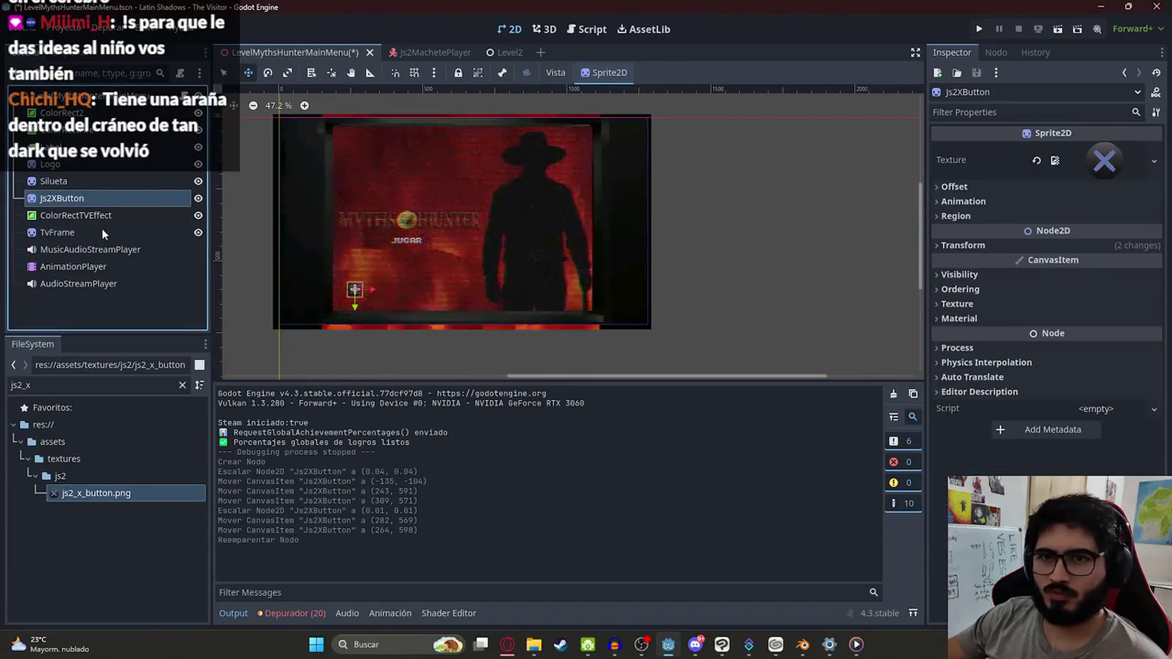
Step: Paste a copy of the JUGAR label and place it beside the X button
click(249, 167)
scroll(311, 288, up, 2)
scroll(366, 291, up, 6)
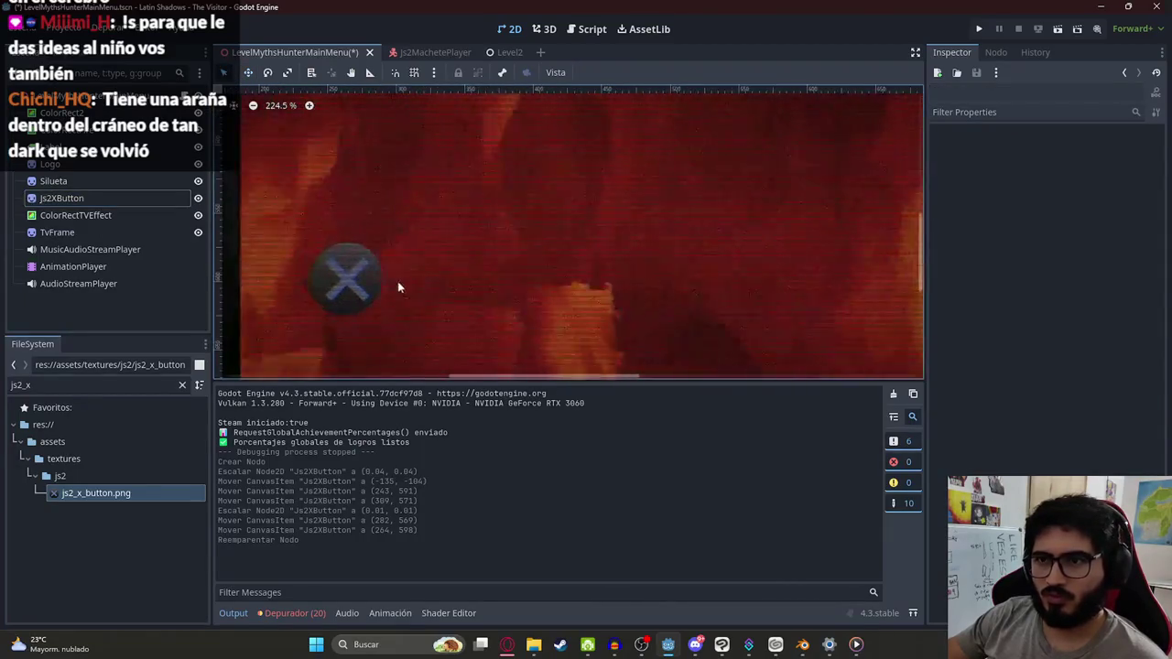
scroll(447, 146, down, 5)
click(447, 137)
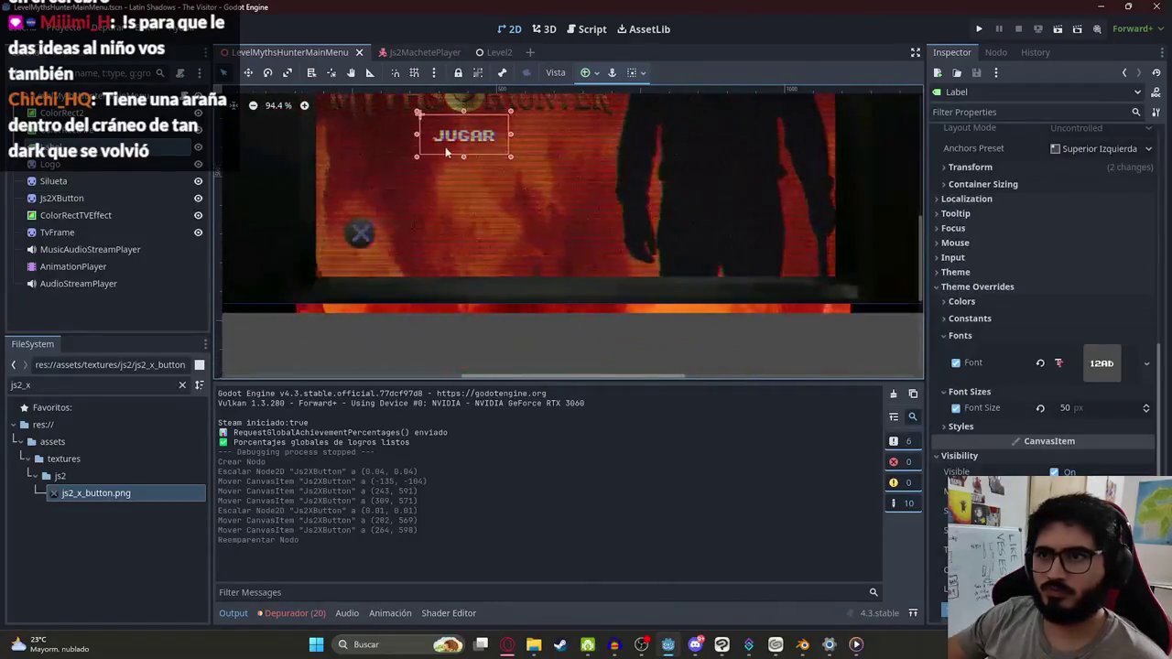
key(ctrl+v)
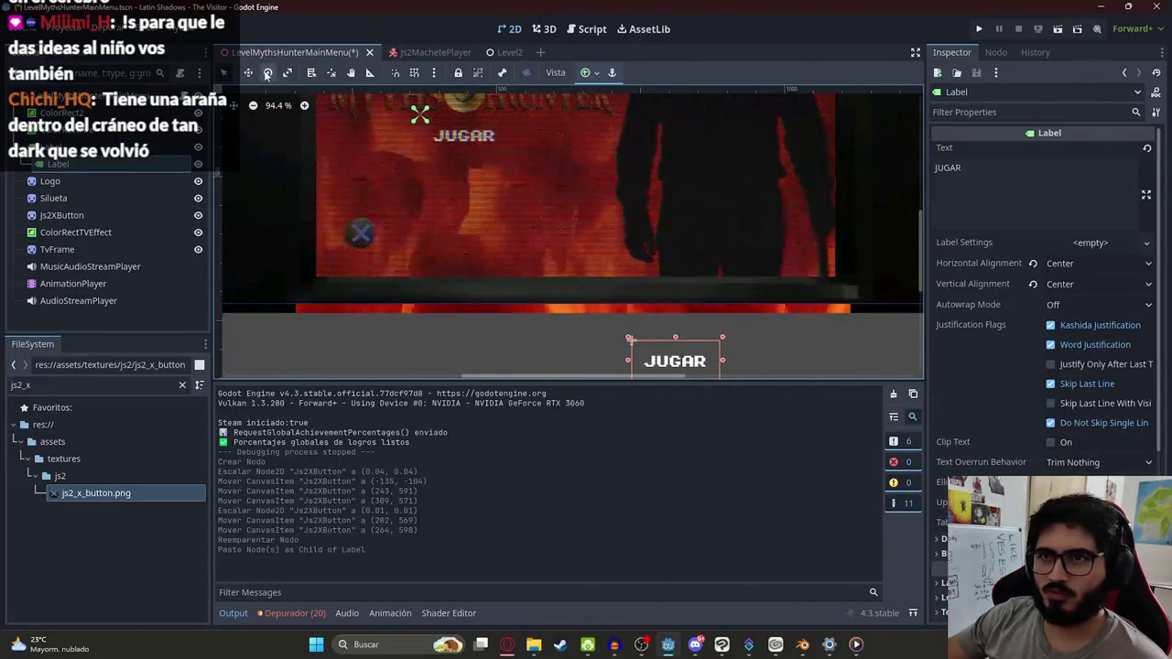
key(w)
mouse_move(615, 283)
mouse_down()
mouse_move(480, 164)
mouse_move(368, 156)
mouse_up()
Step: Change the copied label's text to '= SELECT' and align it with the X button
scroll(418, 238, up, 3)
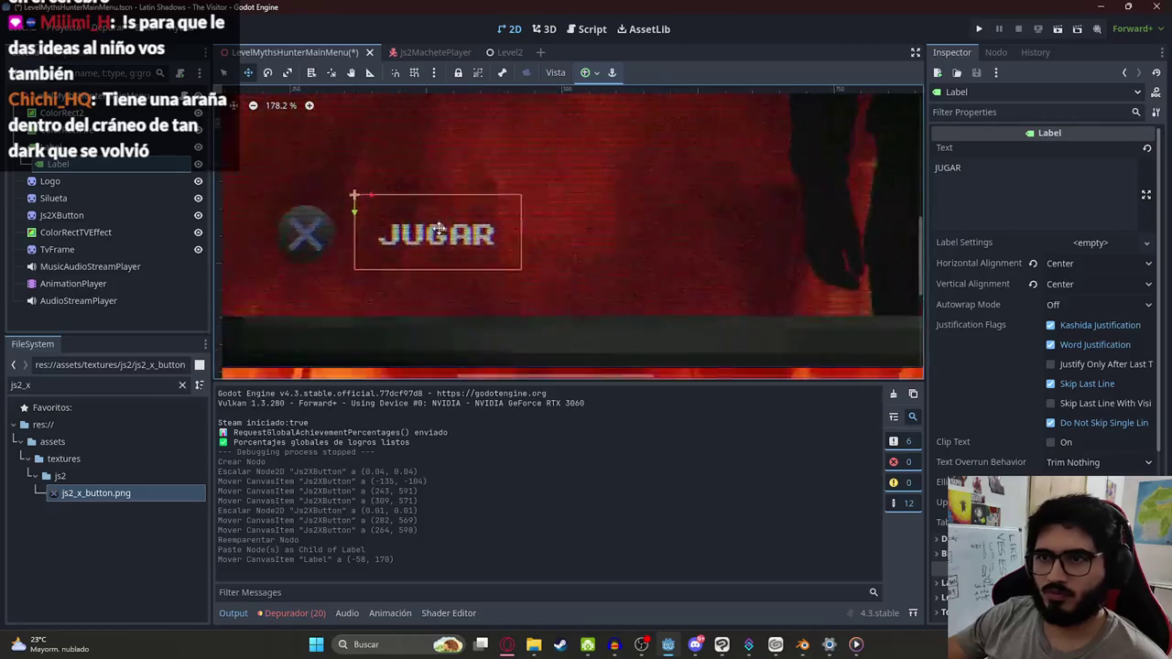
double_click(982, 169)
text(=)
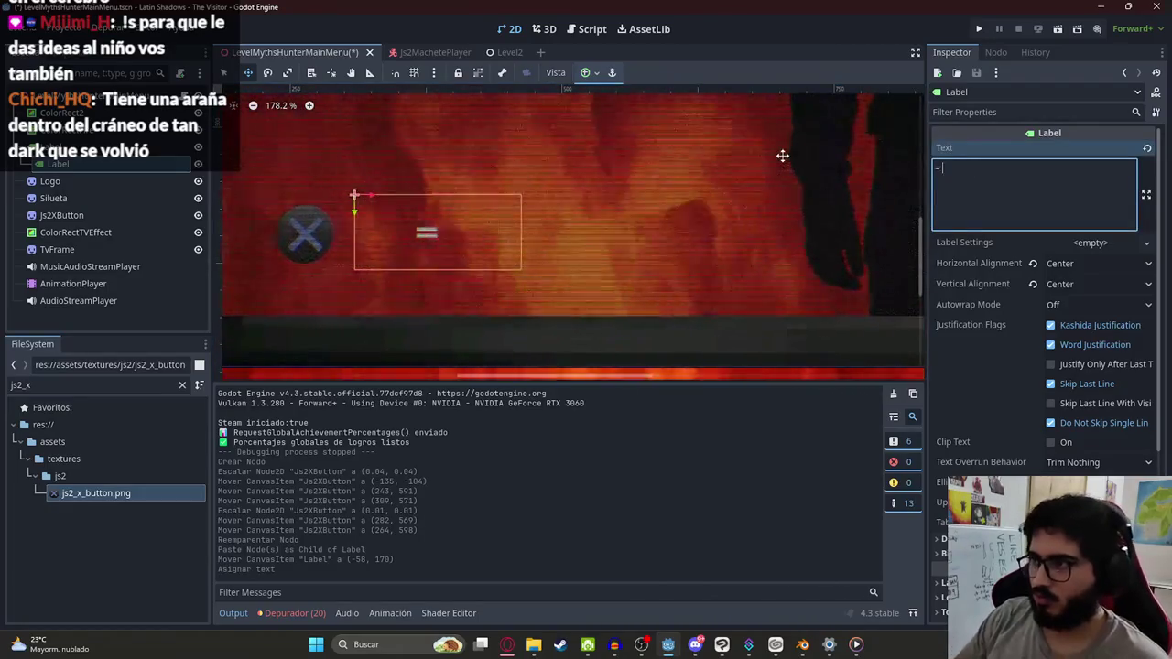
text( SELECT)
drag(408, 209, 406, 206)
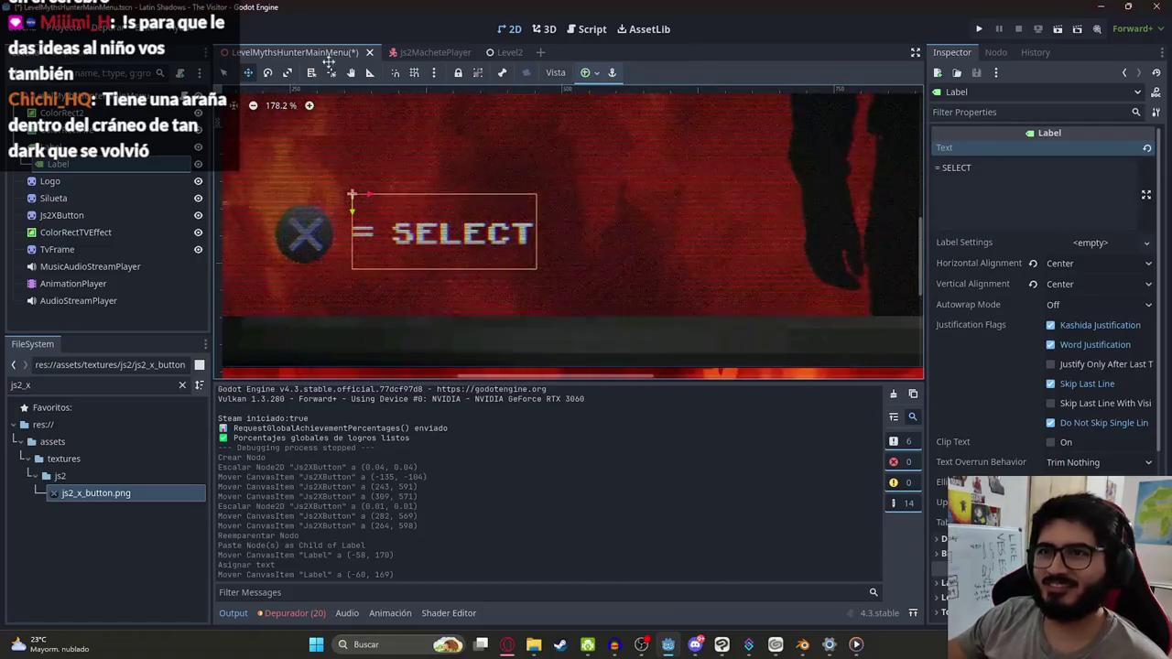
click(388, 156)
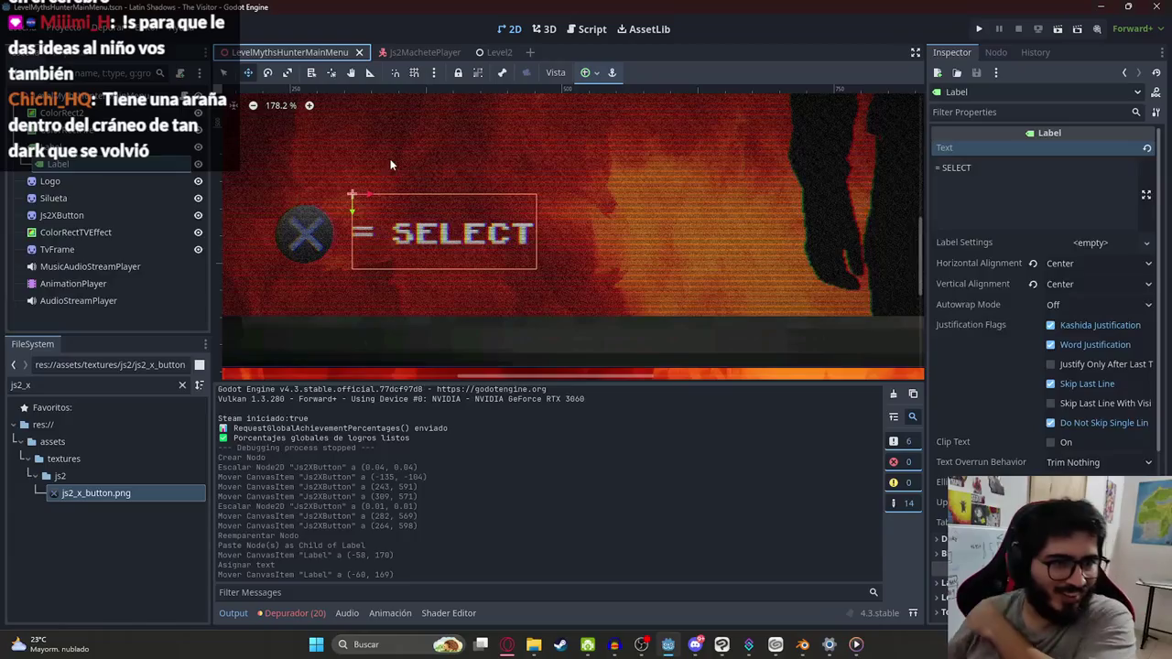
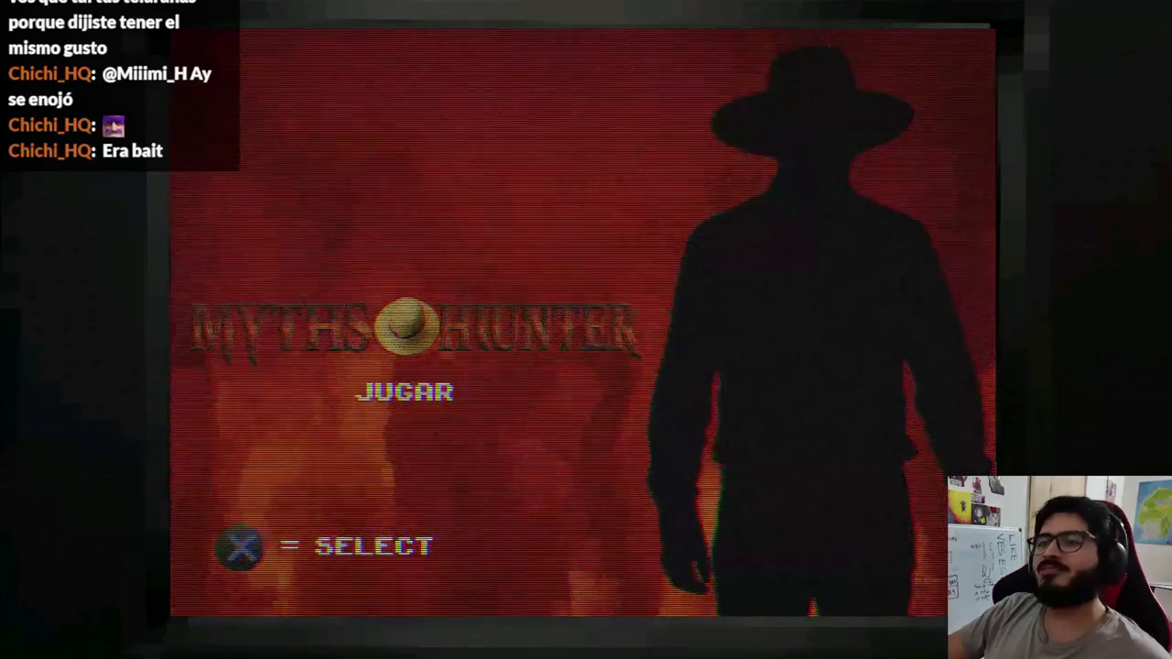
Step: Stop the running game and inspect the menu nodes in the Scene tree
key(alt+F4)
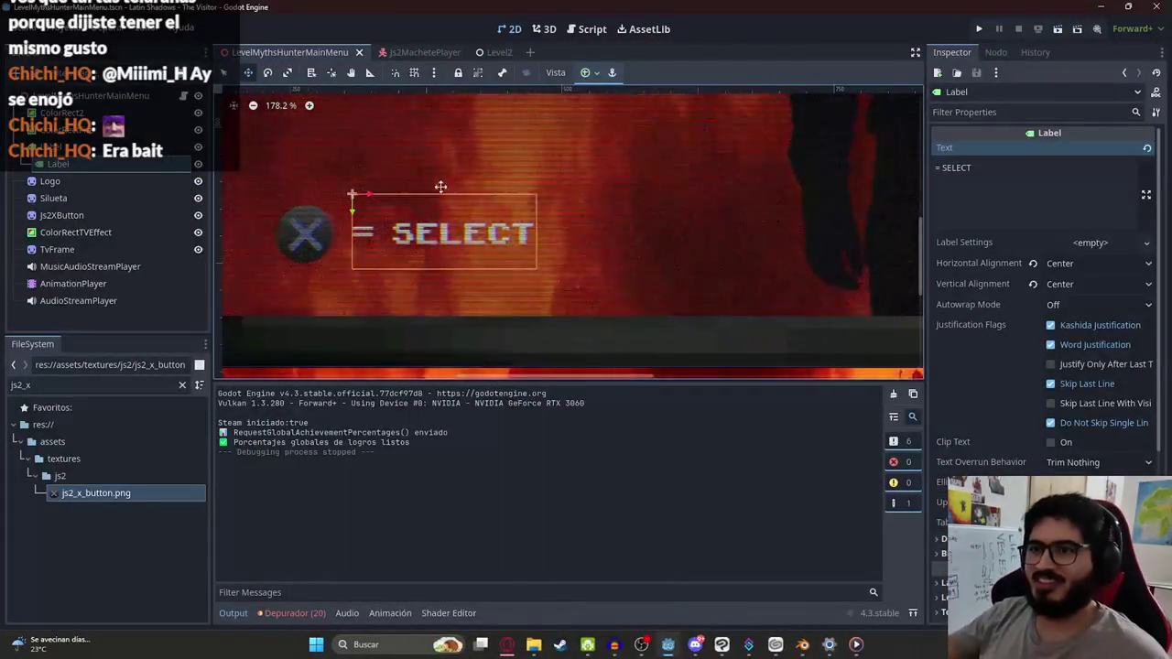
scroll(439, 183, down, 5)
click(79, 215)
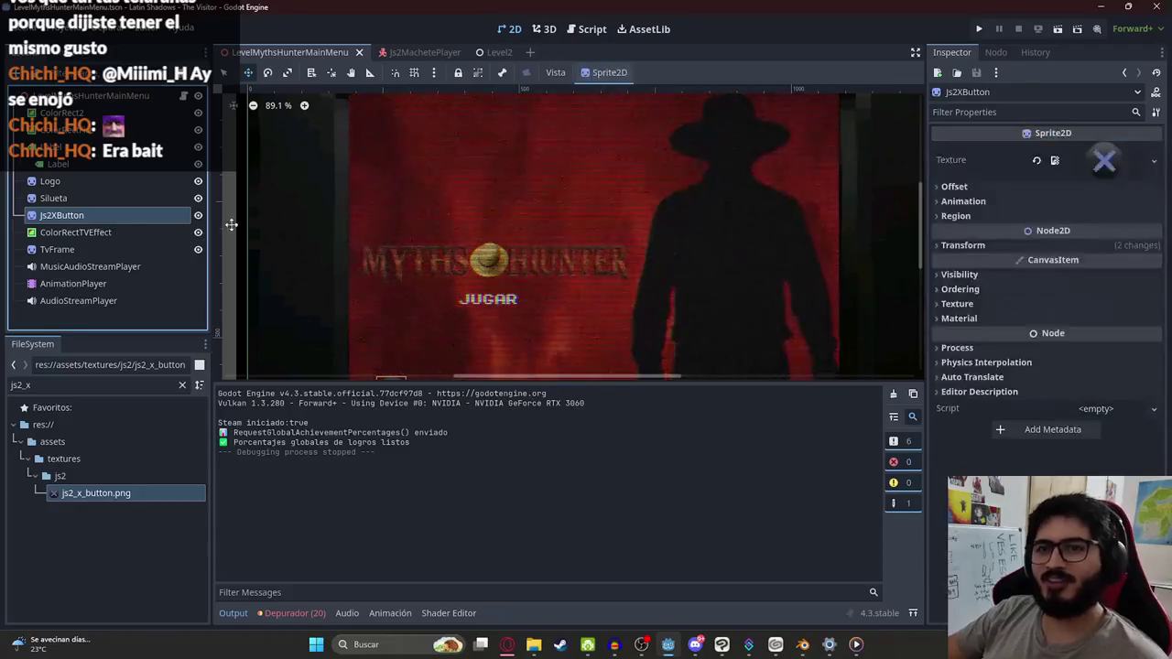
scroll(342, 238, up, 1)
click(75, 232)
click(58, 164)
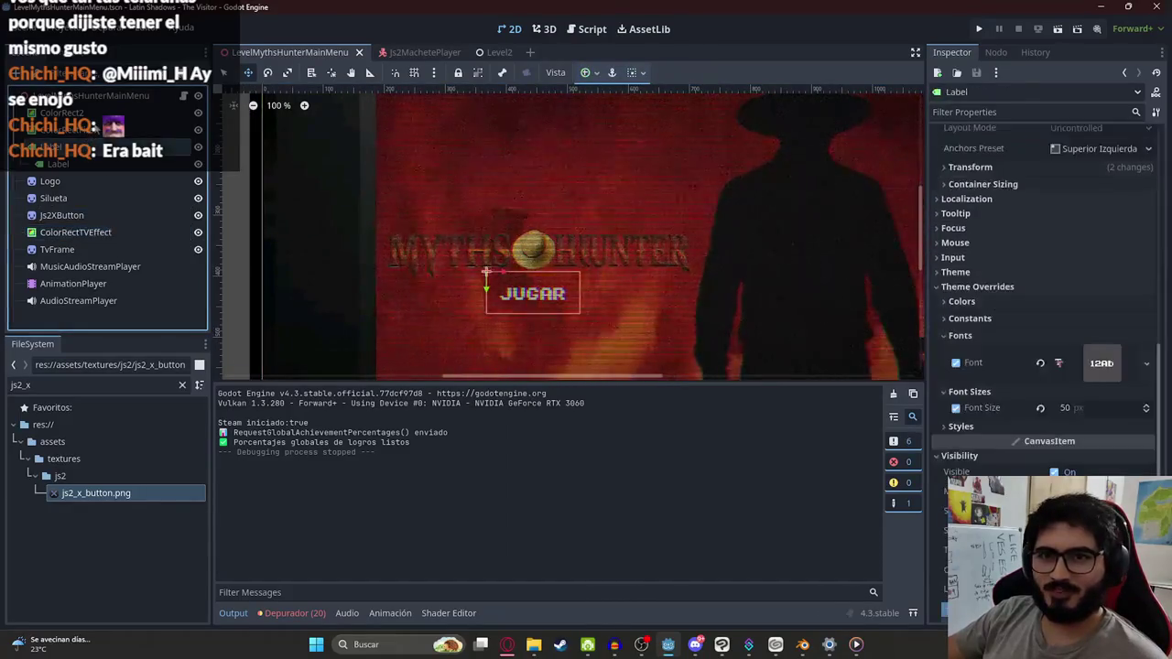
click(64, 129)
Step: Widen the Myths Hunter logo on both sides to scale 0.24 × 0.21
click(50, 181)
scroll(388, 210, up, 2)
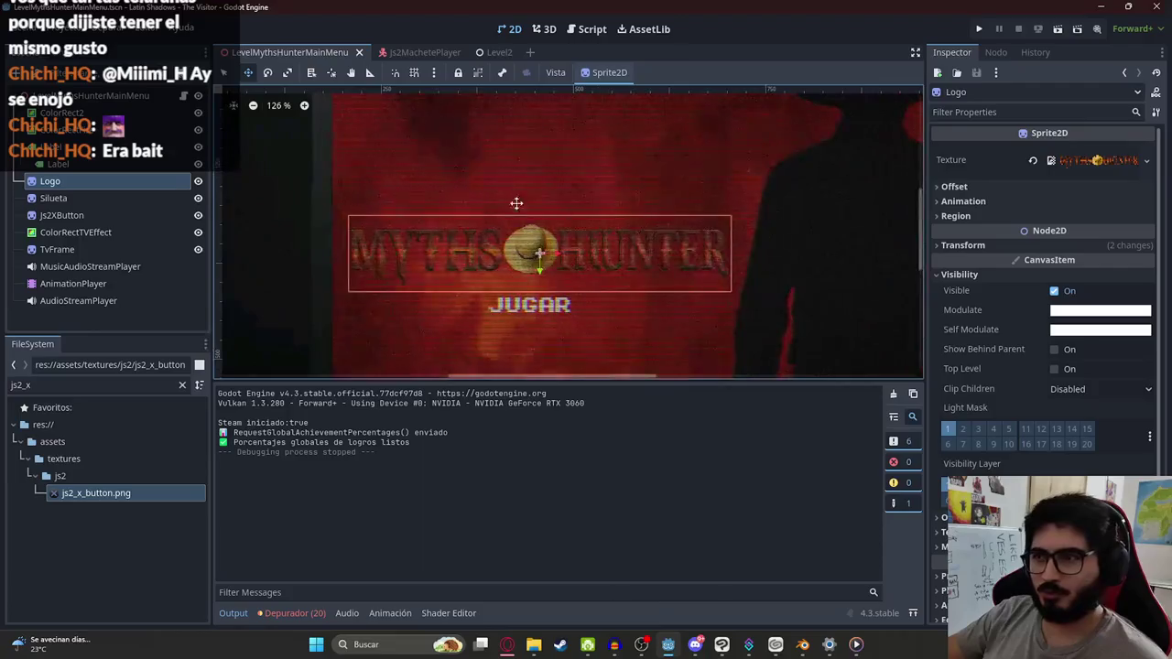
drag(742, 265, 751, 265)
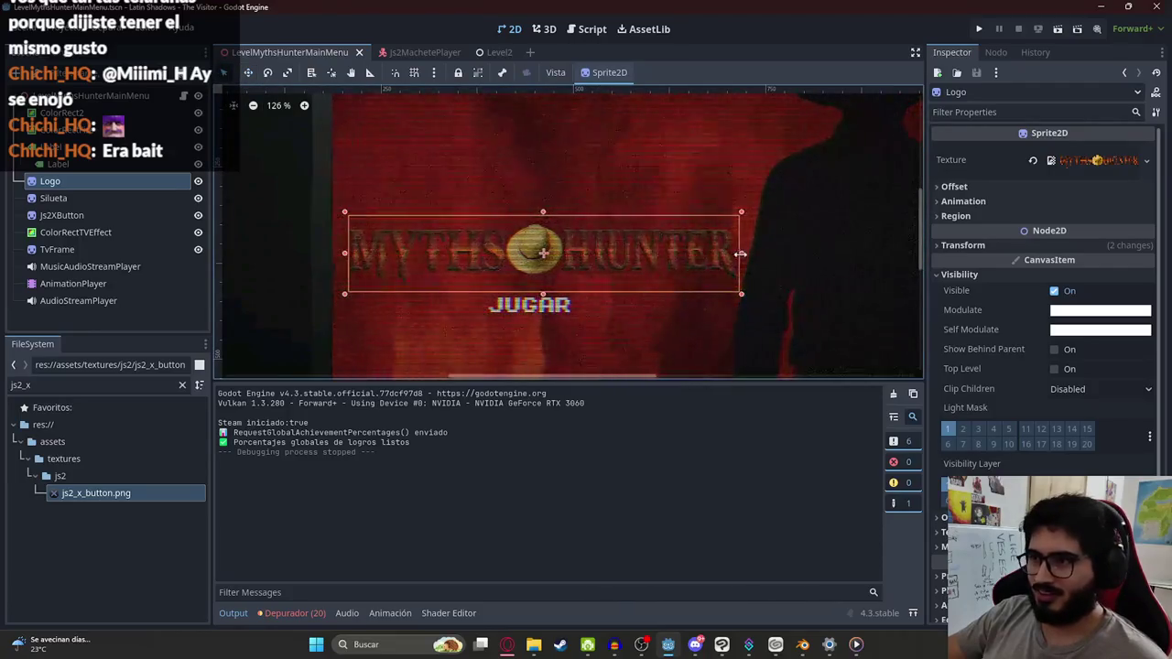
drag(349, 253, 339, 253)
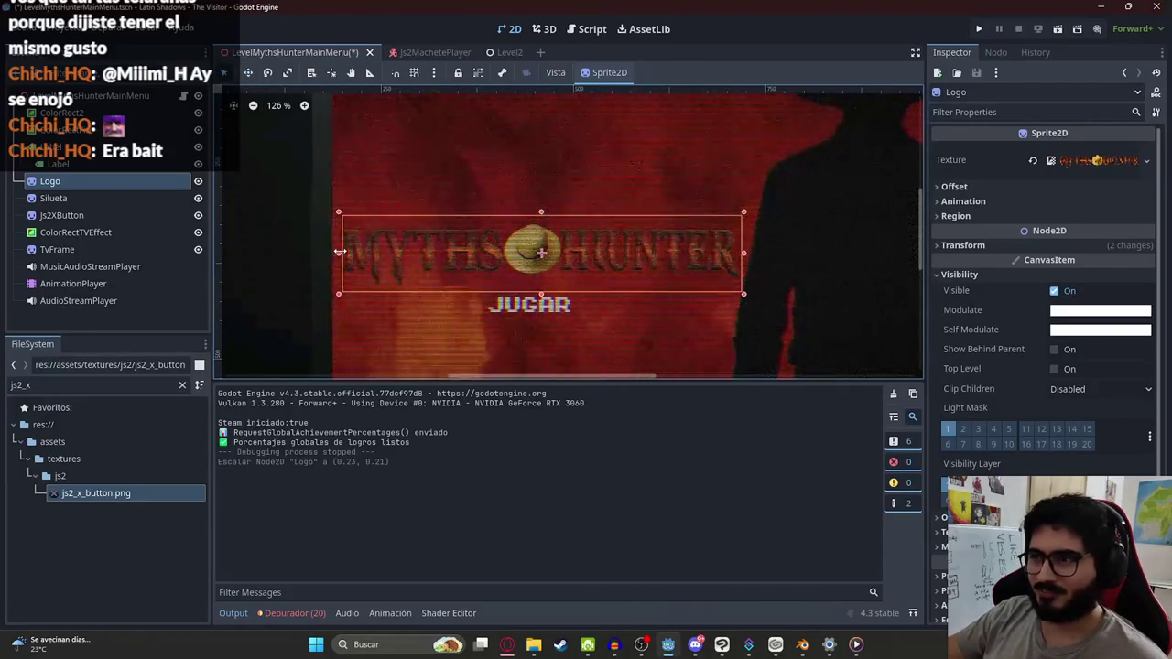
scroll(356, 215, down, 4)
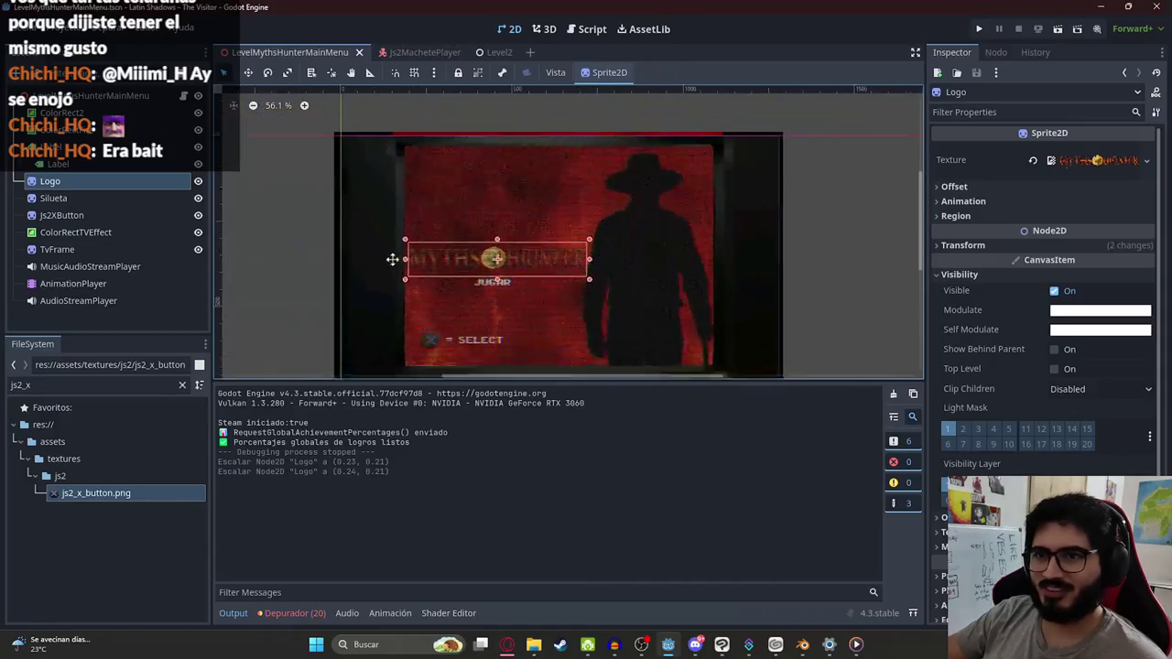
Step: Run the main menu scene to test it
right_click(305, 47)
click(388, 134)
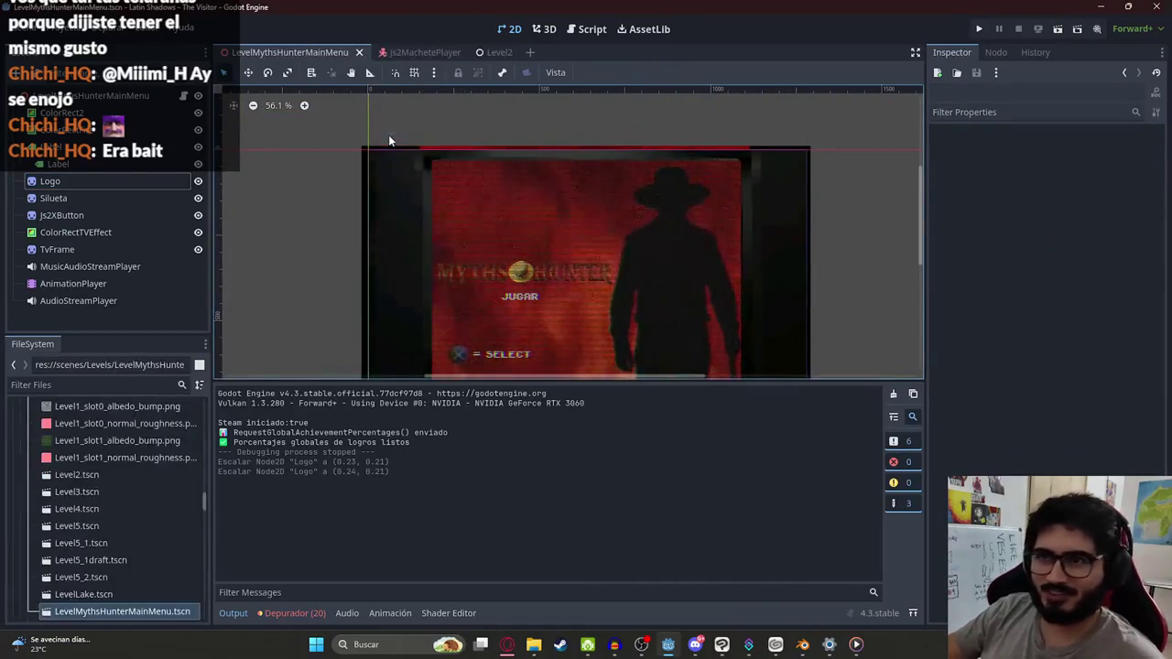
right_click(315, 57)
click(359, 165)
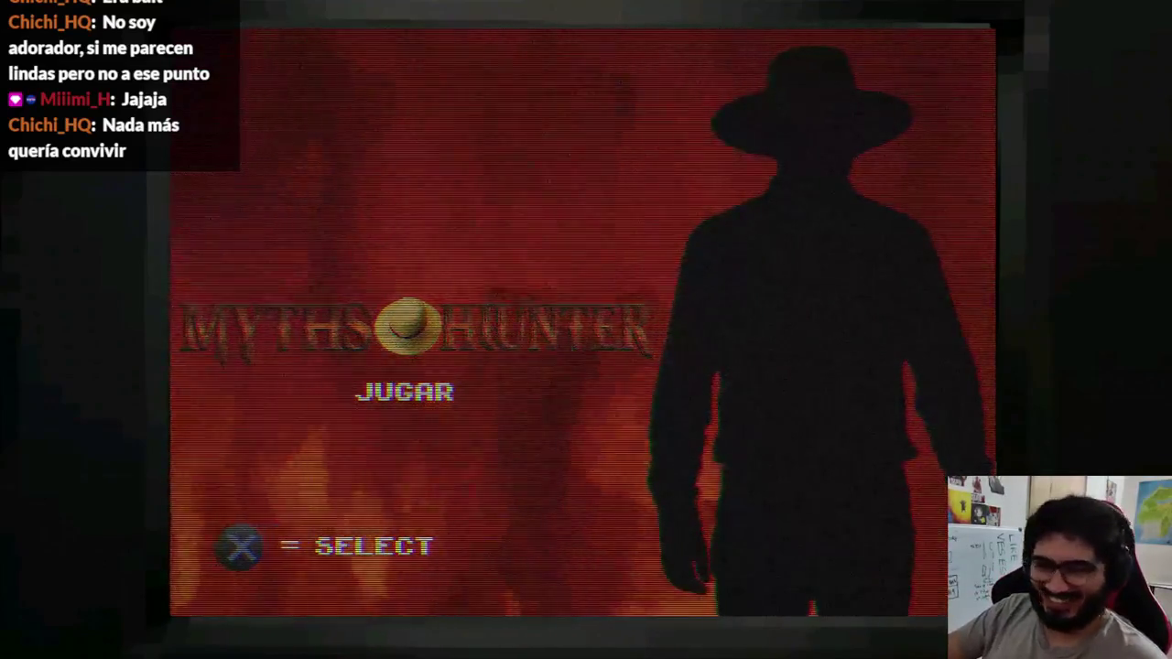
key(super)
key(super)
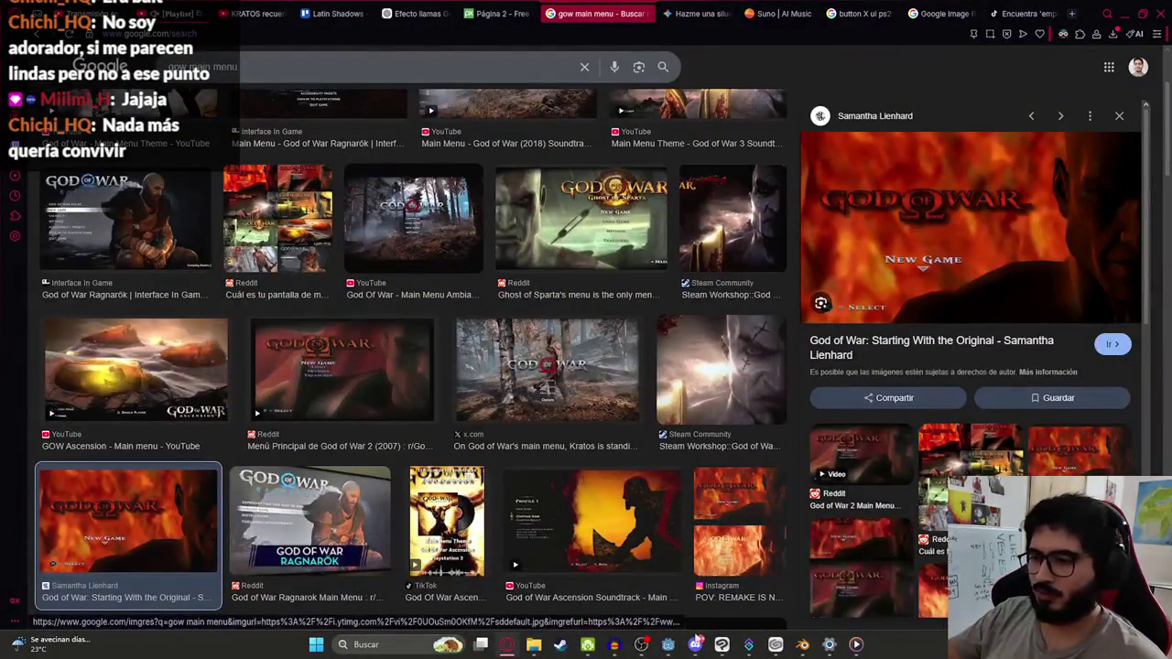
click(667, 644)
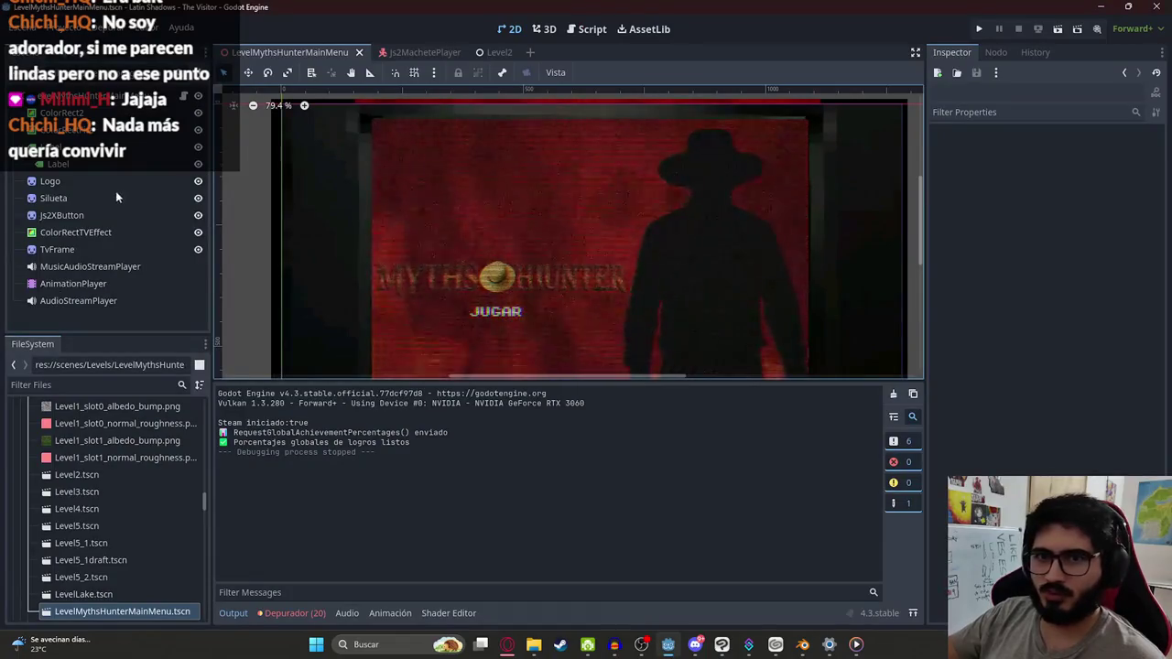
Step: Shrink the Silueta silhouette to about 0.538 scale and move it to 574, 396
click(115, 183)
click(53, 198)
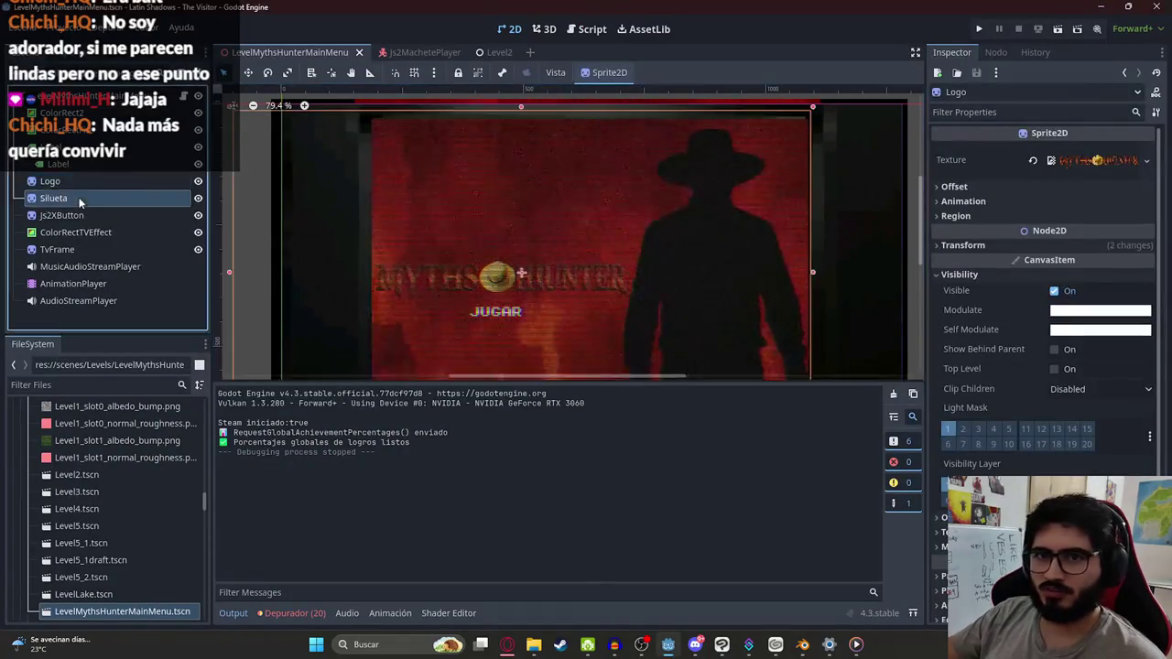
scroll(576, 223, down, 2)
drag(696, 231, 636, 213)
click(587, 208)
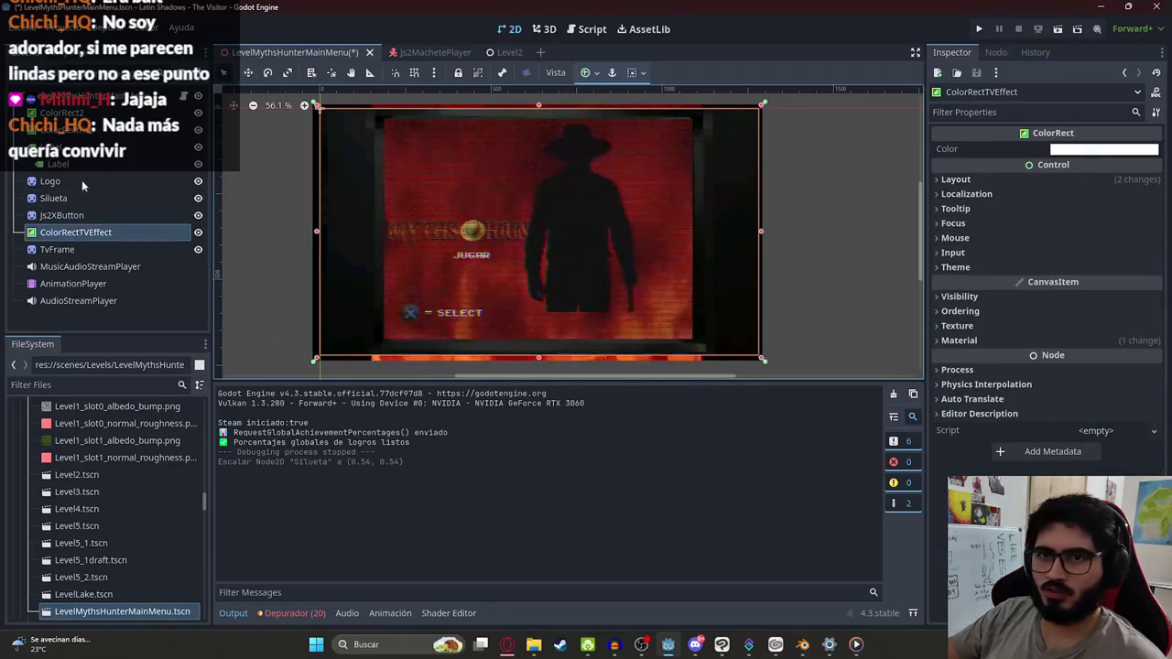
click(53, 198)
mouse_move(584, 204)
mouse_down()
mouse_move(635, 223)
mouse_move(636, 237)
mouse_up()
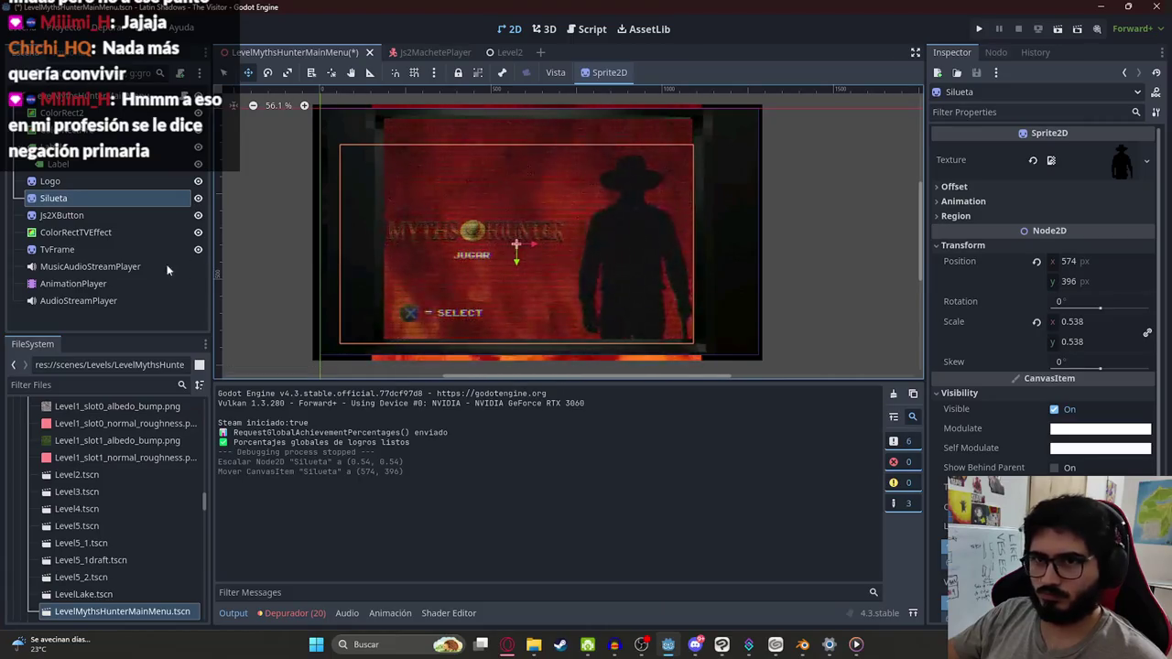
scroll(1035, 471, down, 3)
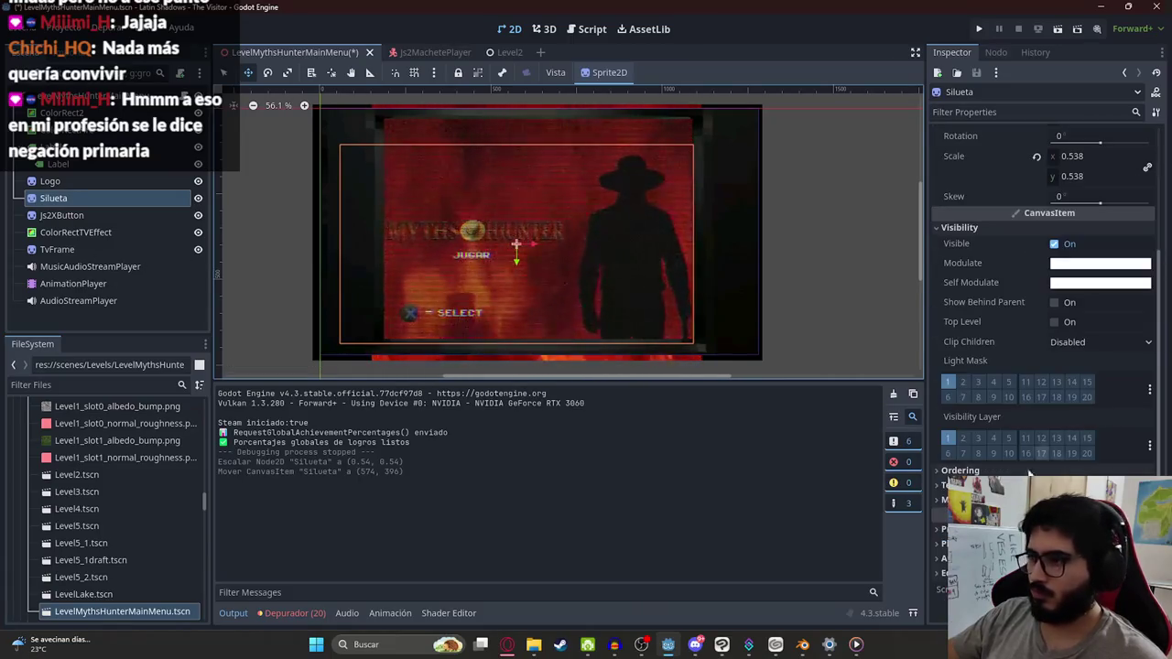
scroll(976, 249, up, 3)
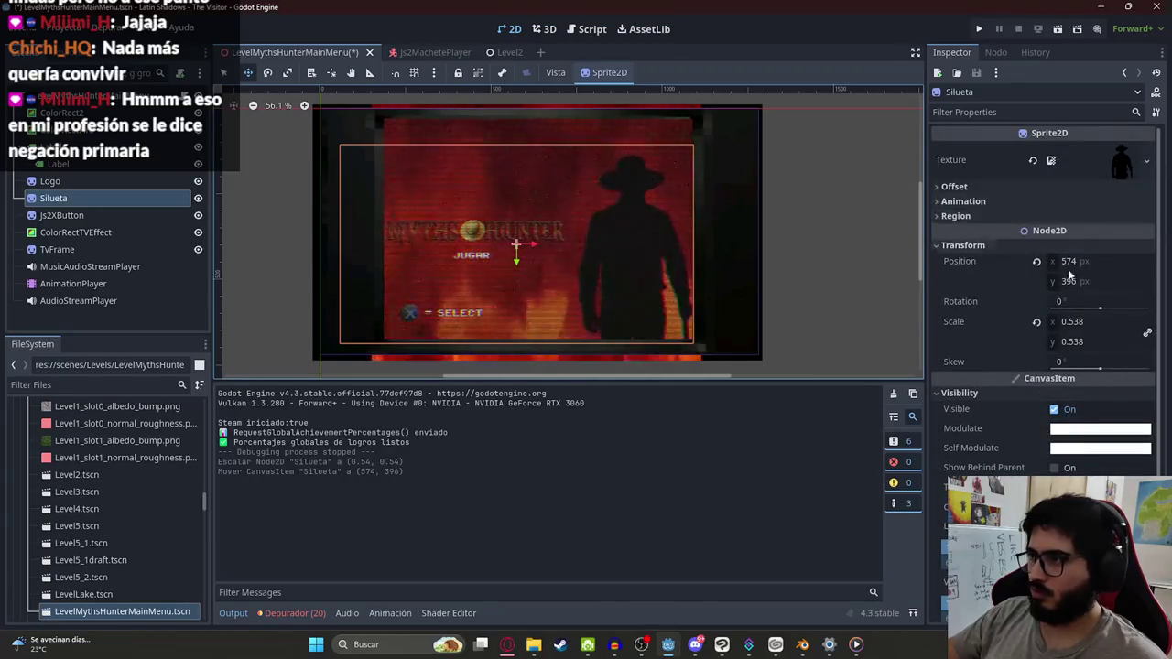
Step: Copy the silhouette's position value and show the AnimationPlayer's tracks
right_click(1038, 263)
click(1013, 273)
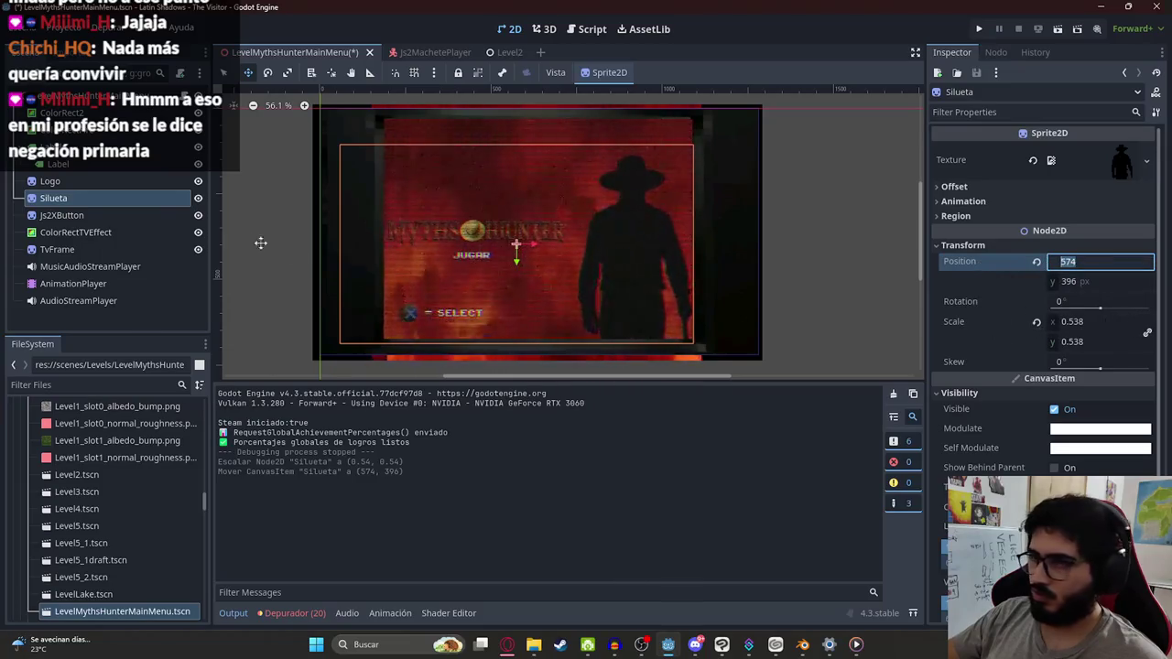
click(83, 285)
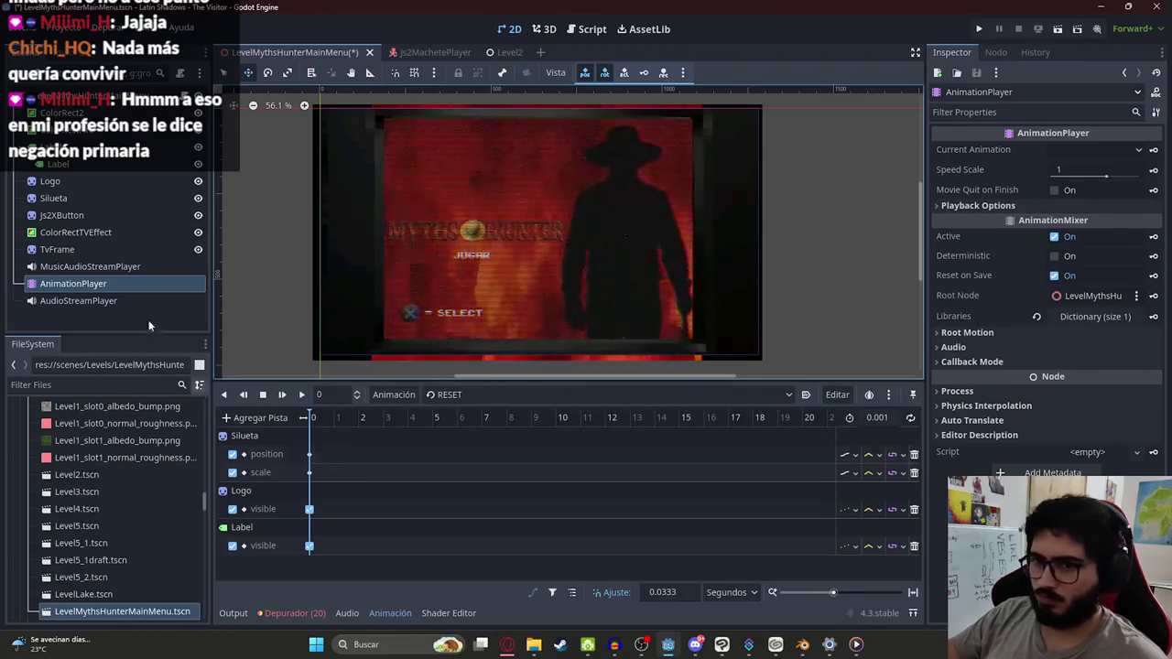
Step: Paste position 574, 396 onto the Silueta sprite and edit its scale
click(52, 196)
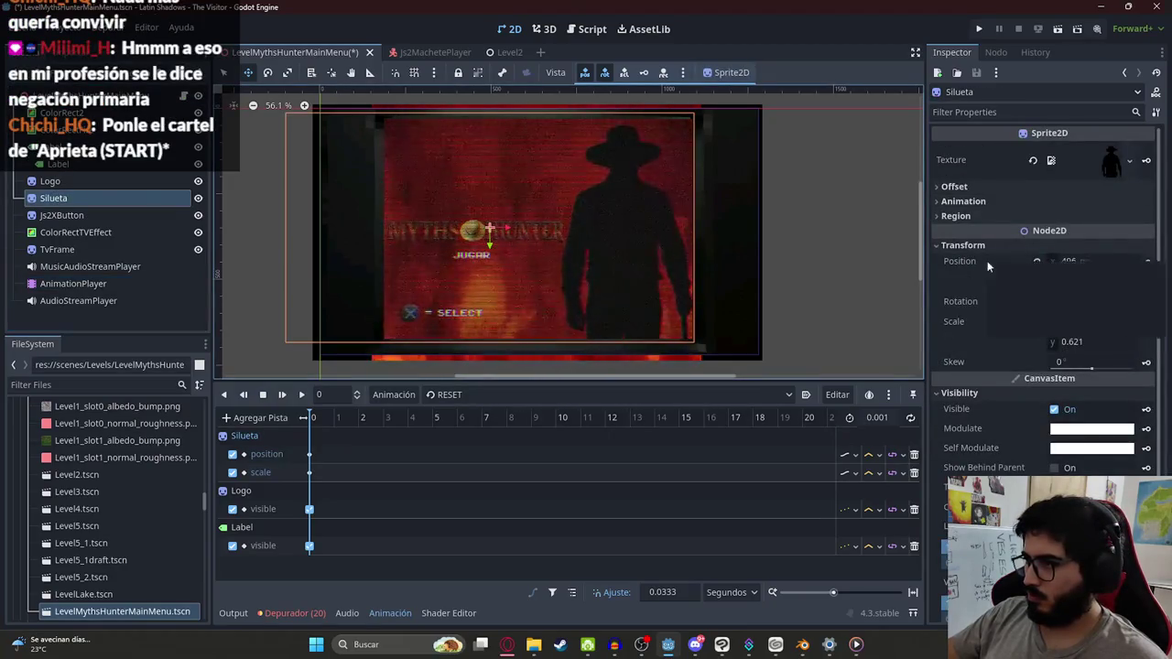
right_click(1084, 259)
click(1016, 285)
click(1094, 322)
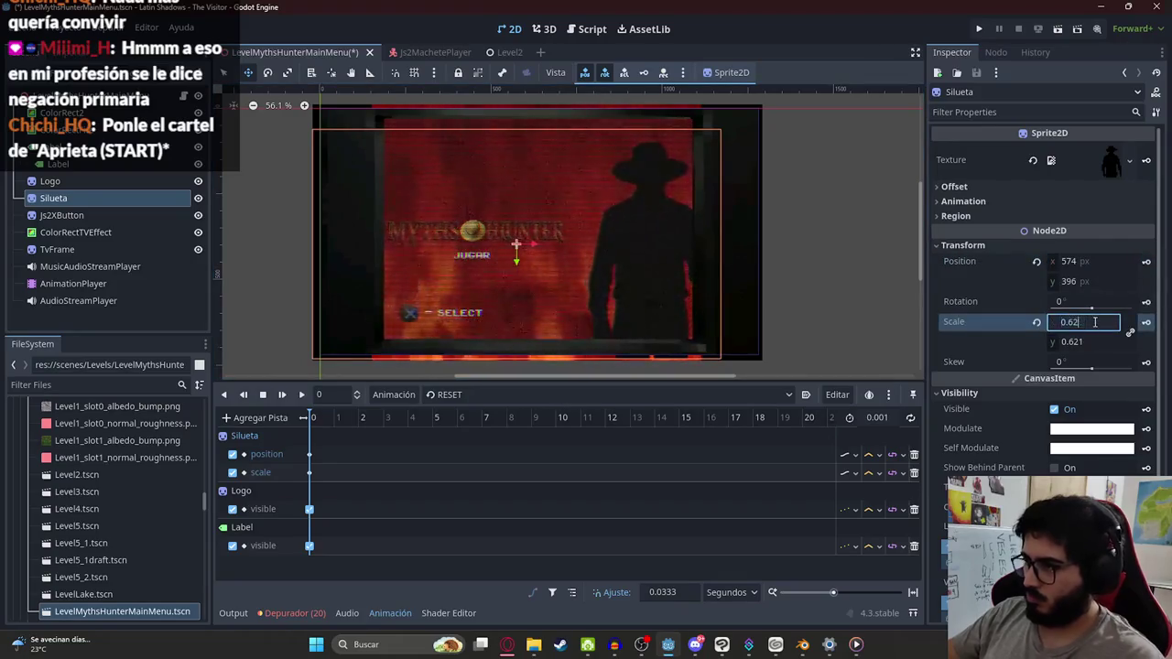
scroll(665, 269, up, 1)
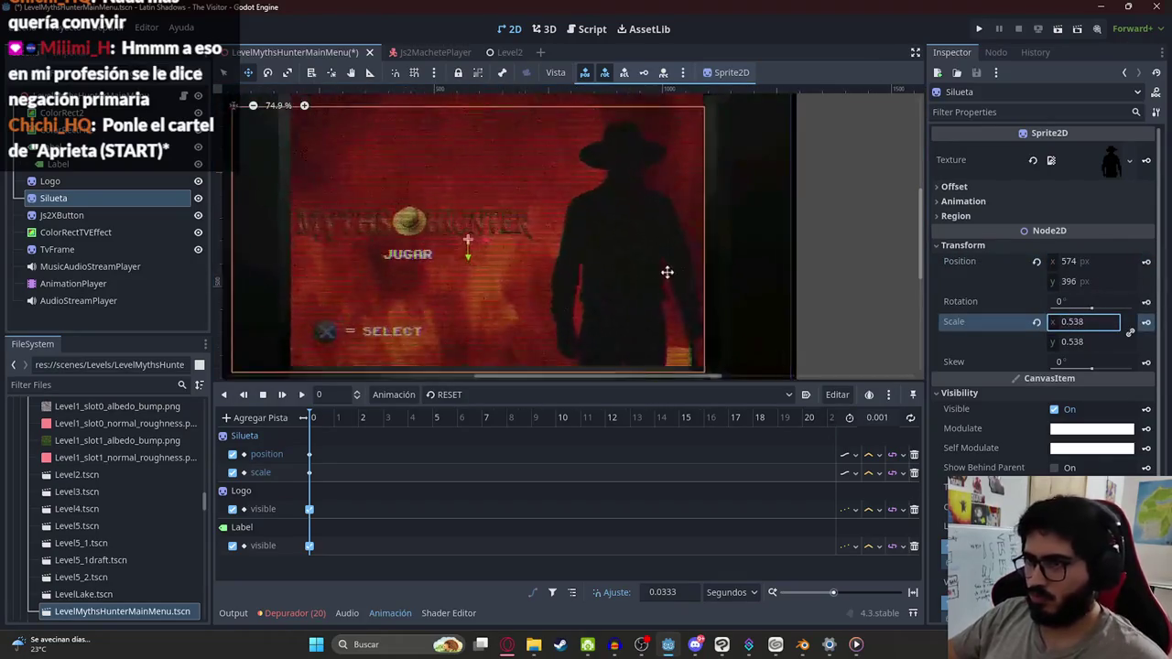
scroll(419, 135, down, 1)
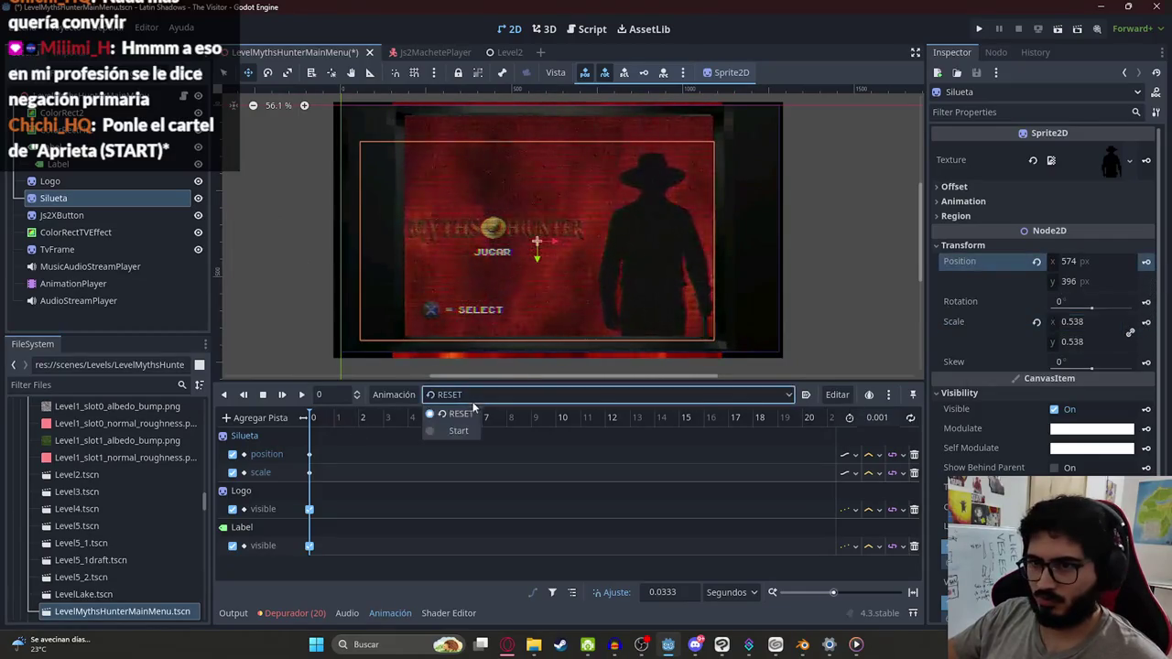
Step: In the Start animation, set the silhouette's scale to 0.538
click(461, 431)
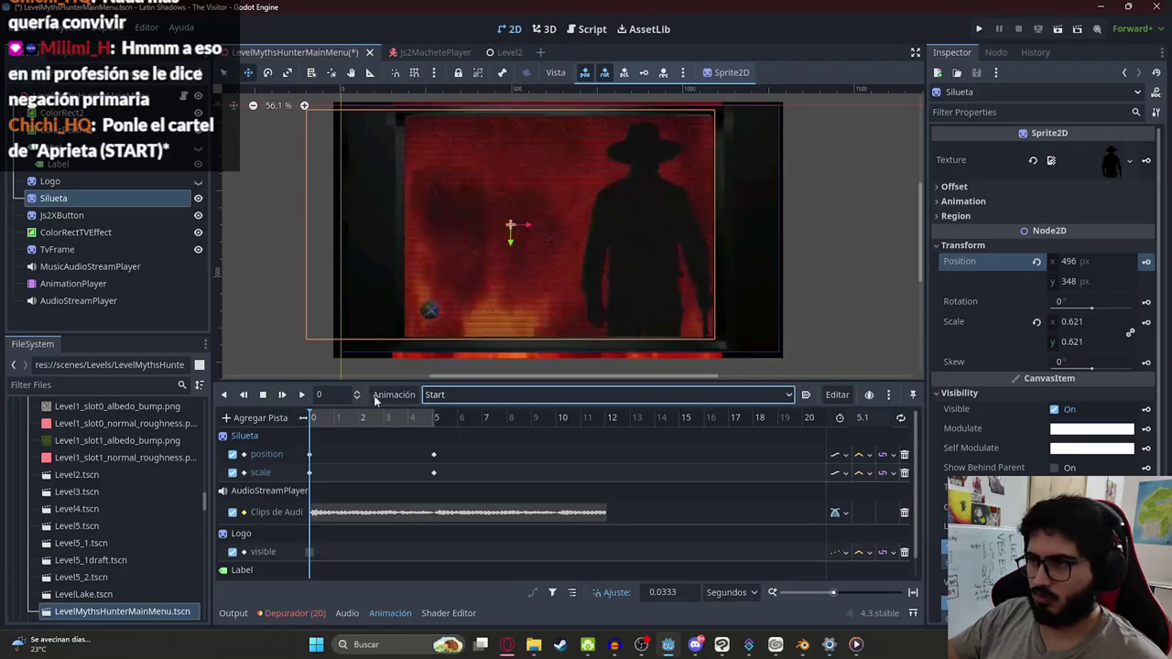
click(1083, 264)
right_click(1080, 262)
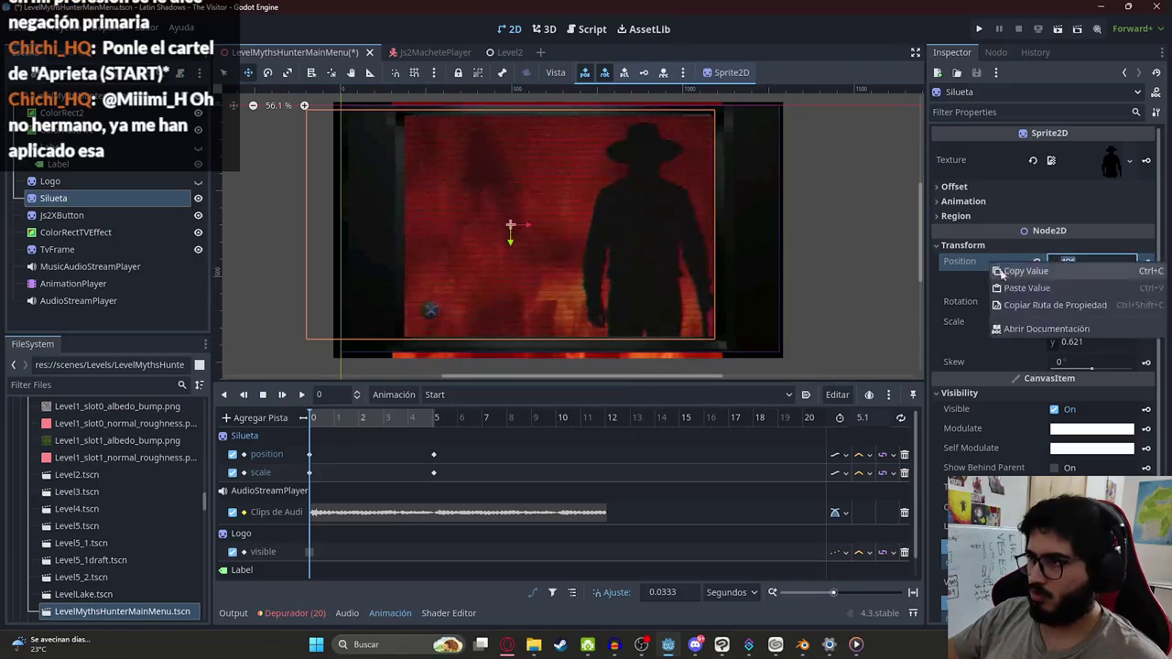
click(1078, 260)
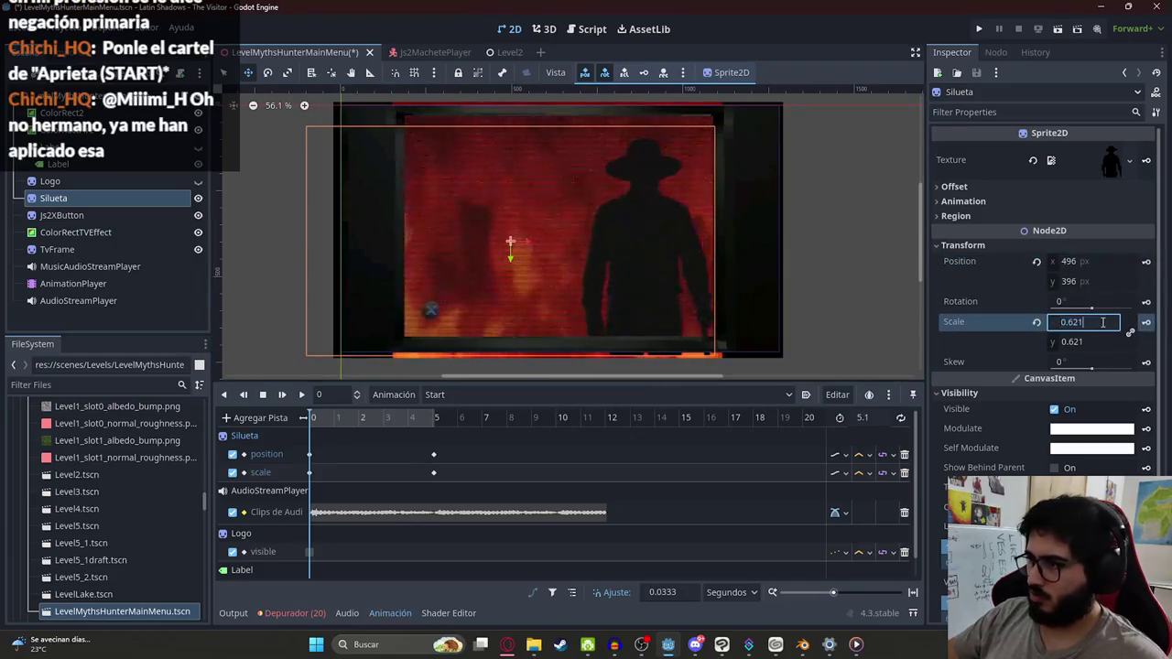
text(621)
key(Return)
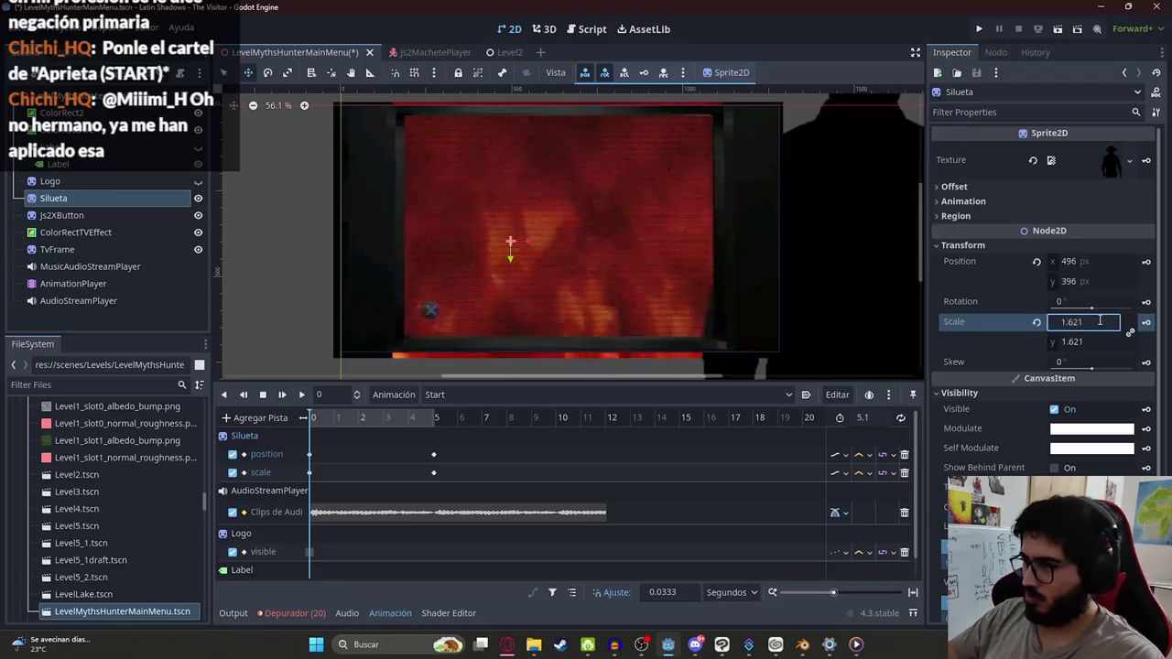
click(1036, 321)
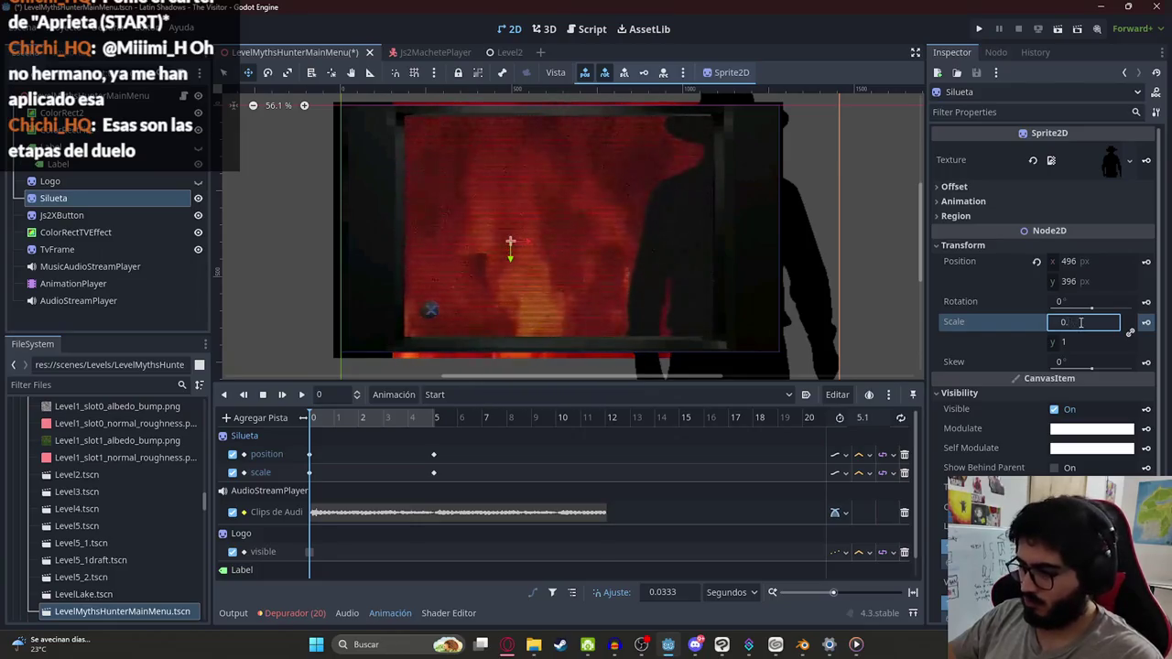
text(538)
key(Return)
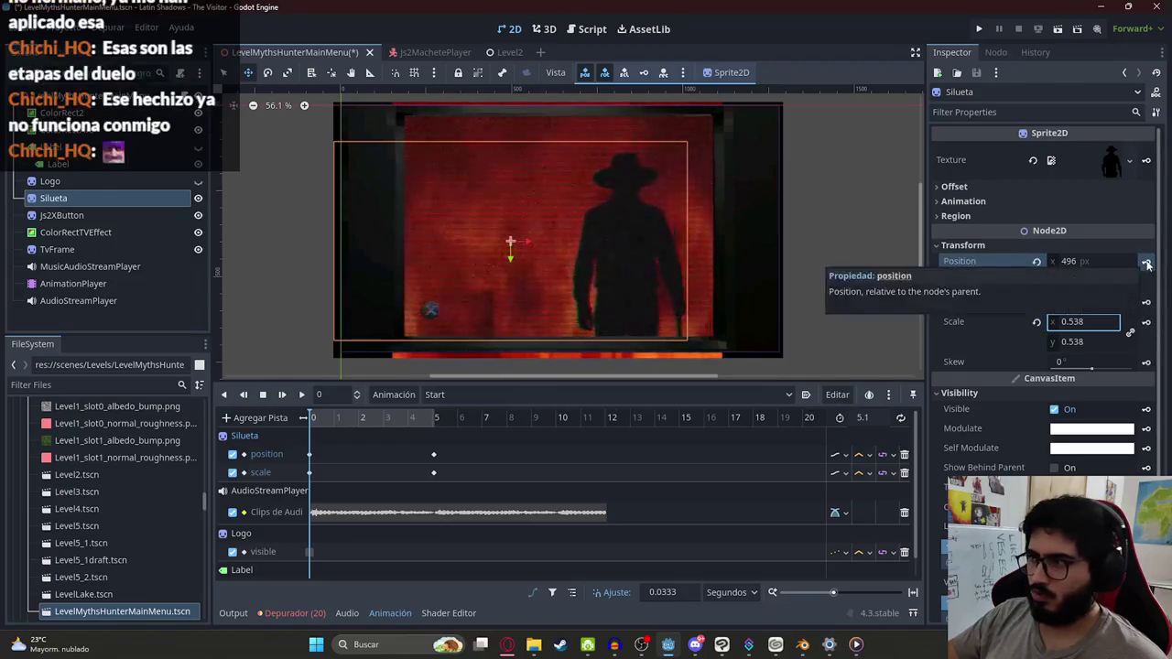
Step: Paste position 574, 396 into the Start pose at frame 0, then return to RESET
right_click(971, 260)
click(1034, 285)
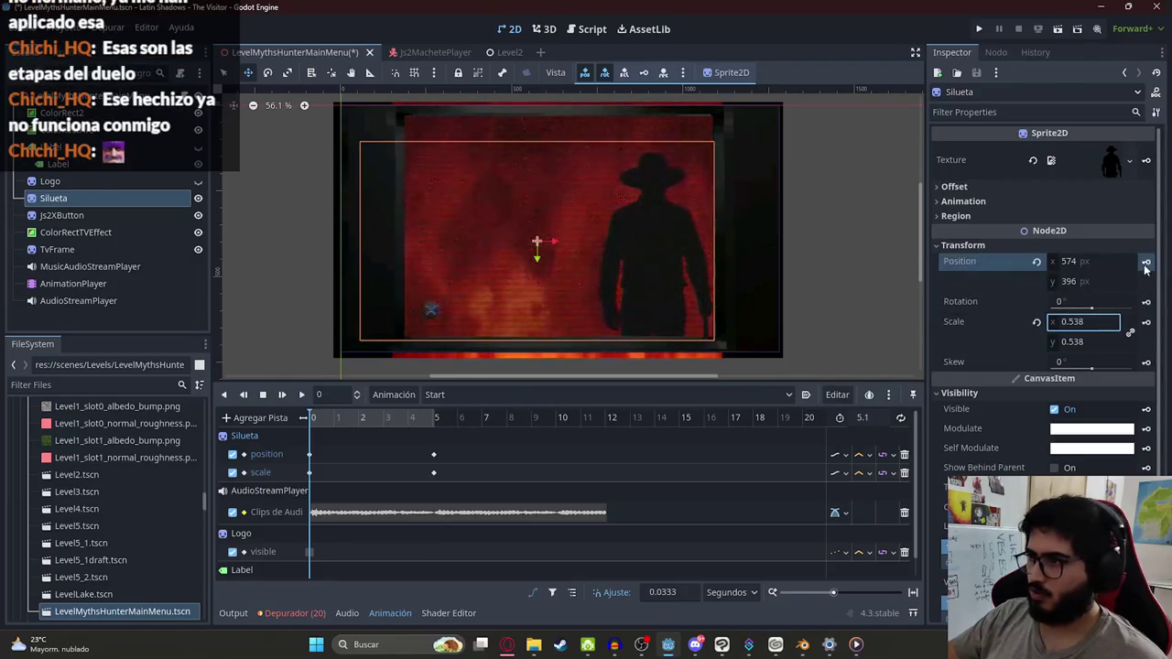
drag(355, 420, 271, 419)
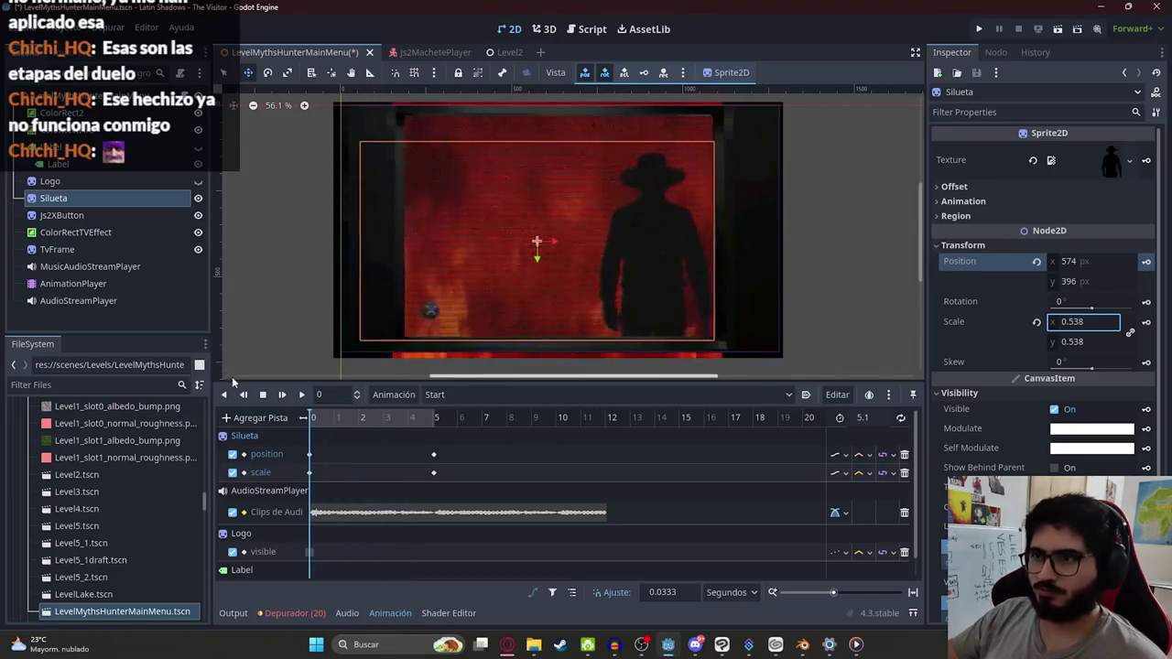
click(449, 414)
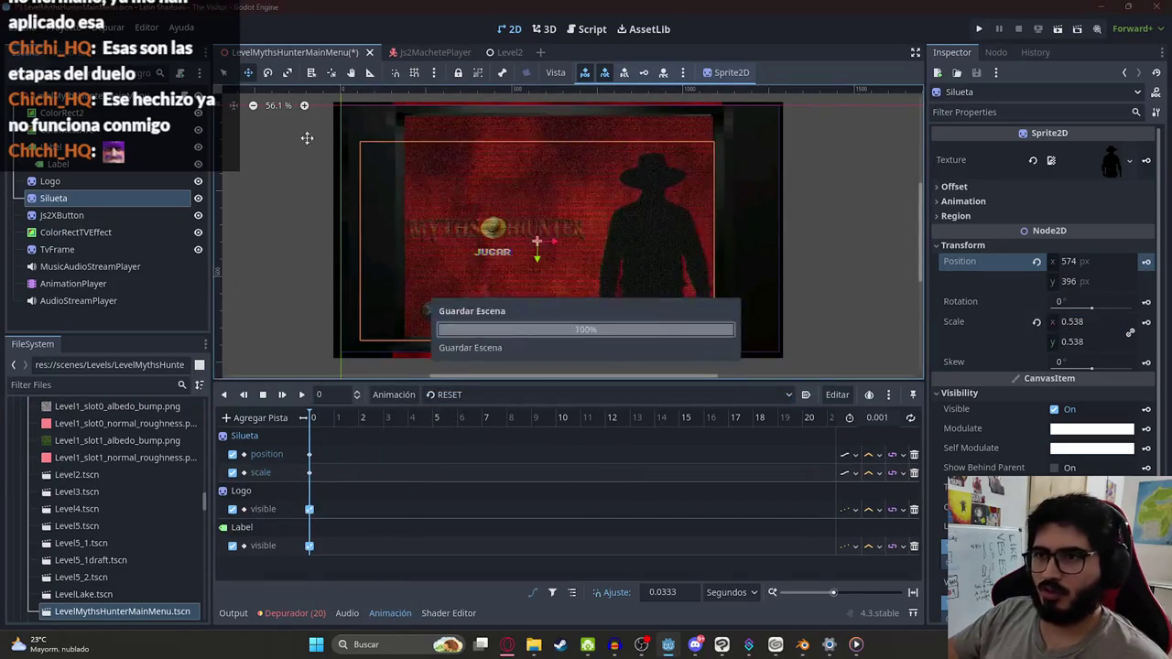
Step: Select the Logo sprite and centre the view on it
double_click(64, 182)
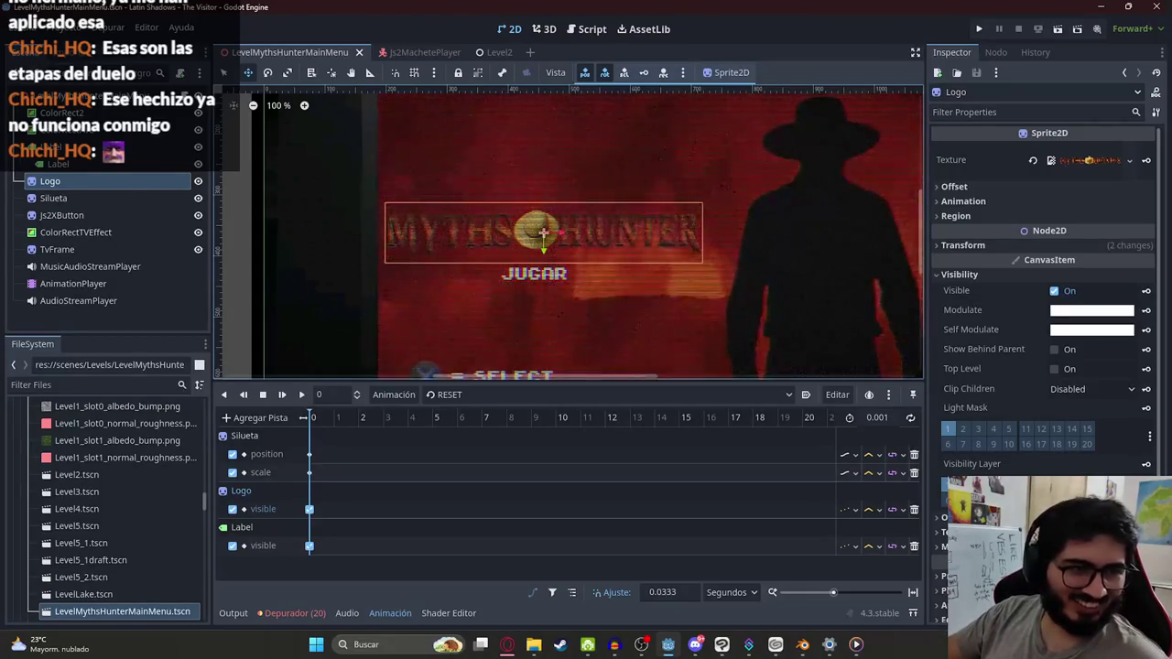
Step: Stretch the Myths Hunter logo wider and taller and move it up away from JUGAR
click(224, 72)
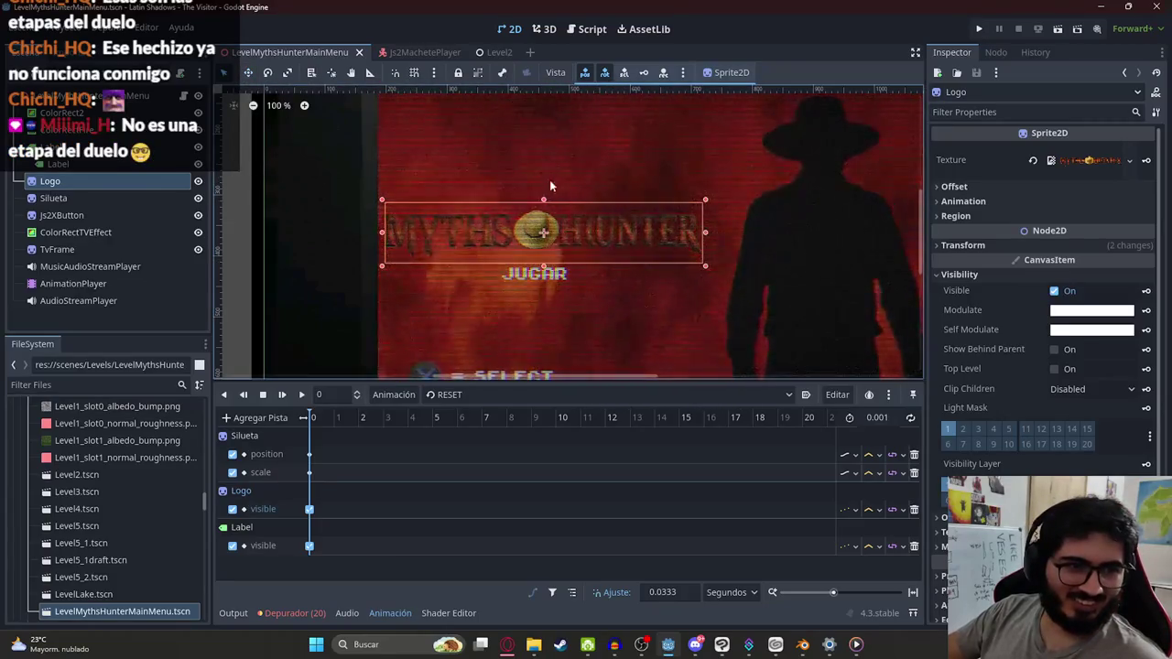
drag(704, 232, 733, 231)
drag(557, 200, 558, 182)
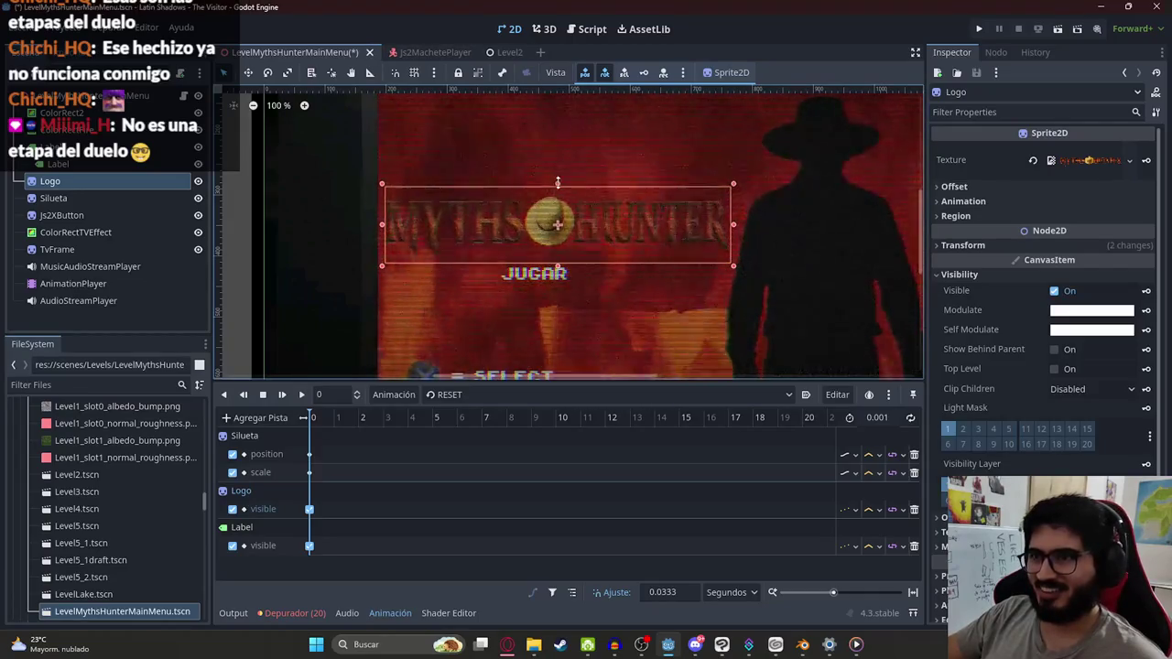
scroll(558, 229, down, 2)
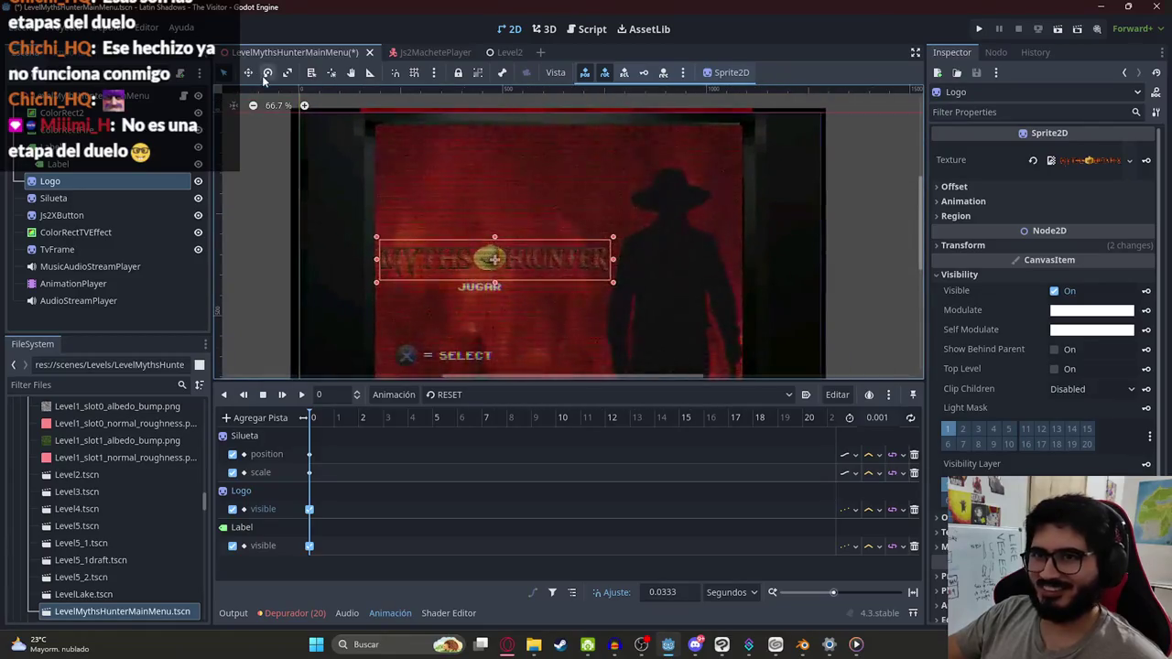
scroll(376, 171, up, 3)
drag(534, 227, 535, 183)
scroll(535, 183, down, 2)
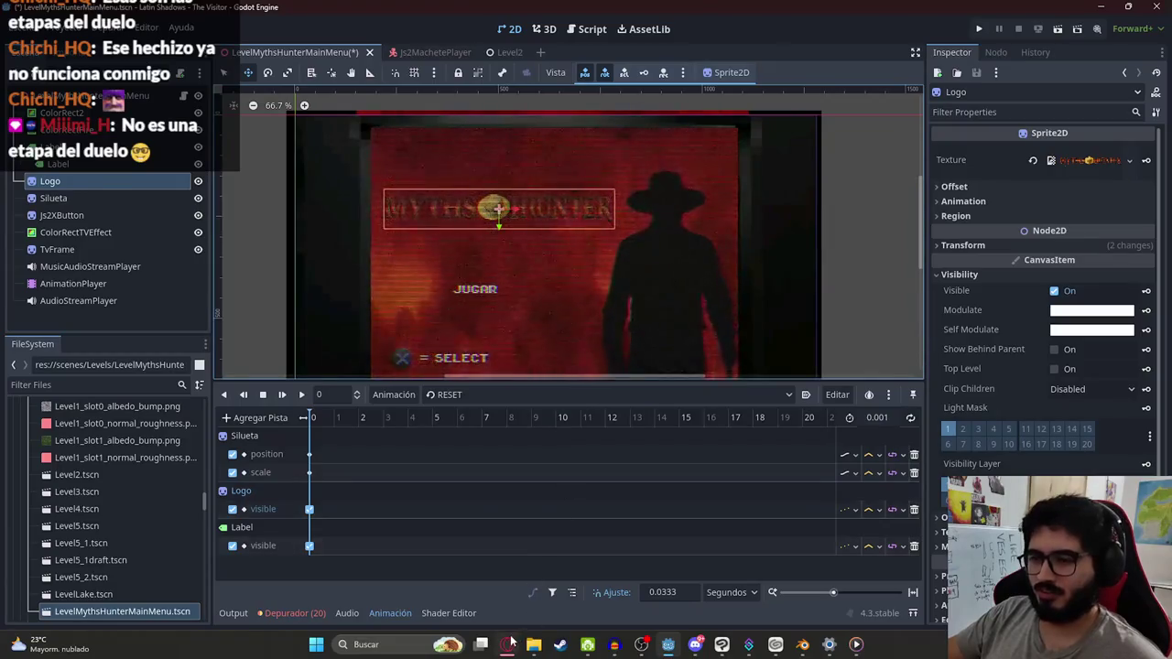
Step: Fine-tune the logo's size and position, comparing against the reference images
click(509, 643)
click(509, 644)
drag(540, 210, 546, 219)
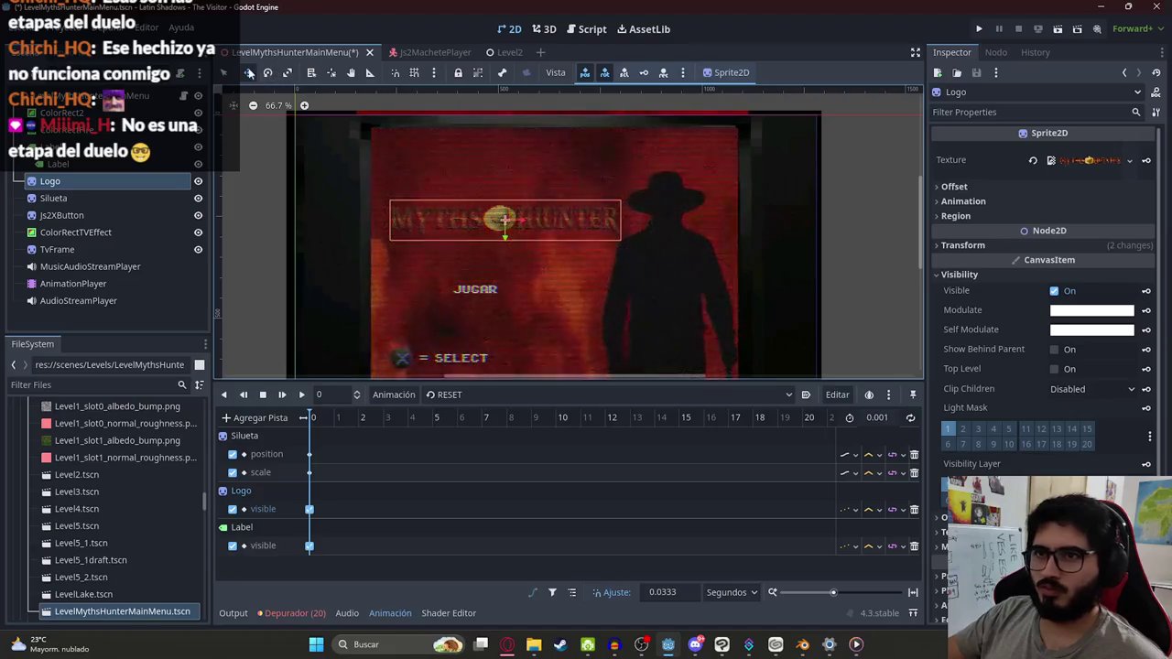
scroll(348, 194, up, 2)
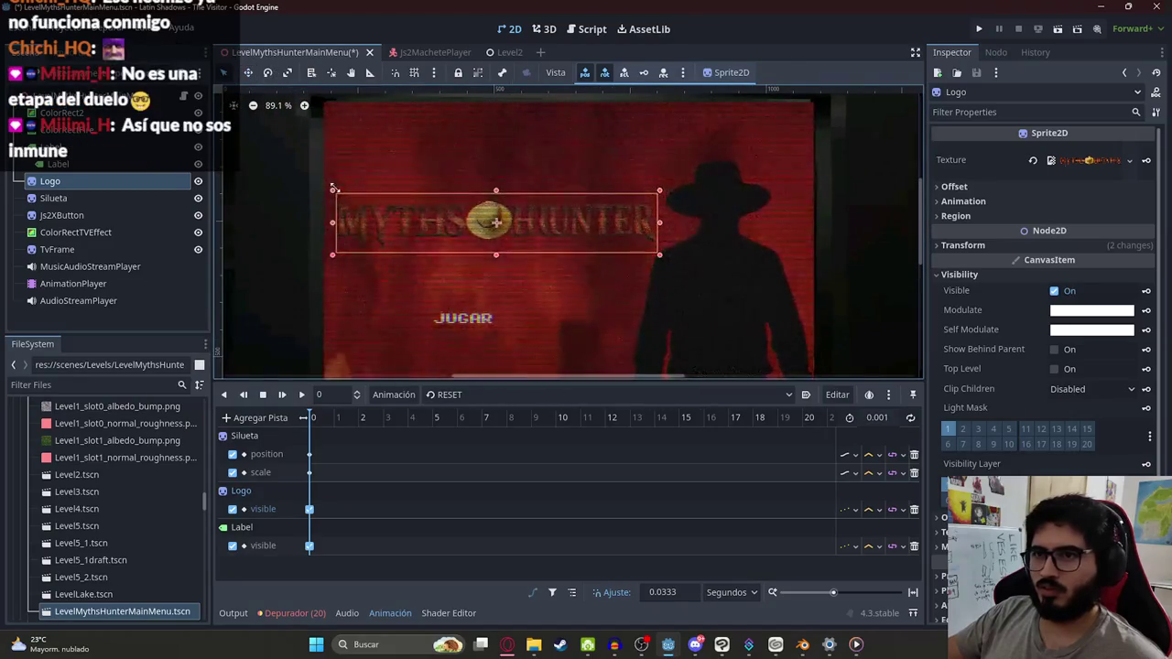
drag(334, 188, 332, 186)
drag(498, 209, 510, 205)
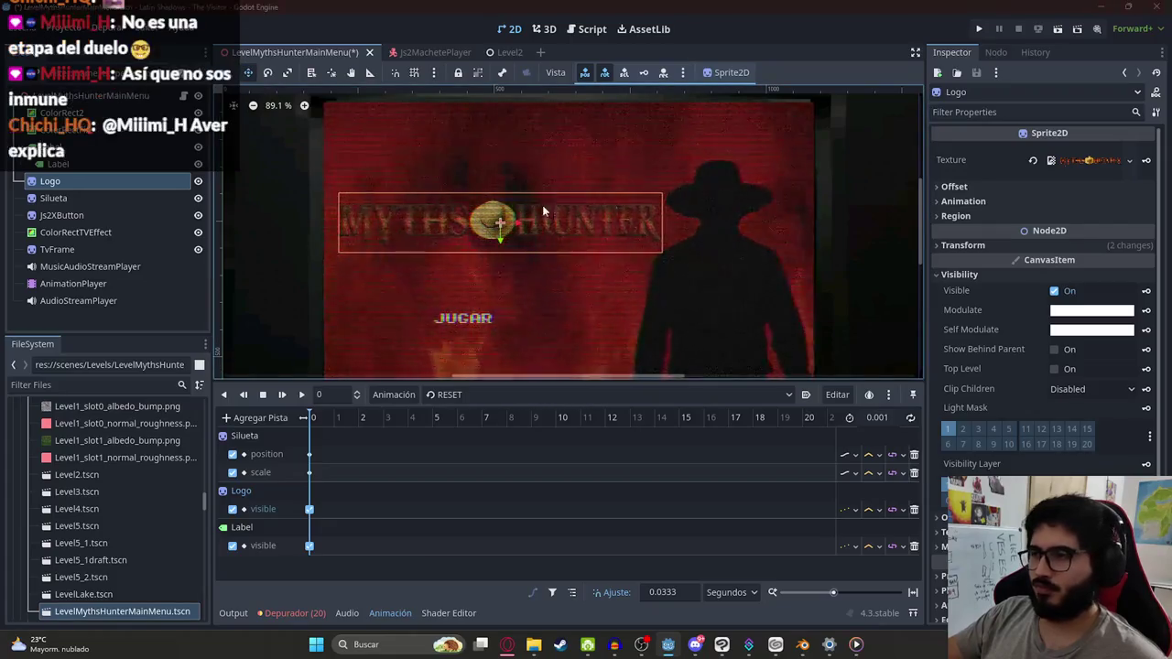
key(alt+Tab)
key(alt+Tab)
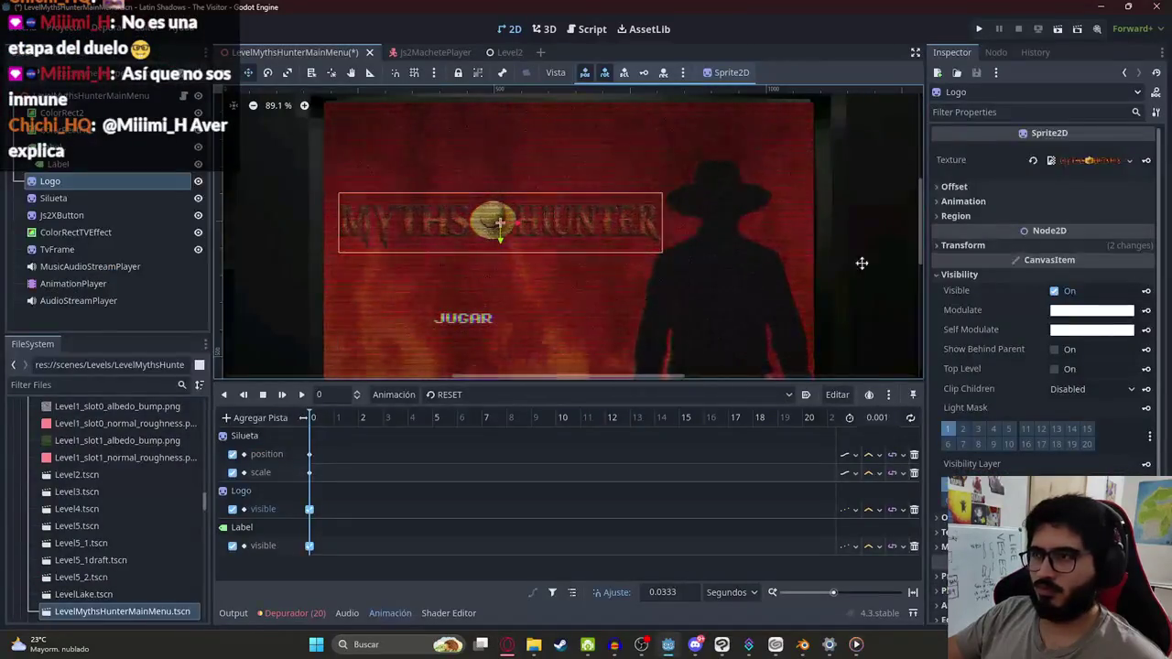
Step: Reorder Label2 below Label and move the JUGAR label up beneath the logo
click(57, 164)
drag(55, 147, 60, 174)
click(463, 318)
mouse_move(452, 315)
mouse_down()
mouse_move(498, 268)
mouse_move(486, 282)
mouse_move(470, 194)
mouse_up()
scroll(490, 274, down, 3)
scroll(462, 228, down, 4)
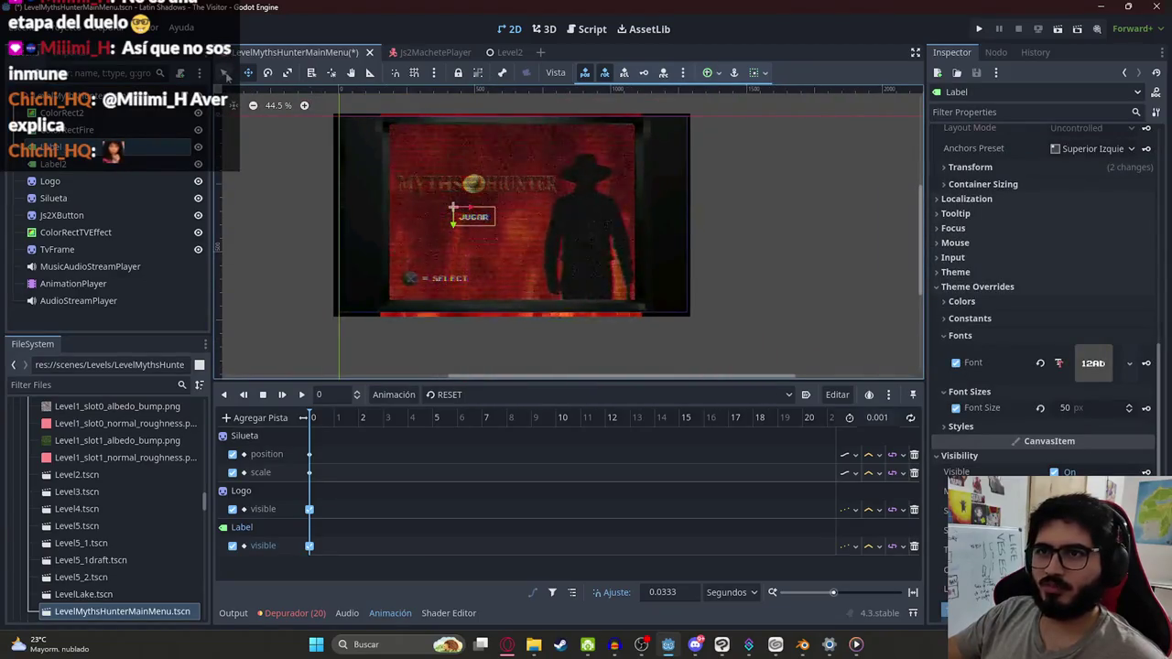
click(809, 228)
scroll(523, 201, up, 2)
right_click(432, 304)
right_click(284, 52)
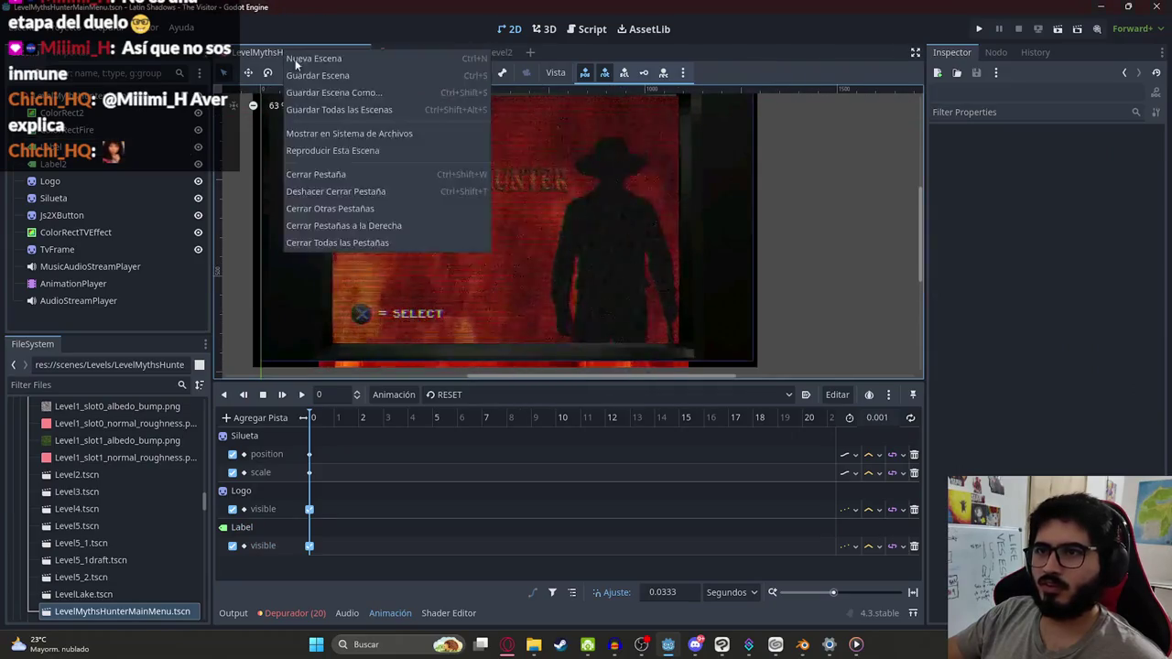
Step: Test-run the main menu scene, then close the game window
click(387, 150)
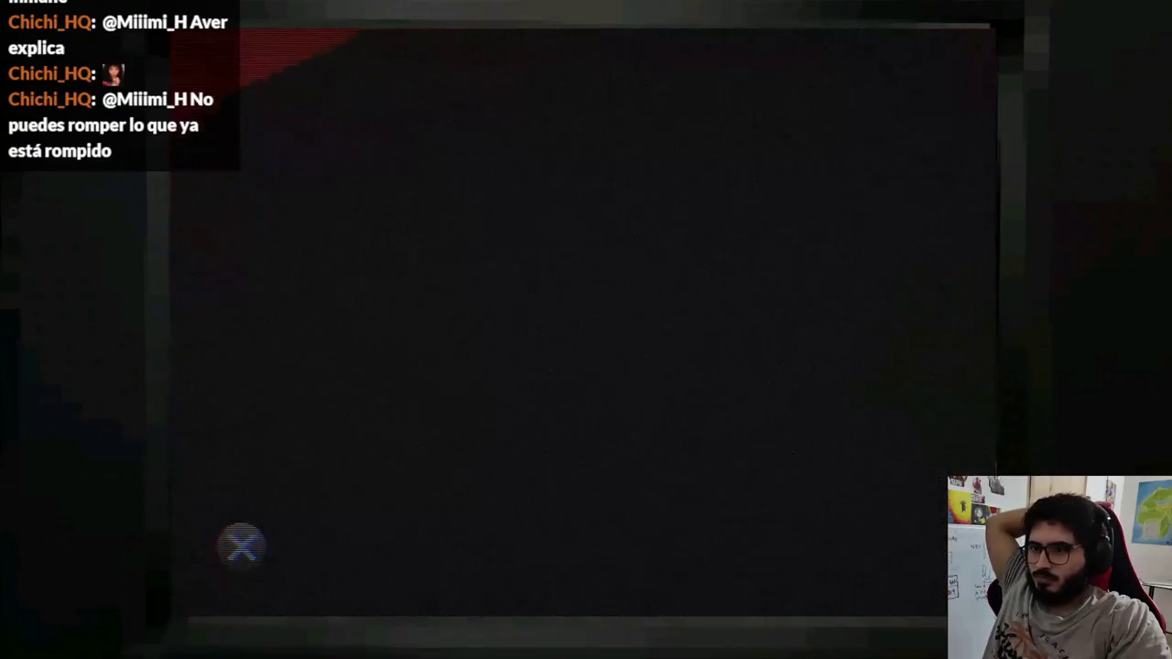
key(F8)
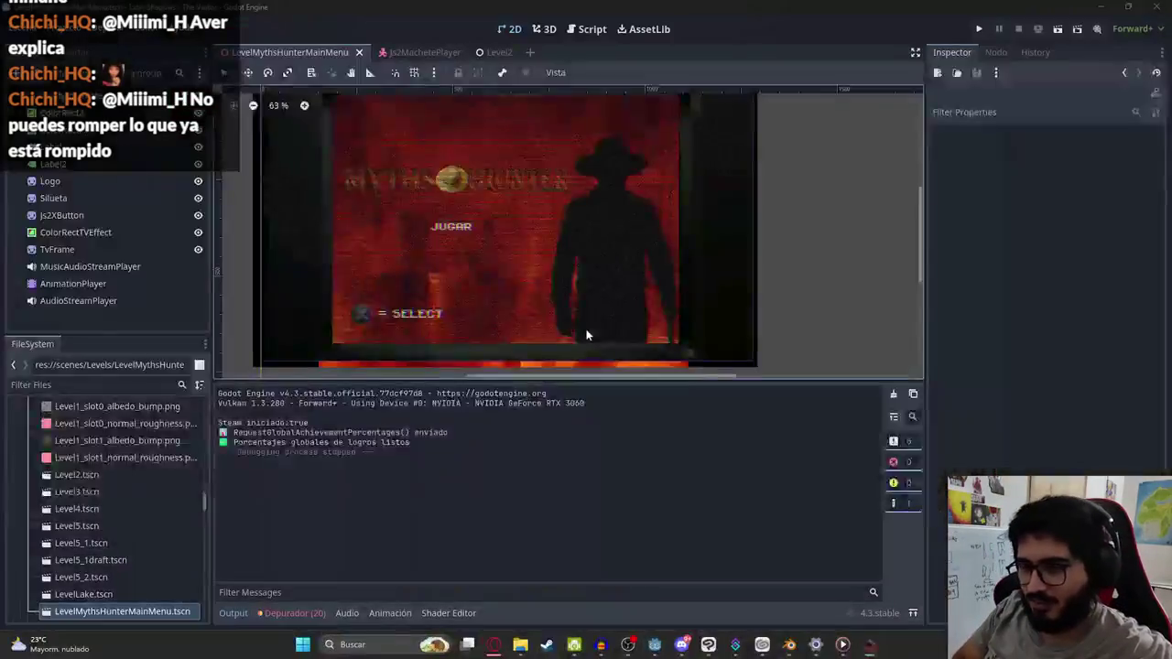
Step: In the Start animation, key Js2XButton's visibility as hidden
click(74, 283)
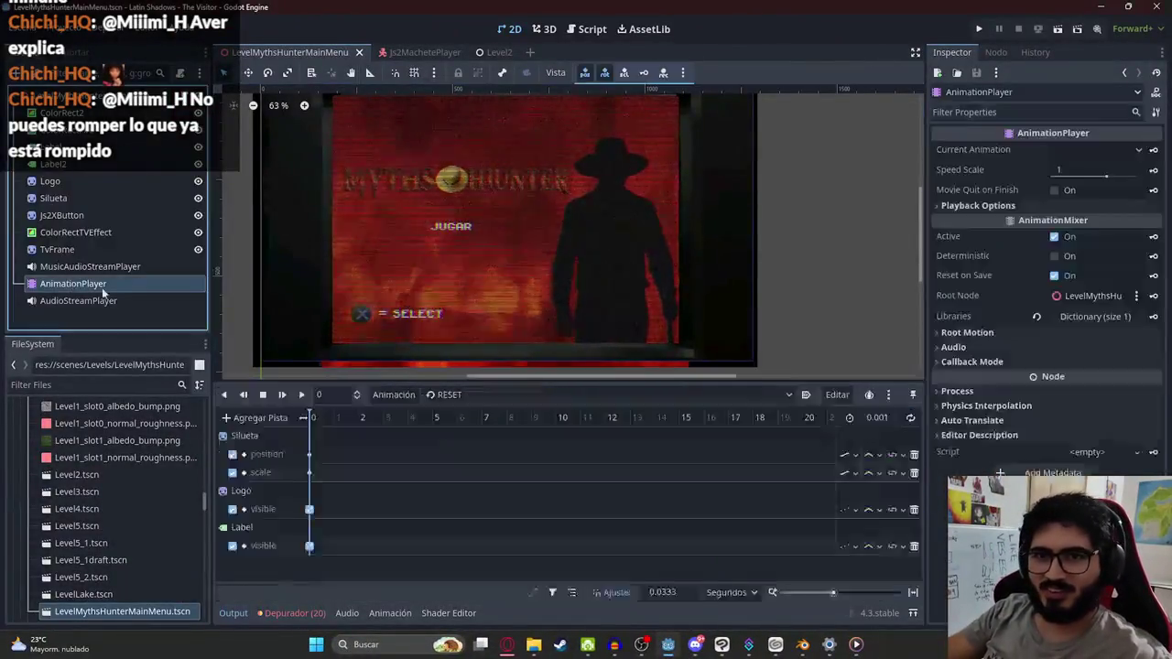
click(458, 394)
click(440, 424)
scroll(363, 441, down, 1)
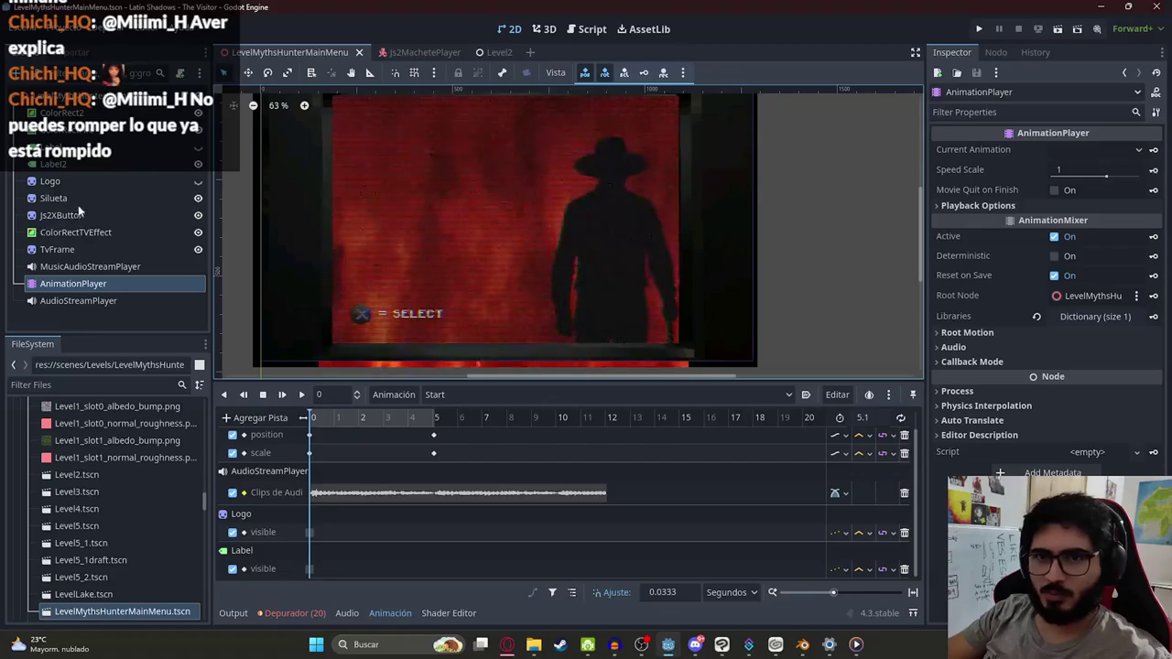
click(85, 214)
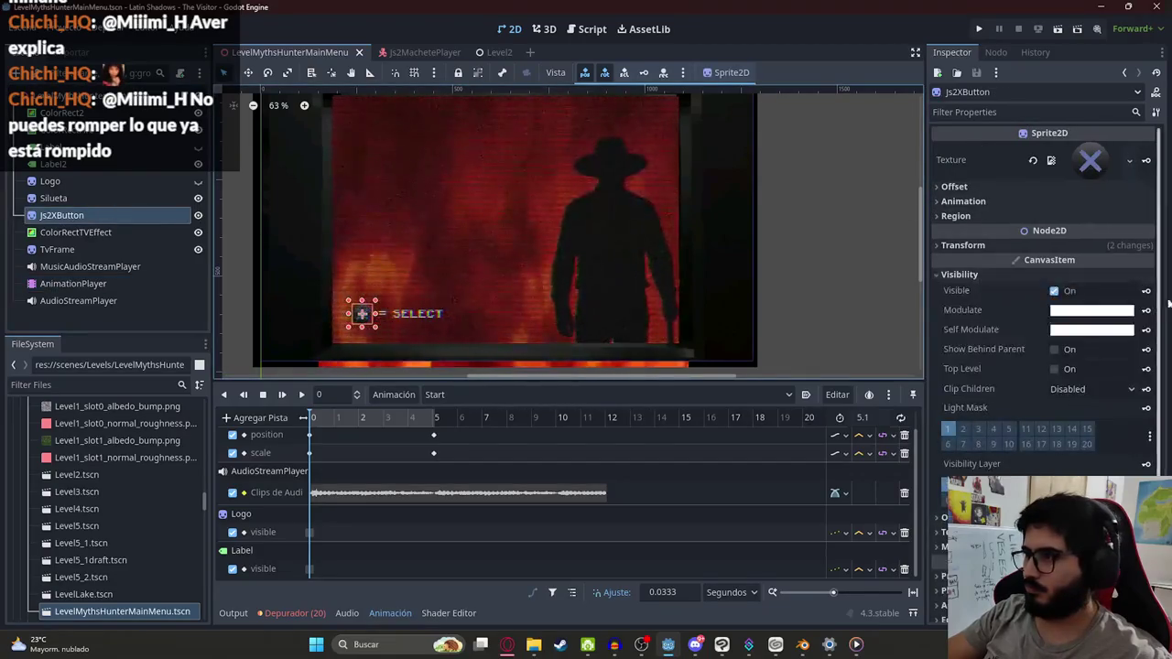
click(1144, 291)
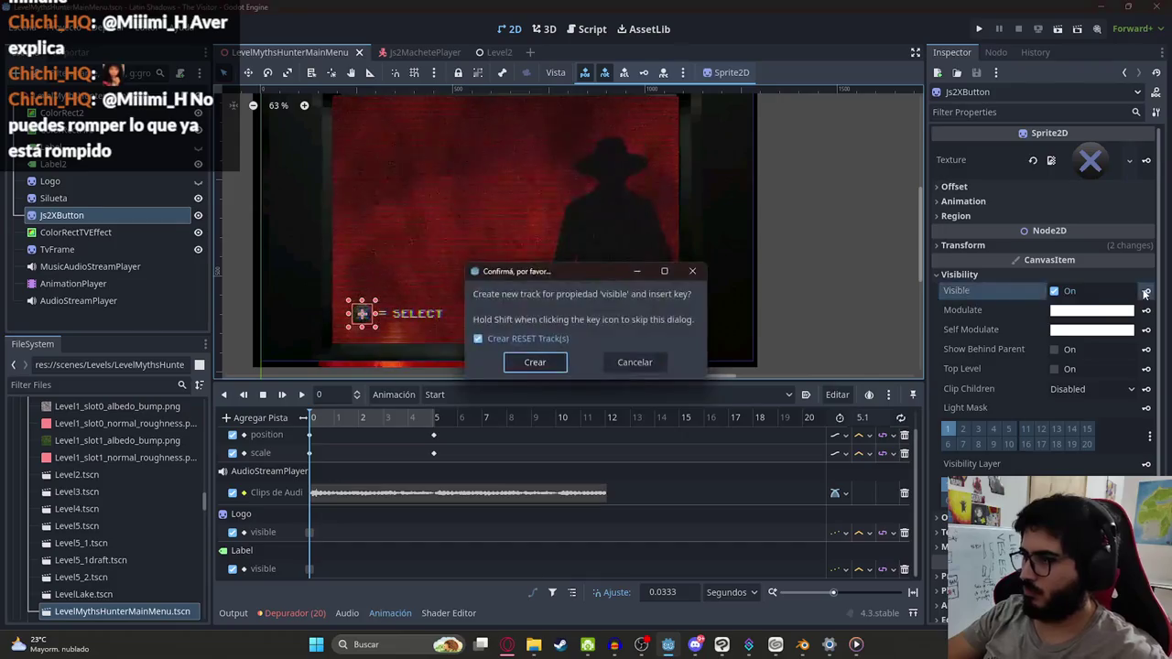
key(Return)
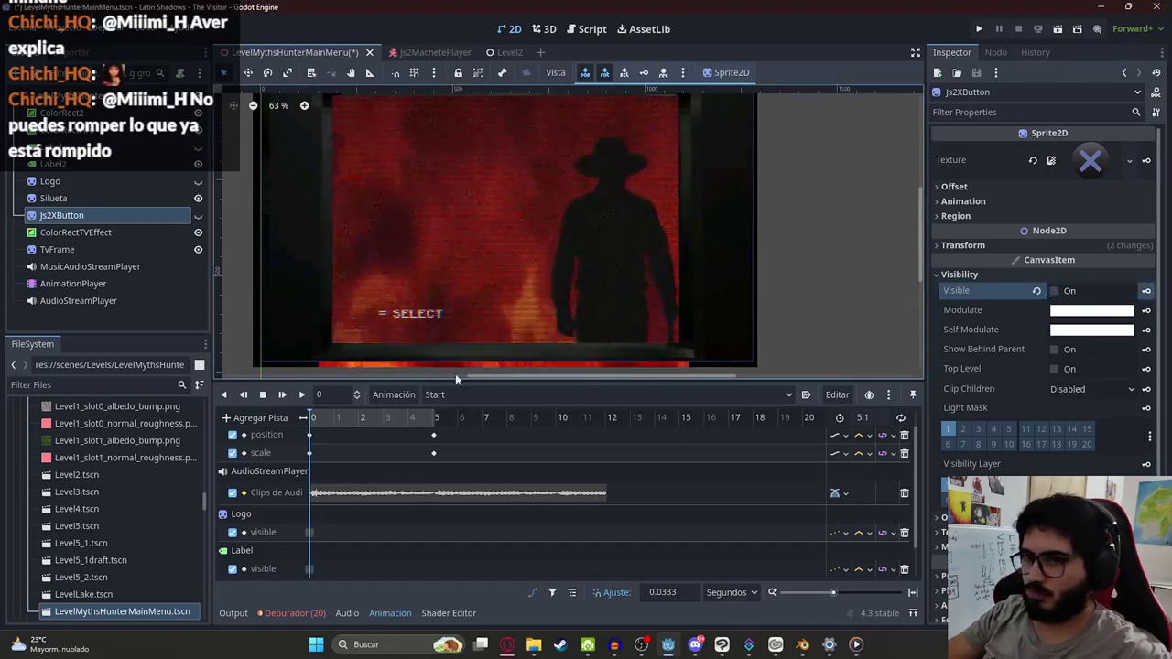
Step: Key the = SELECT label (Label2) as hidden at the start of the Start animation
click(462, 395)
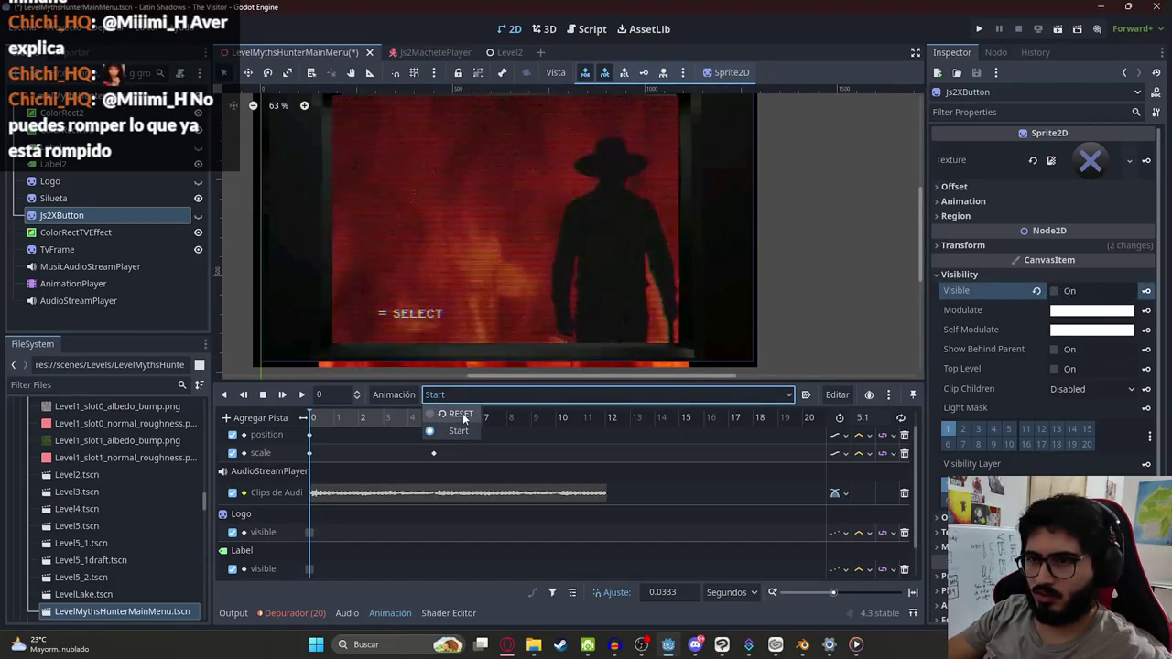
click(462, 414)
click(453, 394)
click(450, 431)
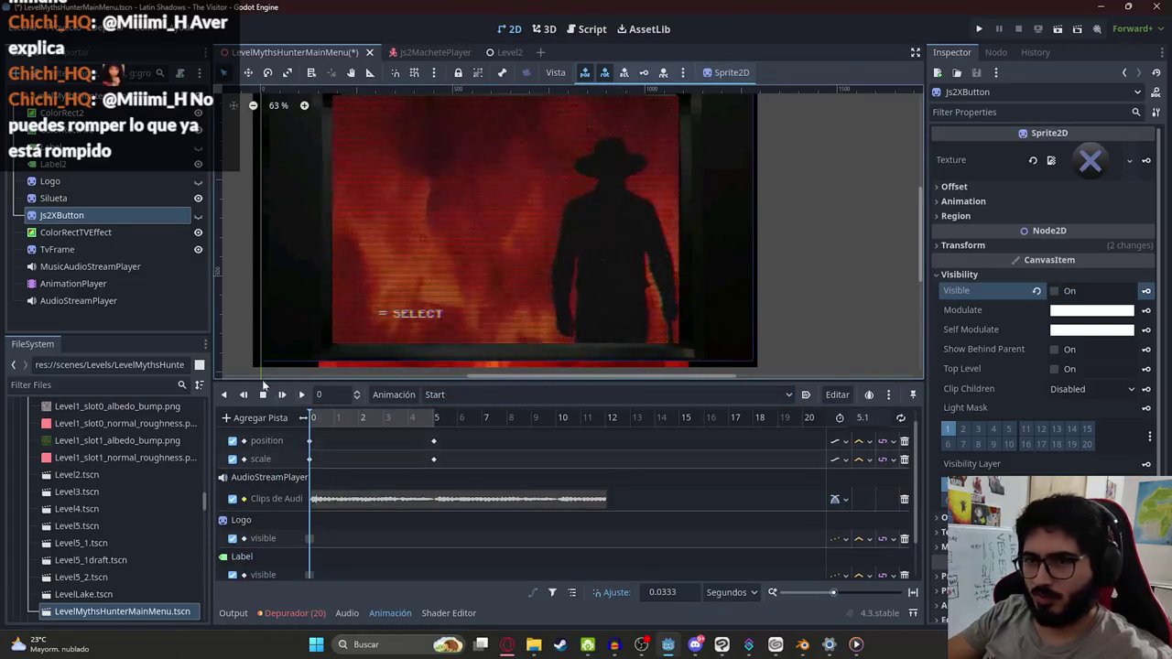
click(87, 164)
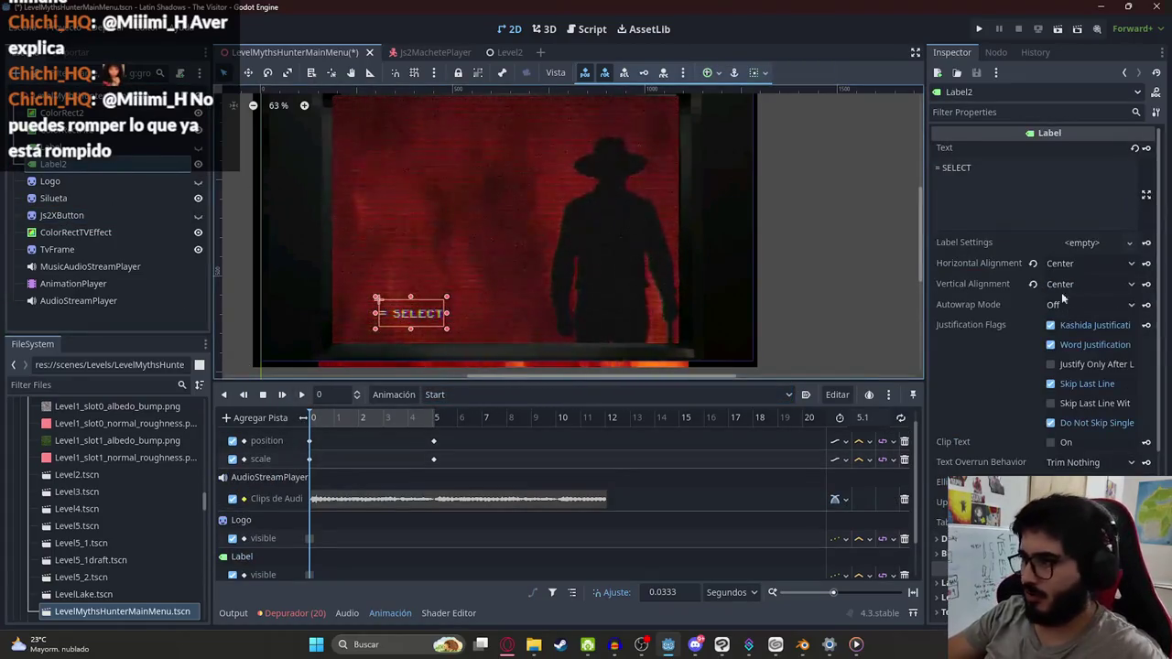
scroll(1011, 380, down, 5)
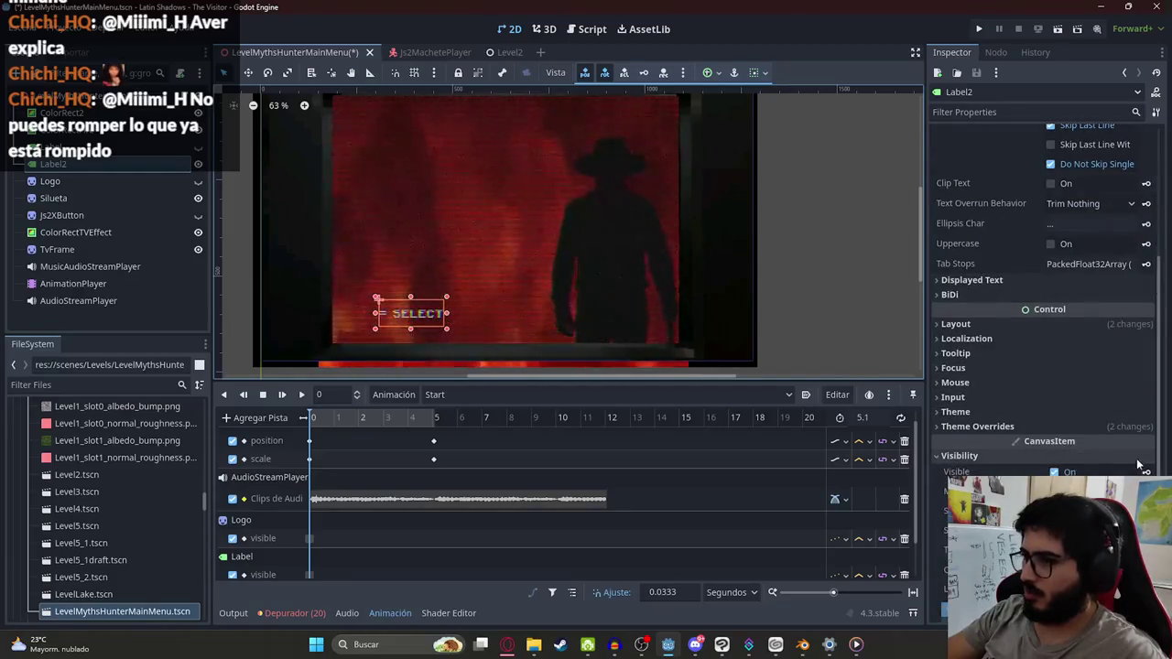
click(1146, 472)
click(530, 357)
click(1055, 471)
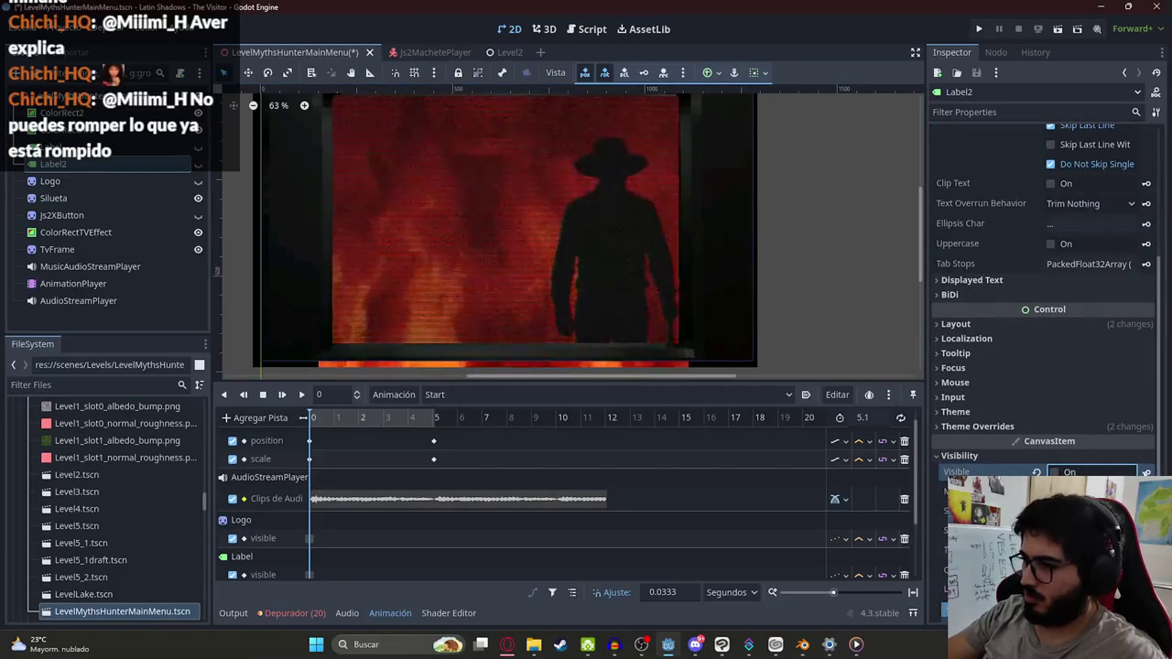
Step: Switch back to RESET, save all scenes, and close the test-run game
scroll(323, 458, down, 2)
click(435, 395)
click(435, 409)
right_click(293, 52)
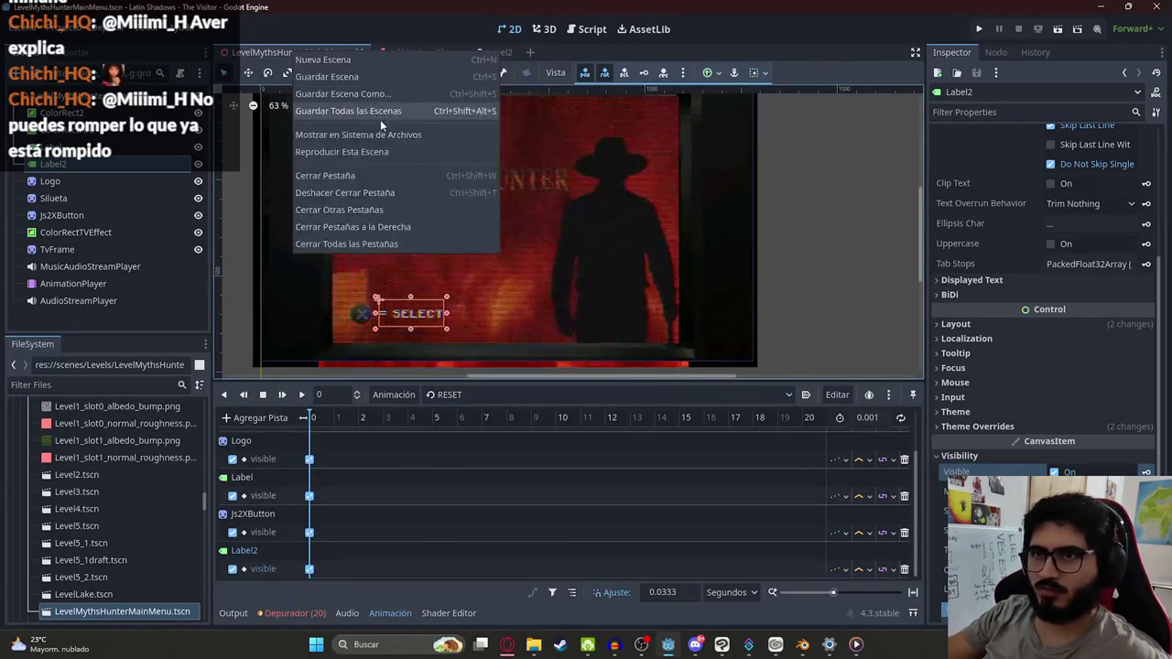
click(381, 115)
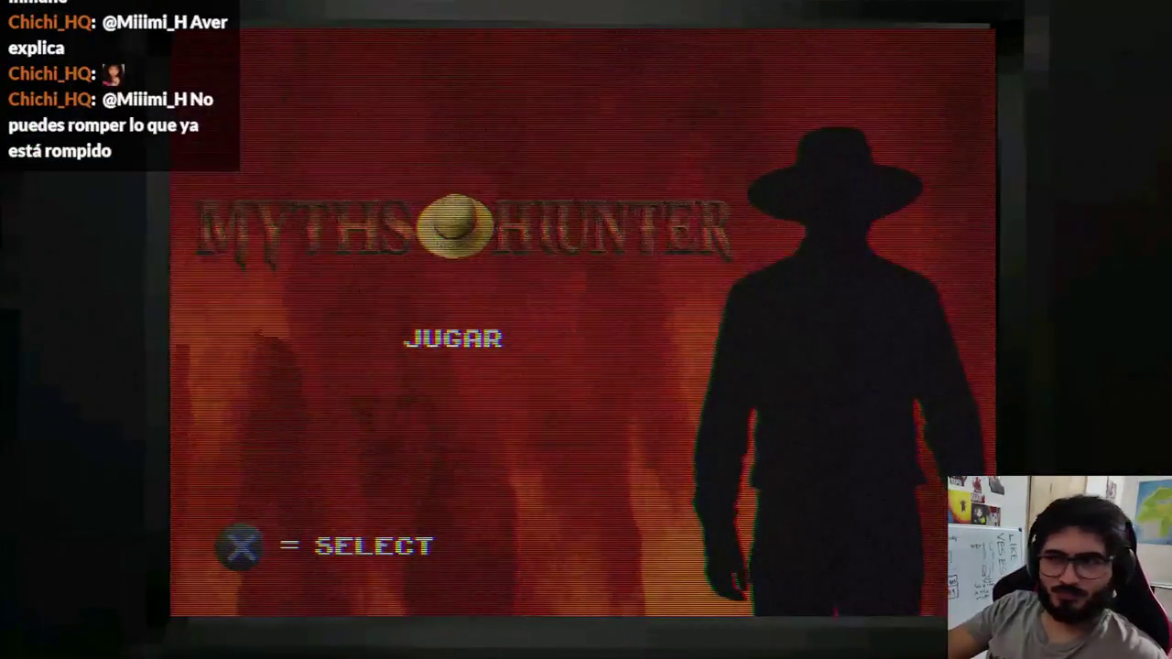
key(alt+F4)
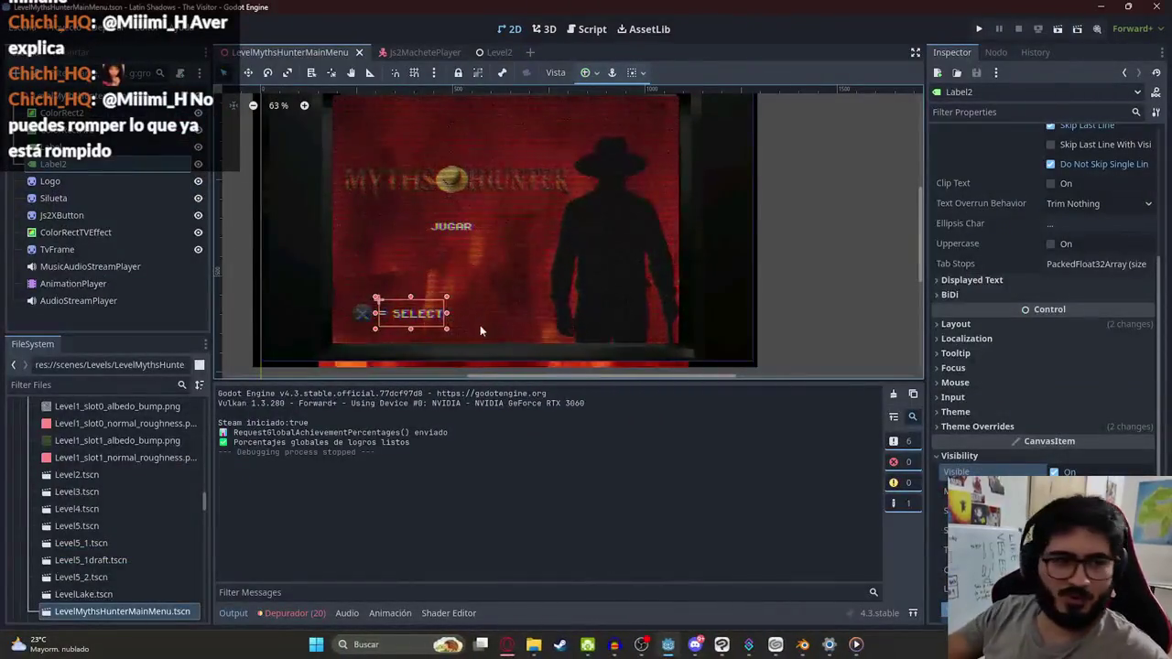
scroll(280, 231, down, 4)
click(279, 228)
scroll(275, 225, down, 2)
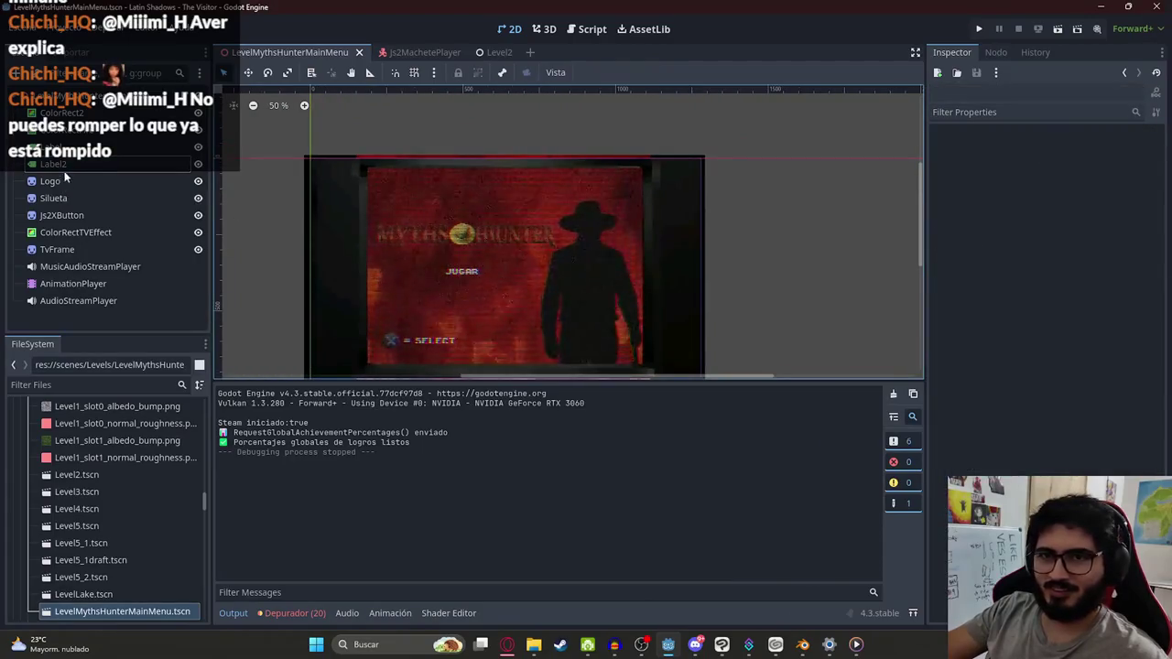
Step: Rename Label2 to LabelSelect and Label to LabelStart
click(53, 163)
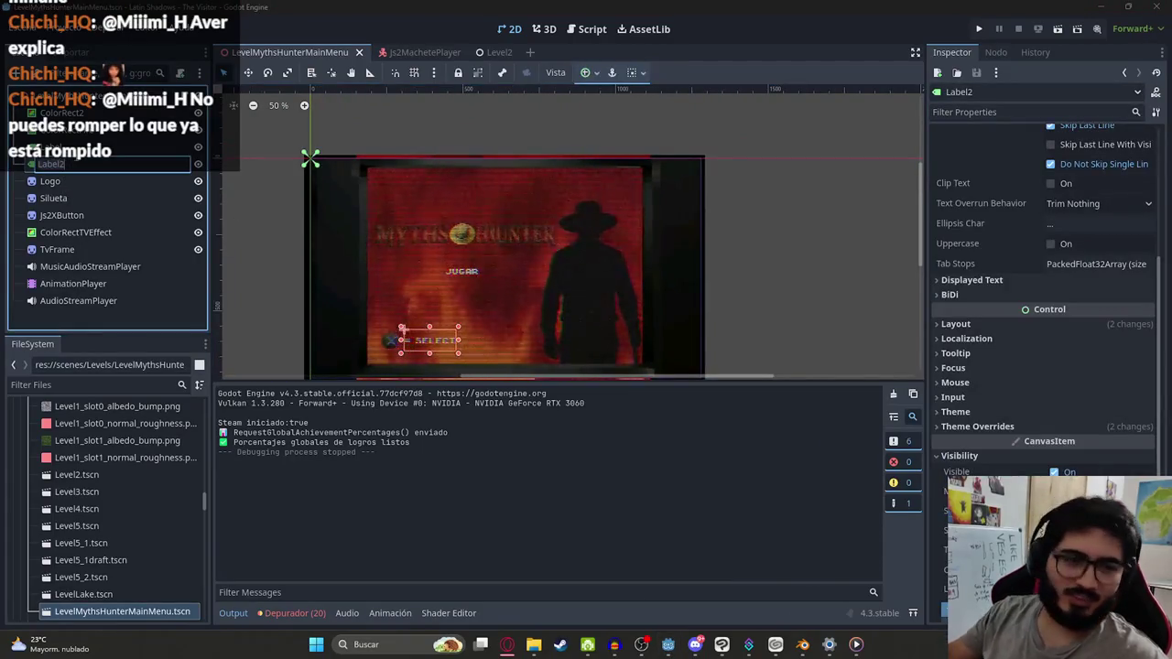
text(SELECT)
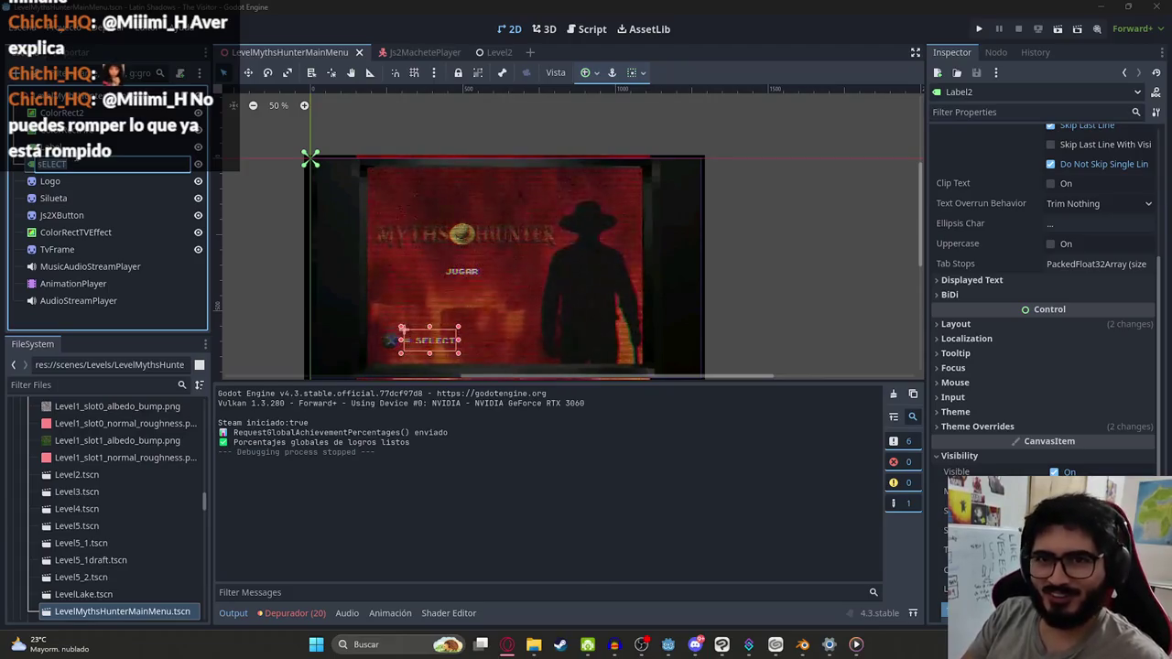
key(BackSpace)
key(BackSpace)
key(BackSpace)
text(LabelS)
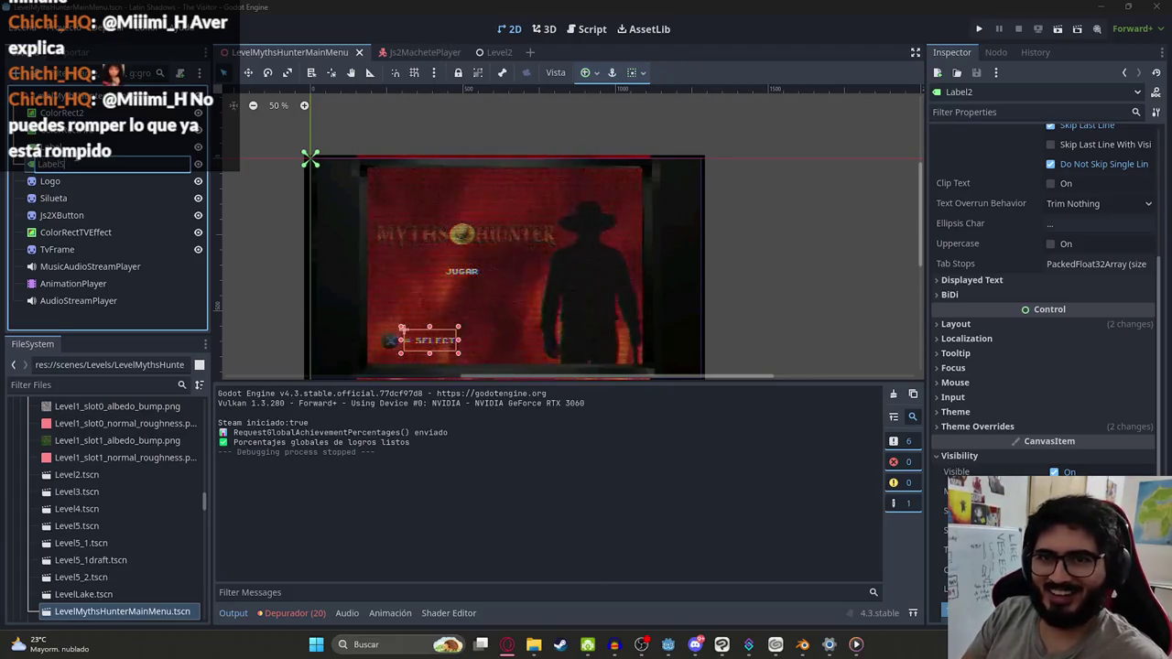
text(elect)
click(51, 147)
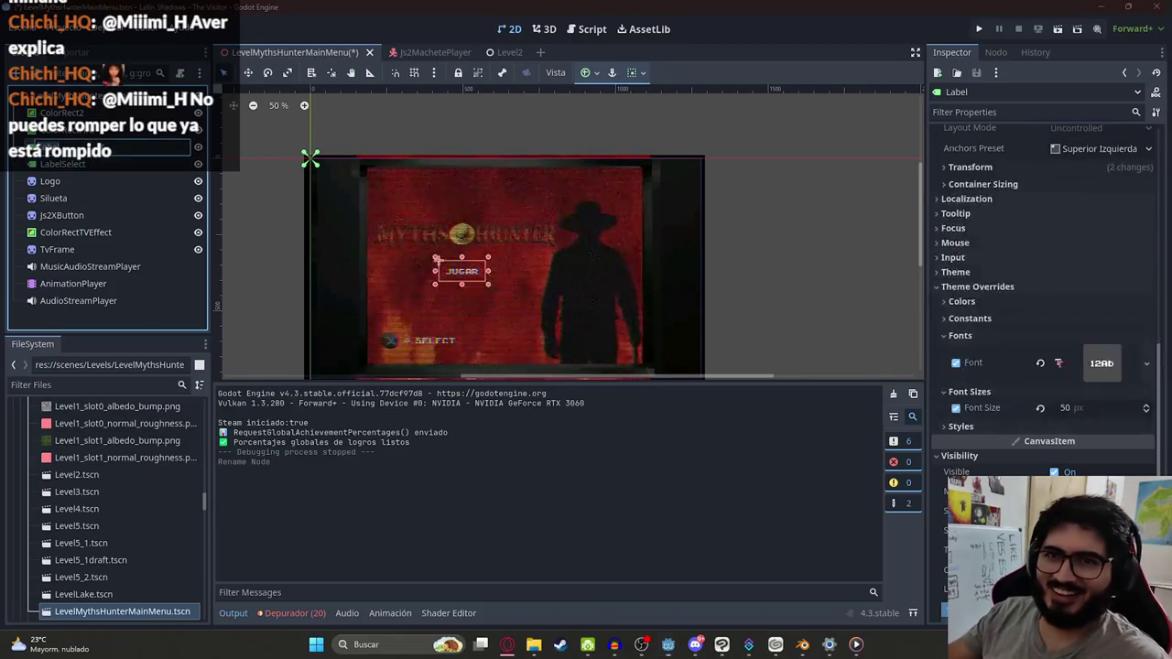
key(F2)
text(LabelStart)
key(Return)
Step: Move the JUGAR label up just under the Myths Hunter title
scroll(345, 270, up, 2)
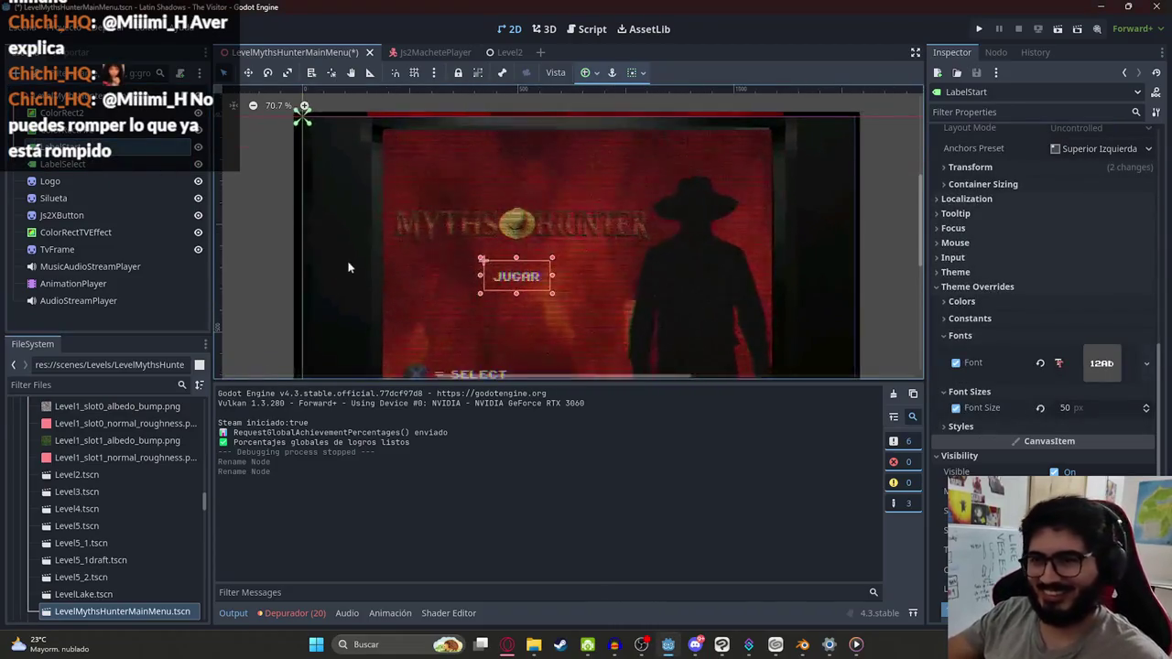
scroll(442, 200, up, 1)
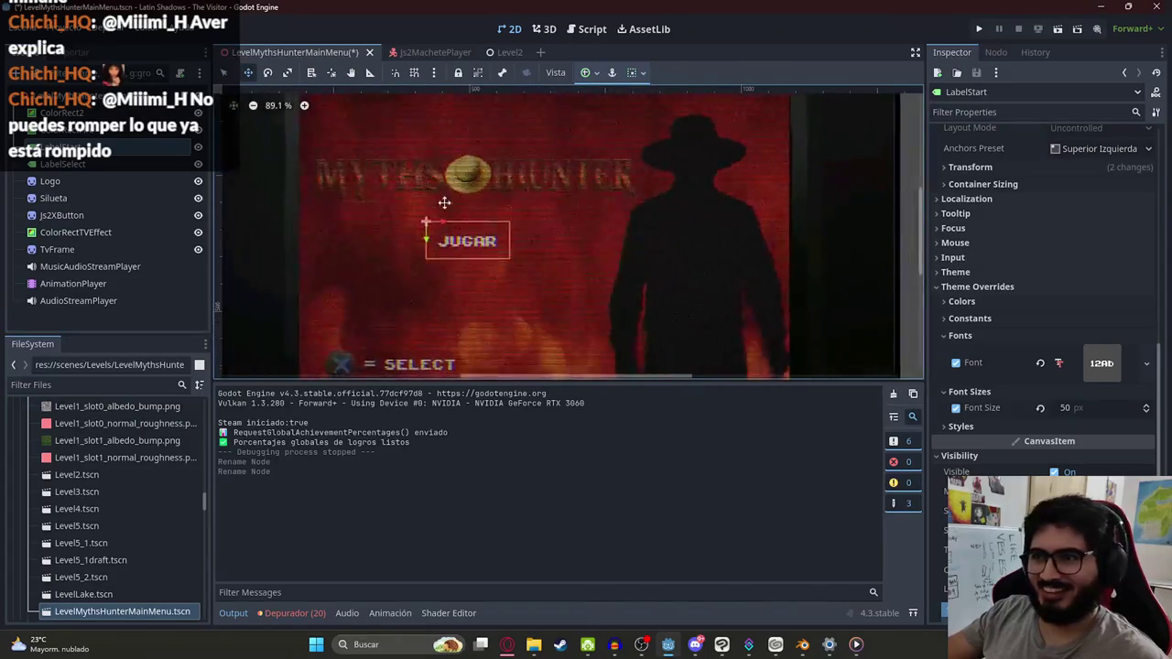
scroll(445, 211, down, 1)
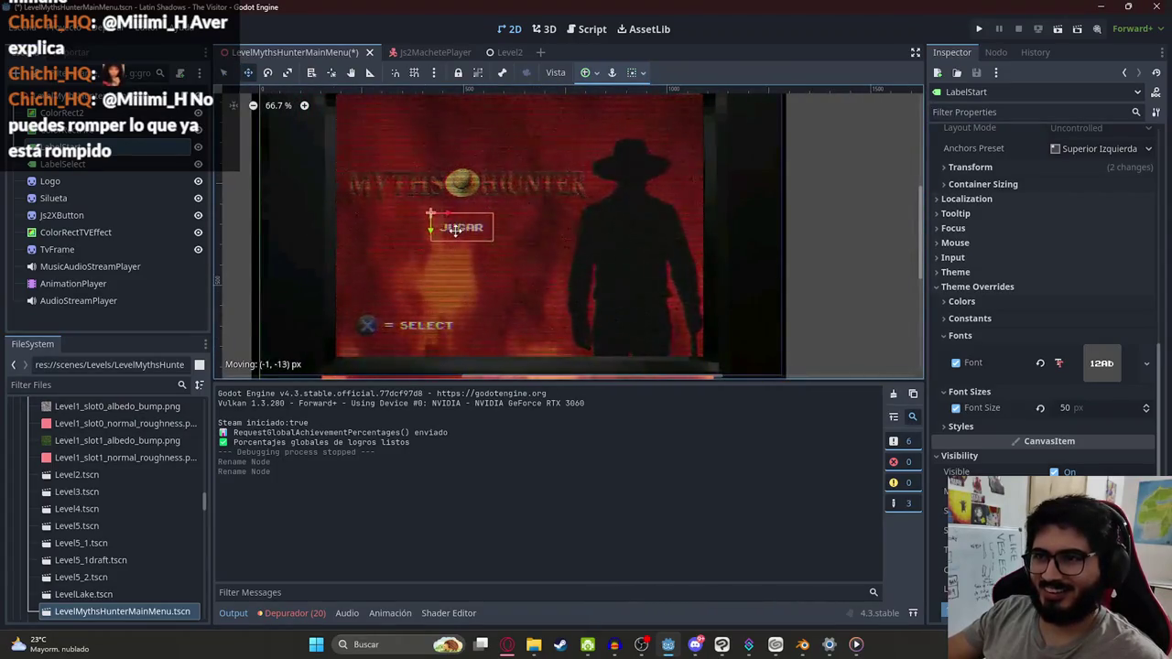
scroll(454, 230, up, 3)
mouse_move(453, 229)
mouse_down()
mouse_move(471, 203)
mouse_move(457, 251)
mouse_move(470, 256)
mouse_up()
scroll(465, 220, down, 2)
scroll(470, 203, up, 1)
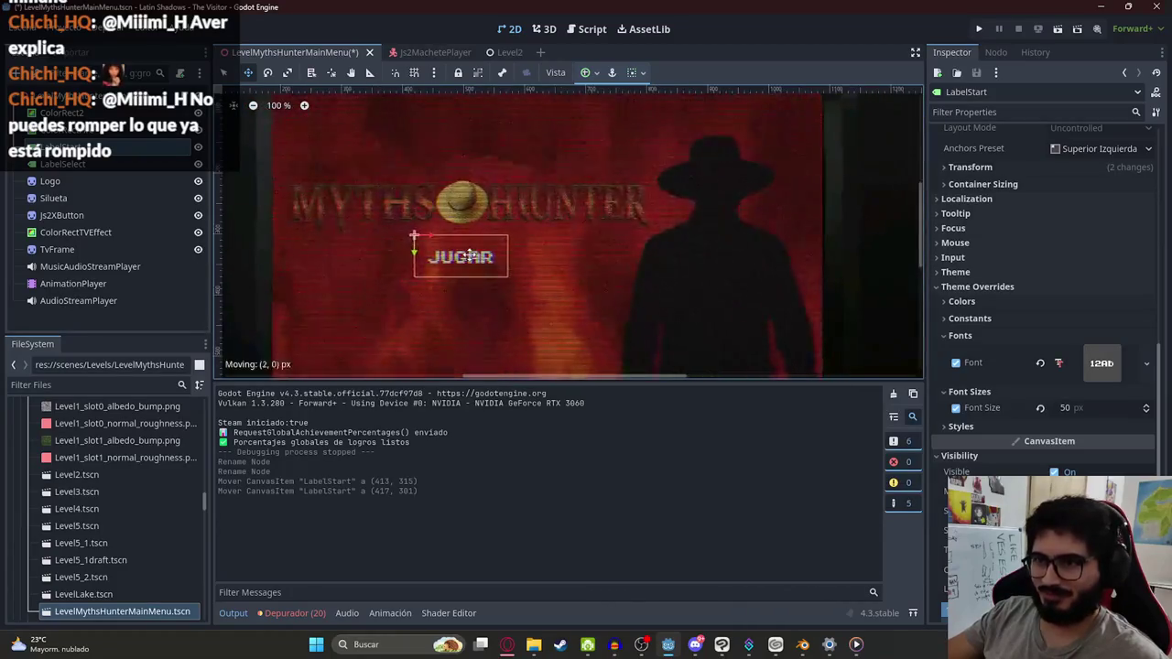
scroll(465, 249, down, 9)
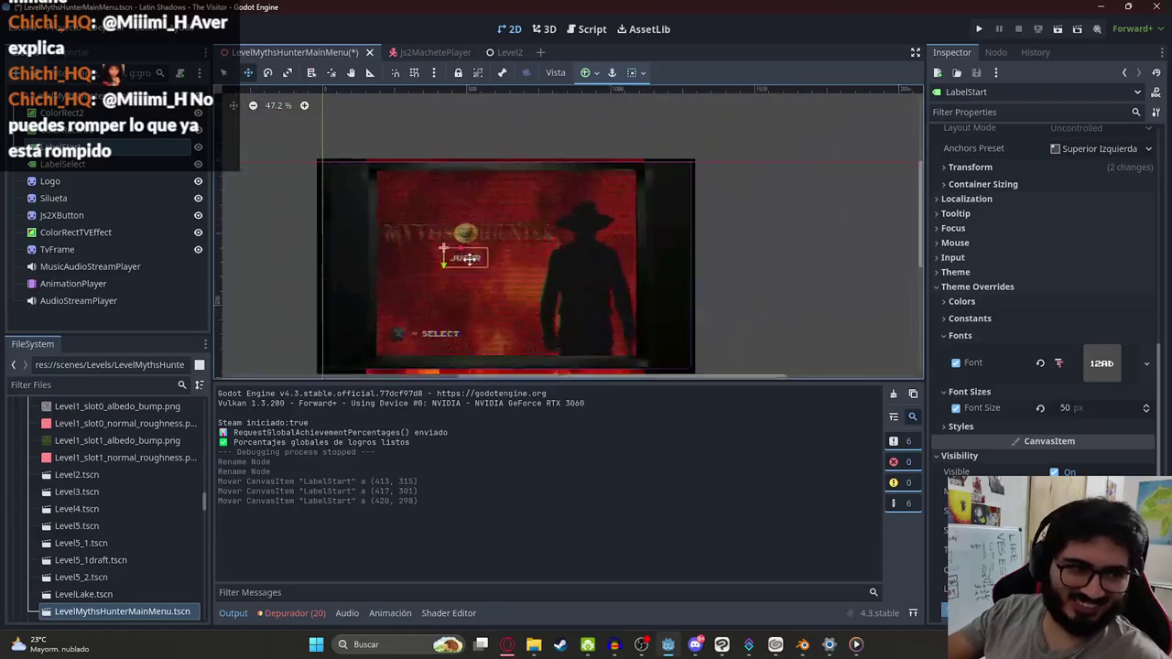
scroll(460, 246, up, 6)
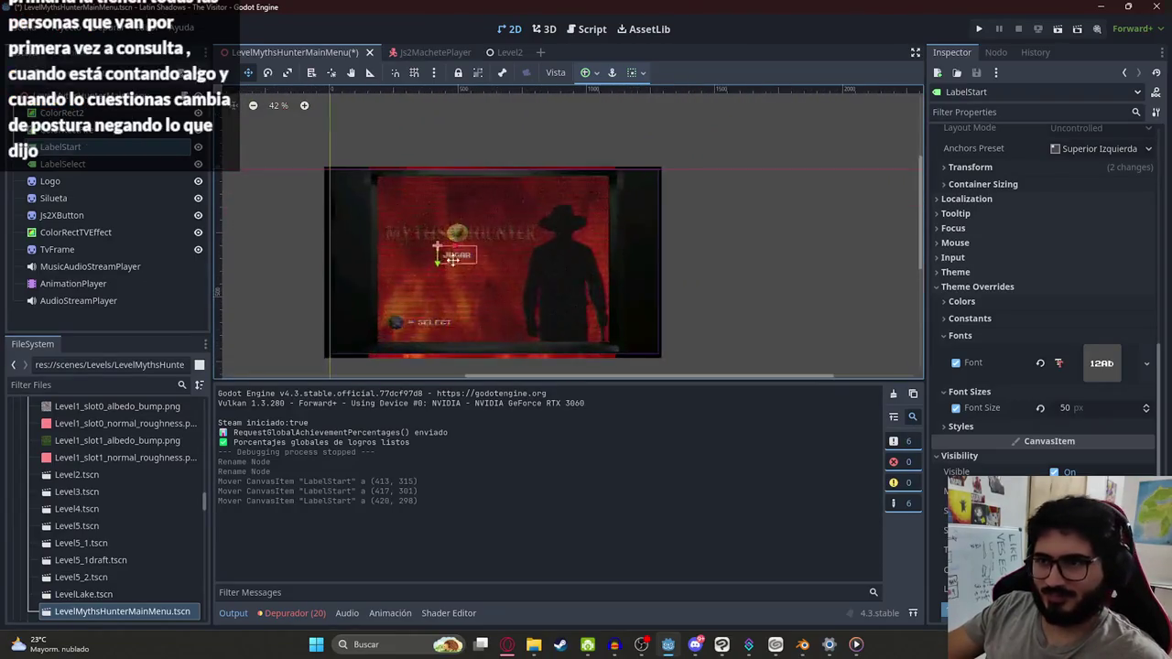
scroll(452, 256, up, 4)
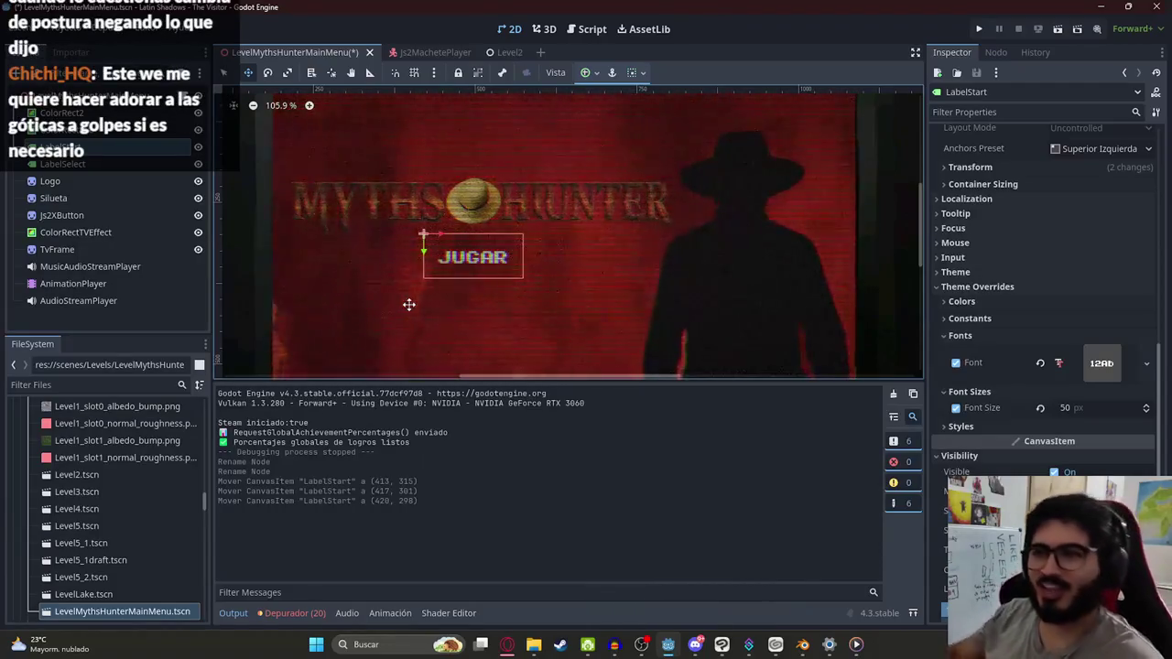
scroll(544, 247, down, 2)
scroll(526, 258, down, 1)
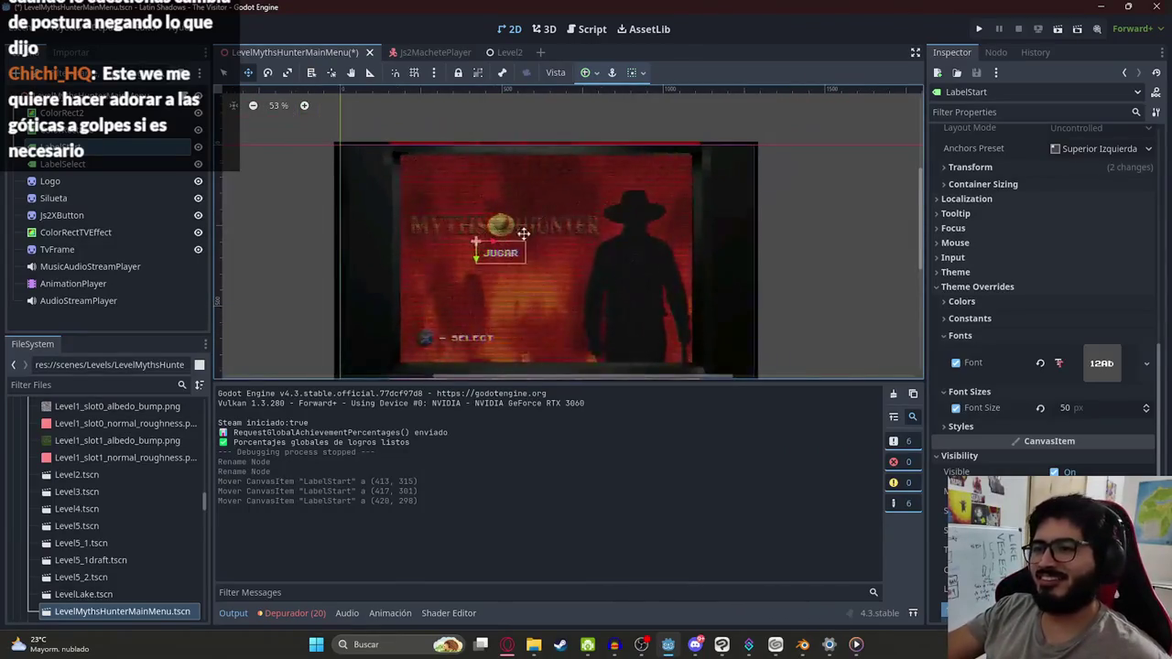
Step: Select the logo with LabelStart and shift both together, checking the God of War references
click(103, 182)
scroll(526, 233, up, 2)
mouse_move(519, 230)
mouse_down()
mouse_move(525, 219)
mouse_move(533, 244)
mouse_move(522, 256)
mouse_move(511, 157)
mouse_up()
scroll(522, 160, up, 4)
key(alt+Tab)
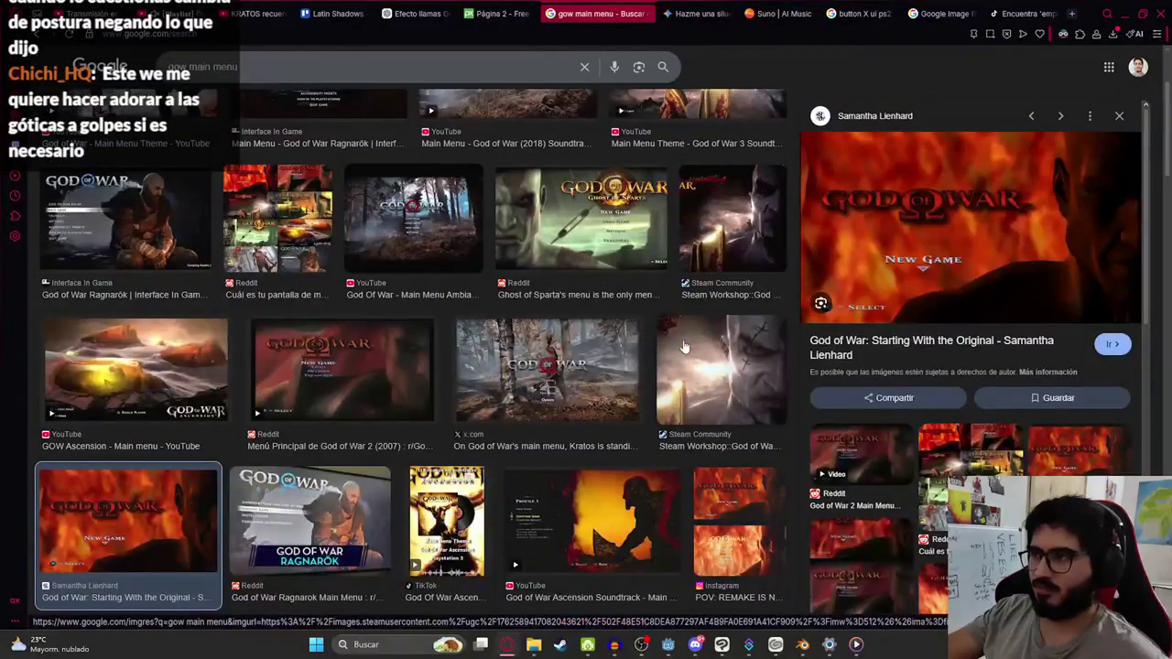
key(alt+Tab)
scroll(494, 245, down, 2)
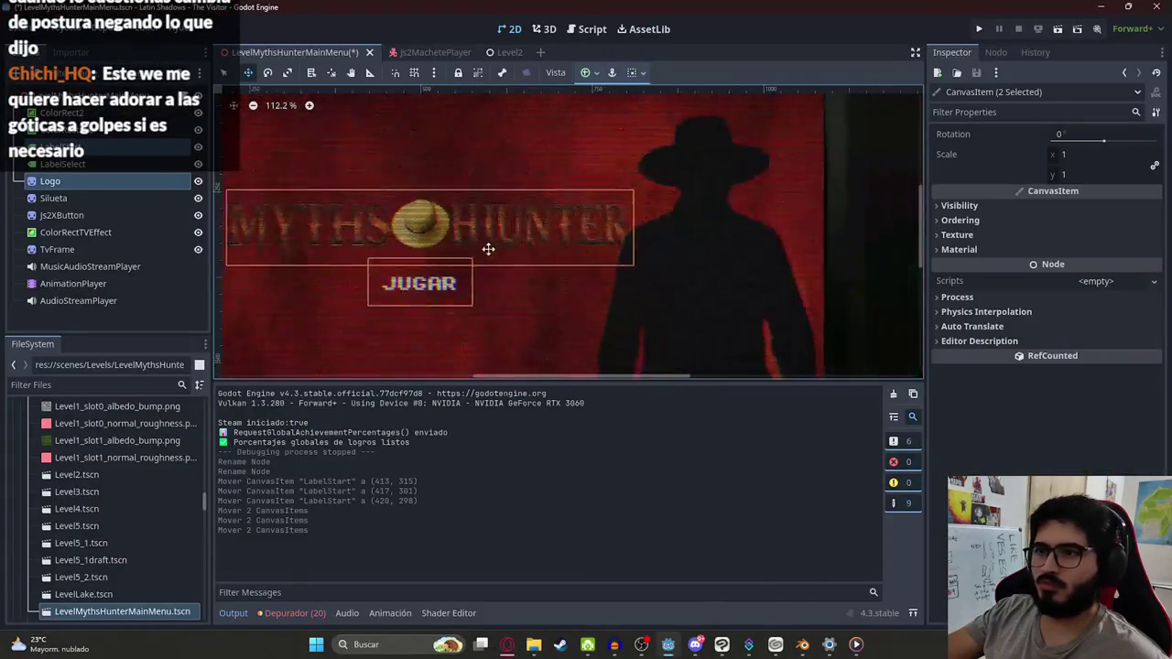
Step: Nudge the title and JUGAR label into position and save the main menu scene
drag(488, 248, 597, 222)
scroll(594, 229, down, 3)
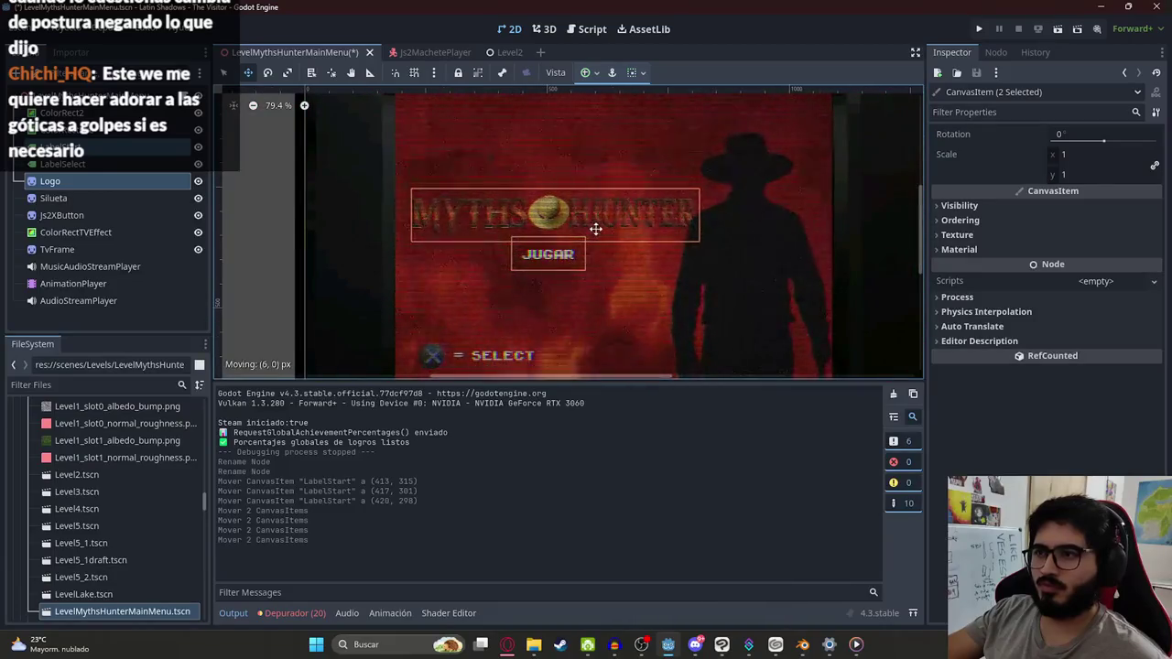
scroll(594, 229, down, 2)
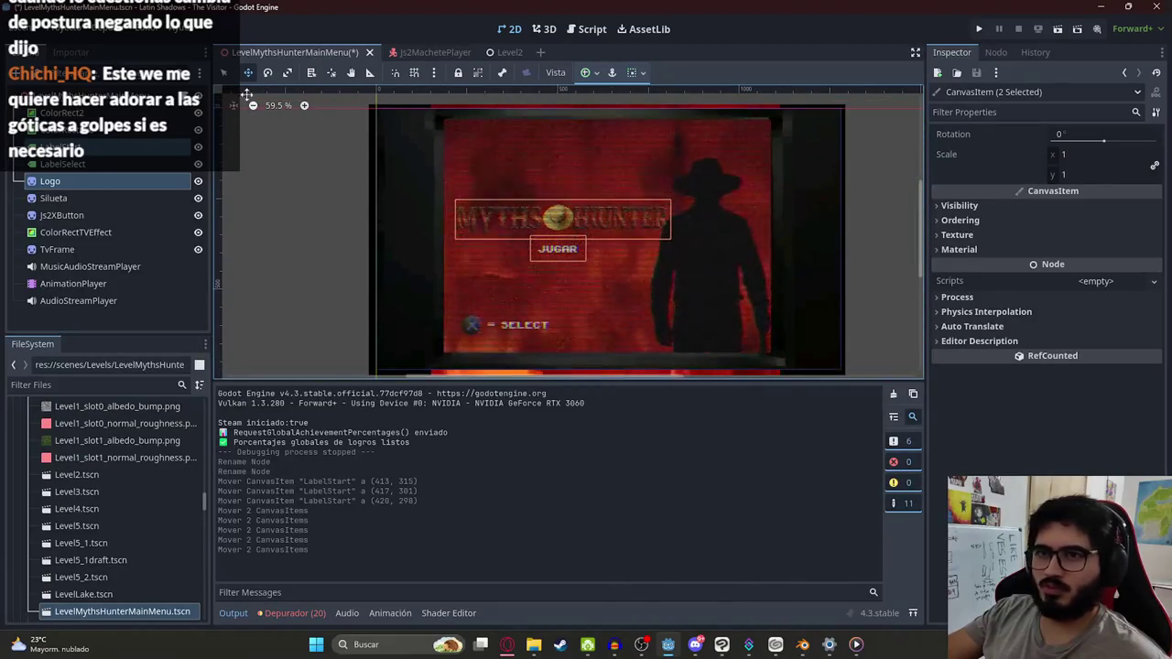
click(312, 191)
scroll(590, 245, up, 1)
key(ctrl+s)
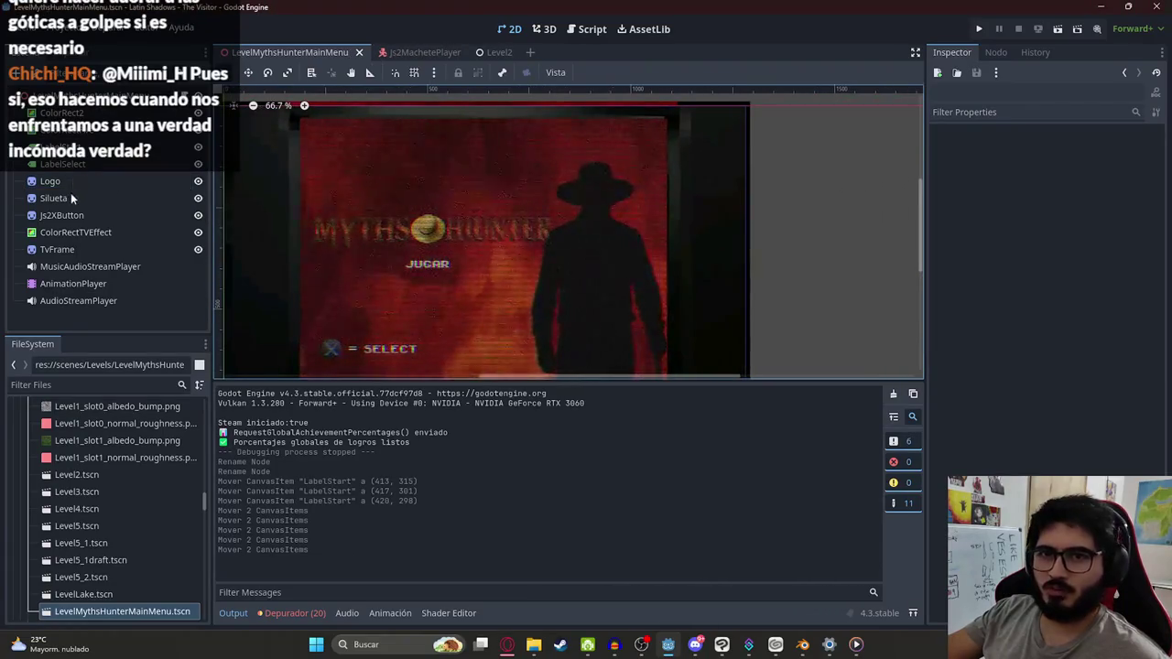
Step: Undo a trial move of the silhouette and open its artwork in Clip Studio Paint
click(71, 194)
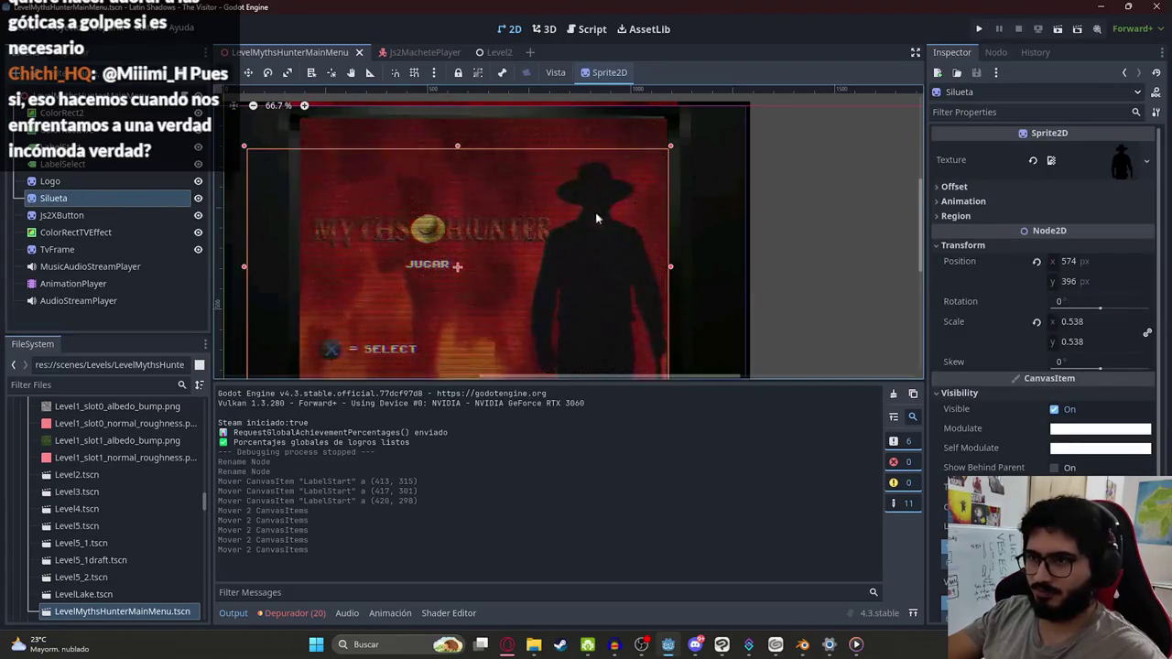
scroll(458, 165, down, 2)
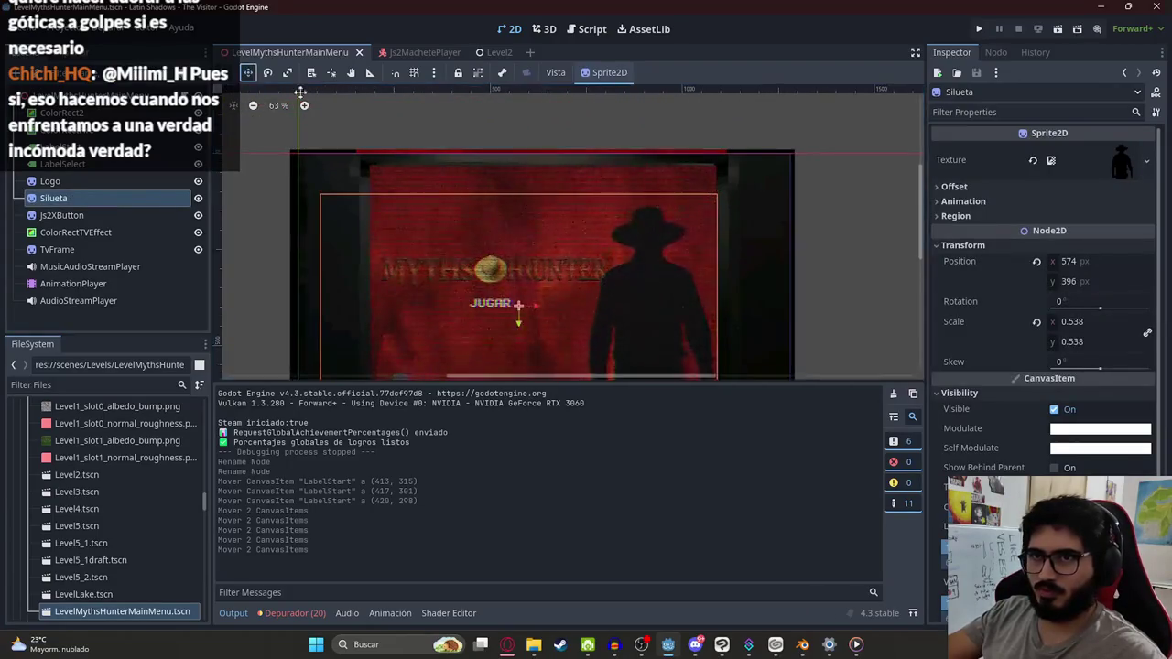
drag(510, 207, 520, 220)
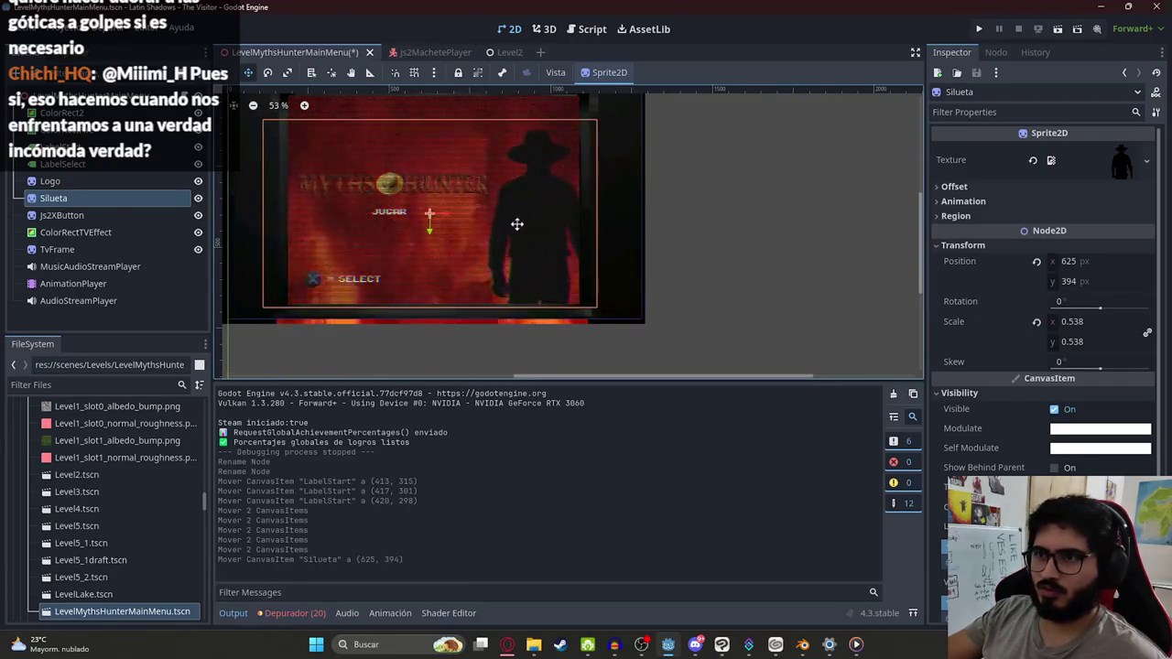
key(ctrl+z)
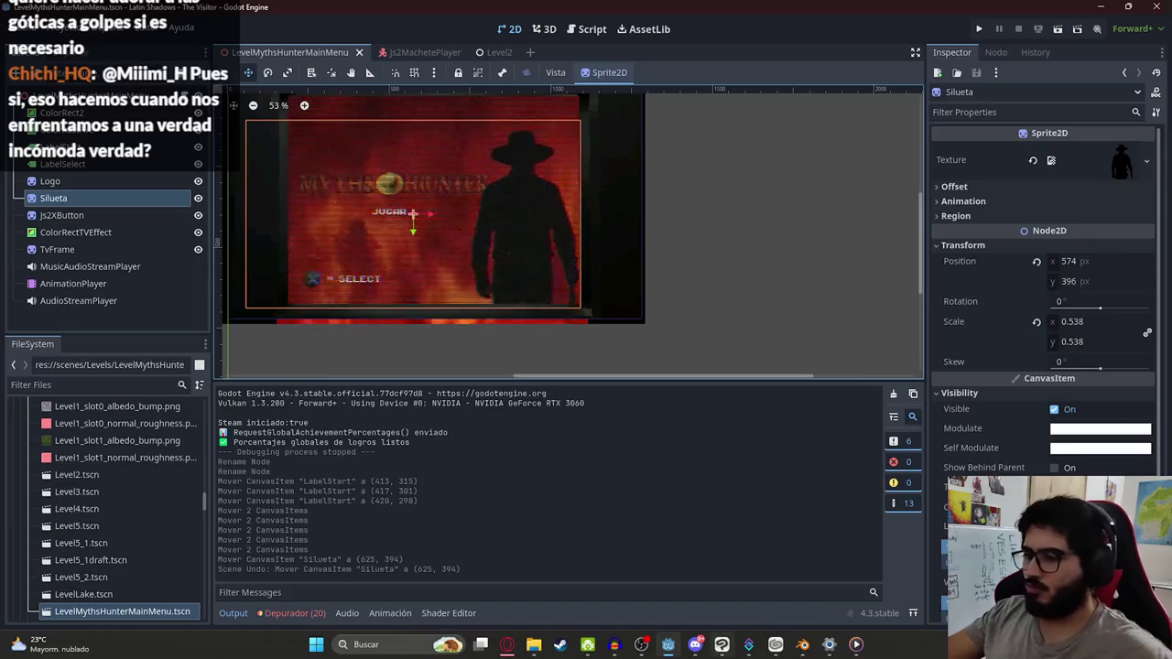
click(719, 651)
key(ctrl+t)
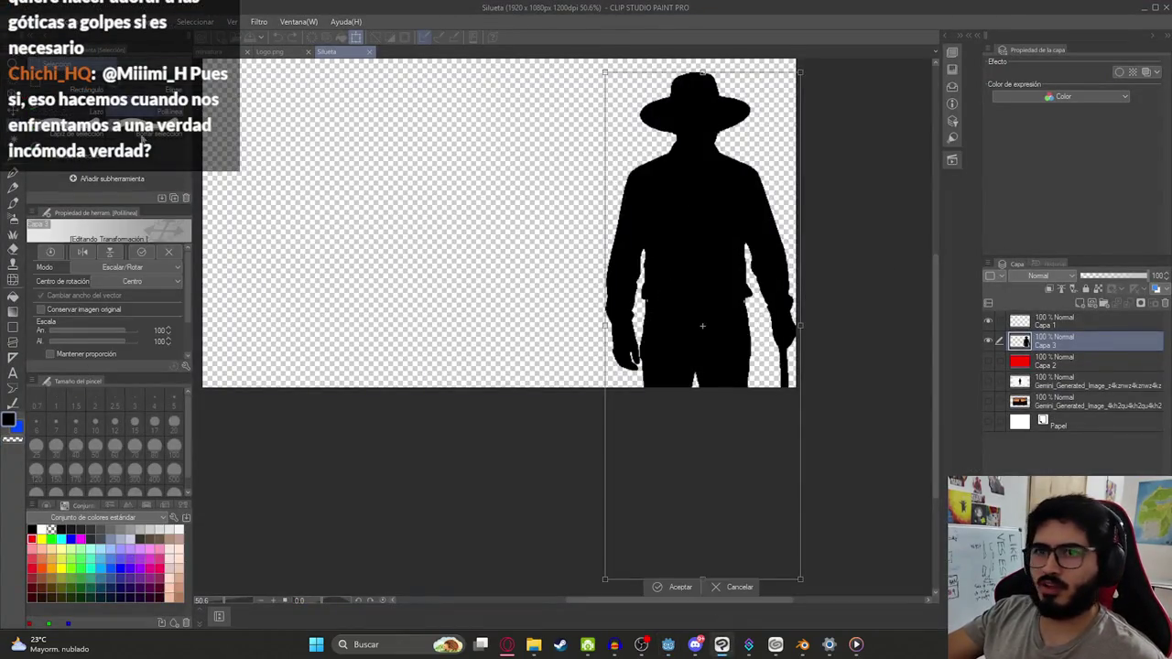
Step: Flip the hunter silhouette horizontally in Clip Studio Paint
click(87, 254)
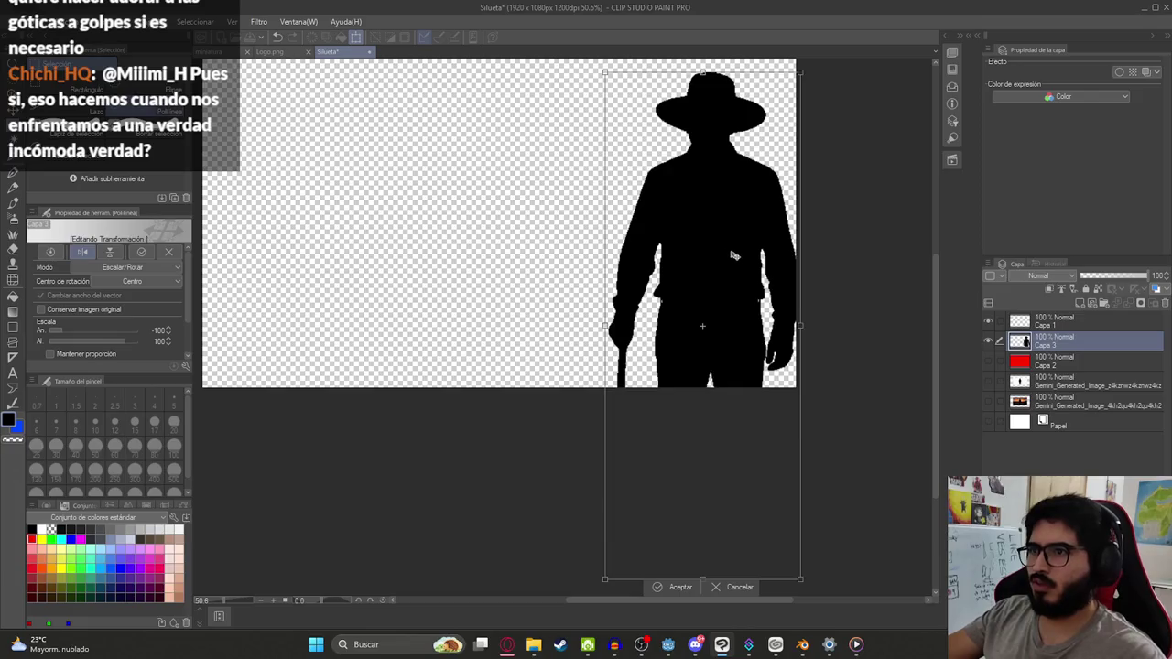
key(Return)
scroll(731, 259, up, 2)
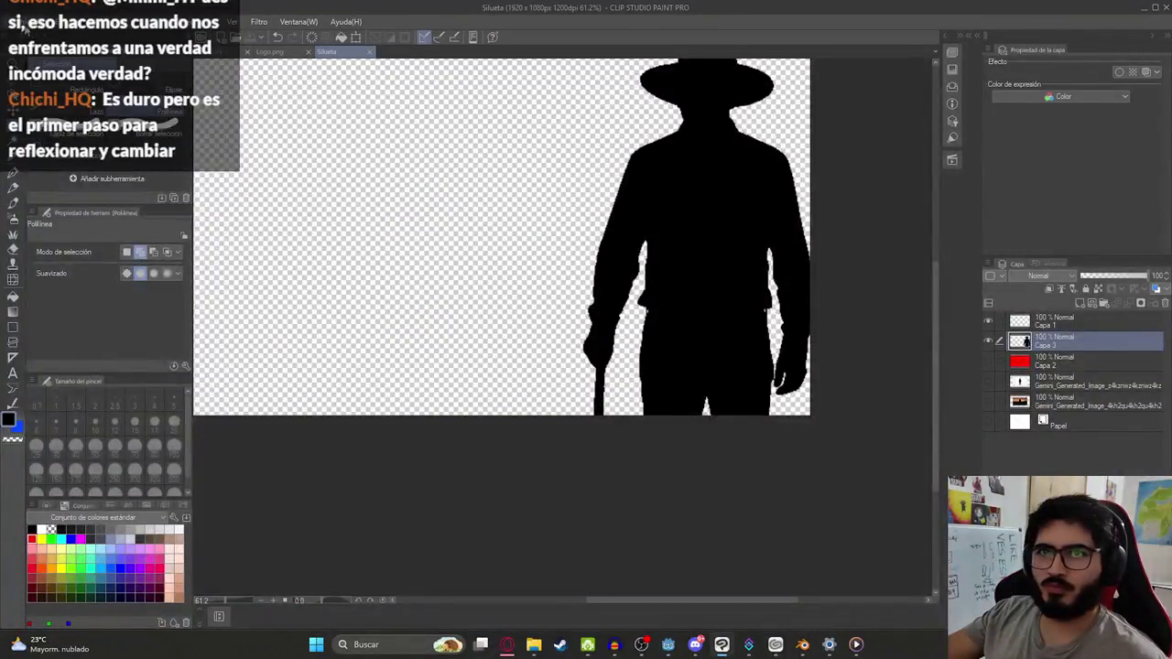
Step: Export the layer as PNG, overwriting Silueta.png in juegoterror1/assets/textures/js2
click(18, 21)
mouse_move(143, 174)
click(338, 210)
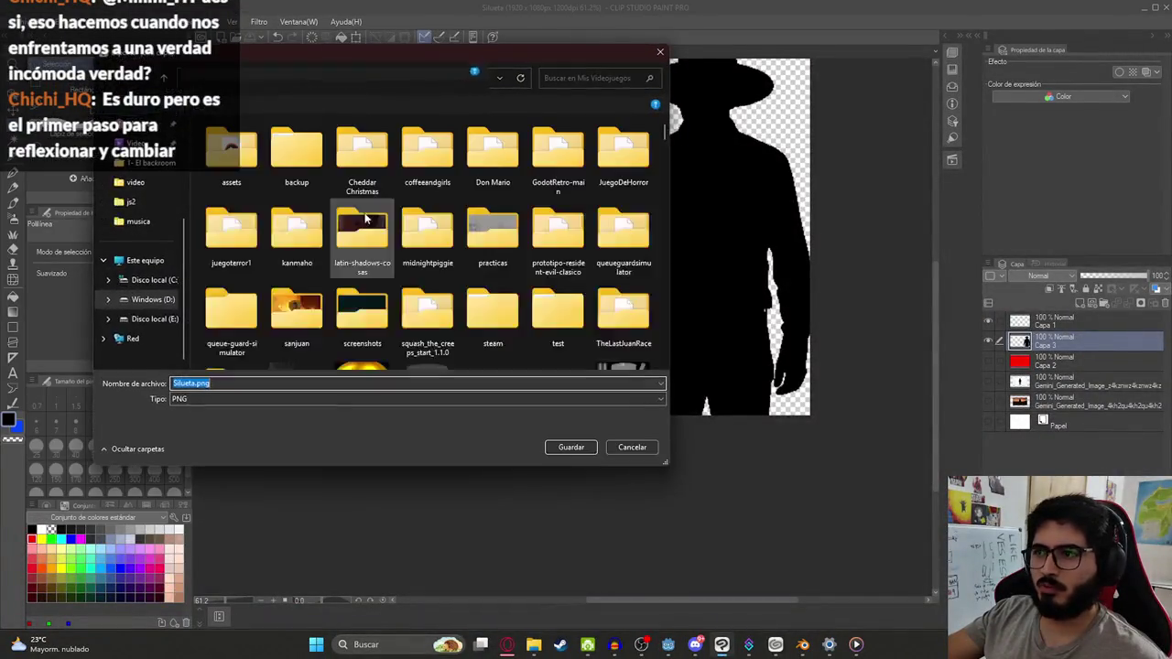
double_click(255, 255)
key(Return)
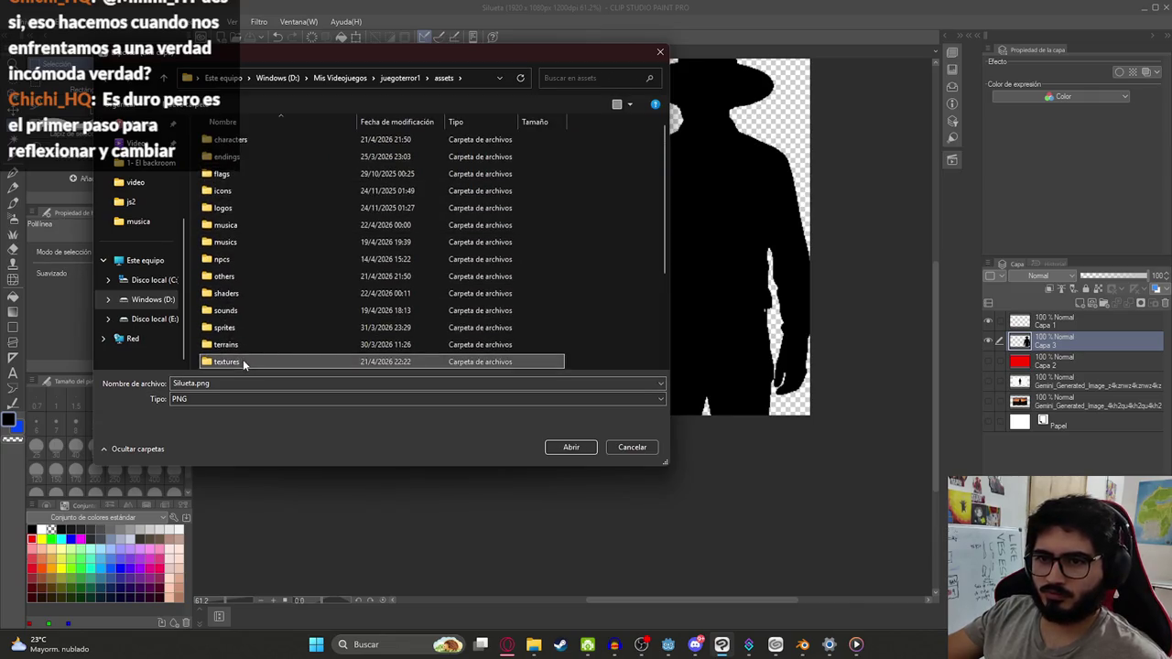
double_click(243, 359)
double_click(254, 167)
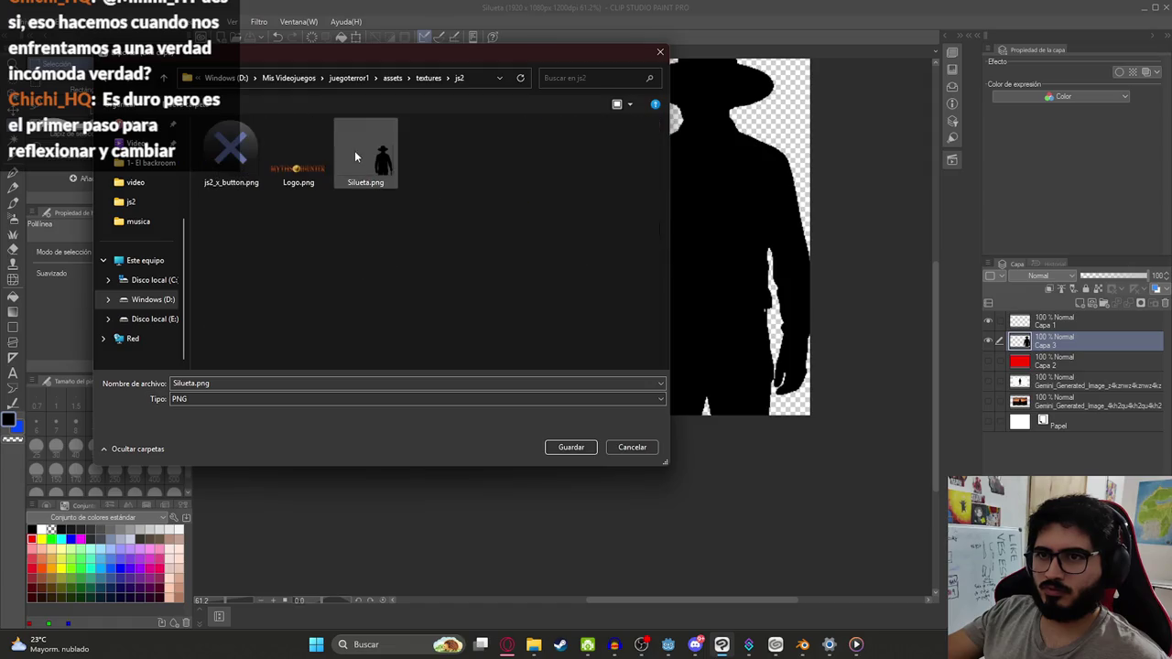
double_click(353, 157)
key(Return)
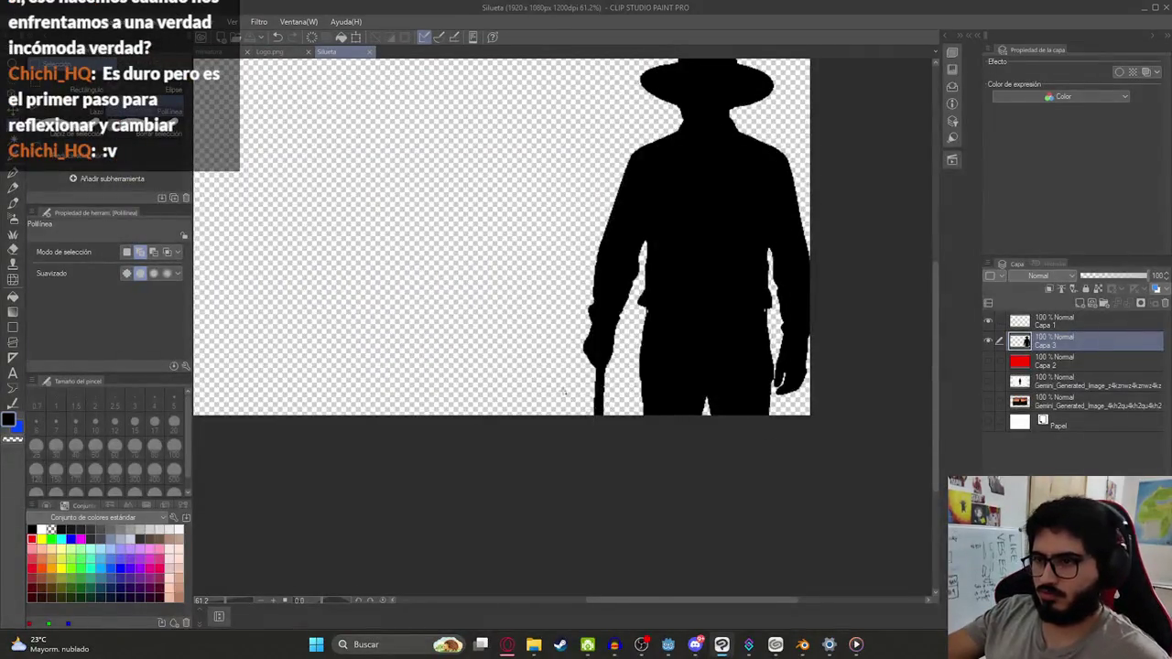
key(alt+Tab)
scroll(450, 308, up, 1)
Step: Run only the main menu scene and start the game to check the mirrored silhouette
key(alt+Tab)
key(alt+Tab)
drag(483, 228, 533, 279)
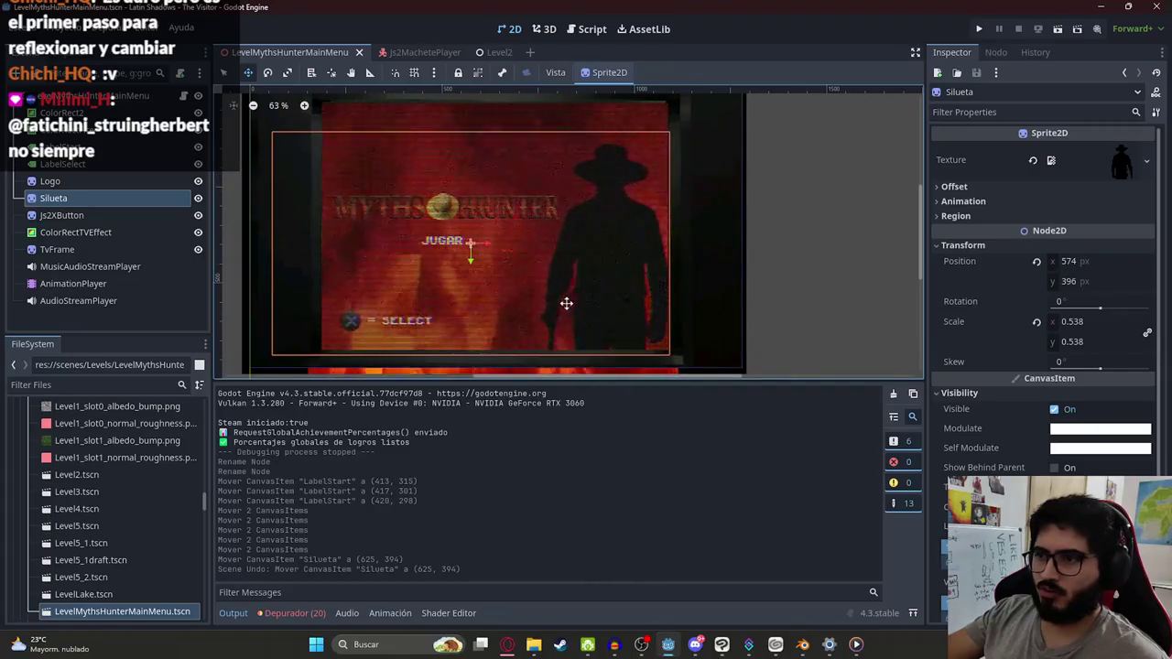
scroll(557, 330, up, 1)
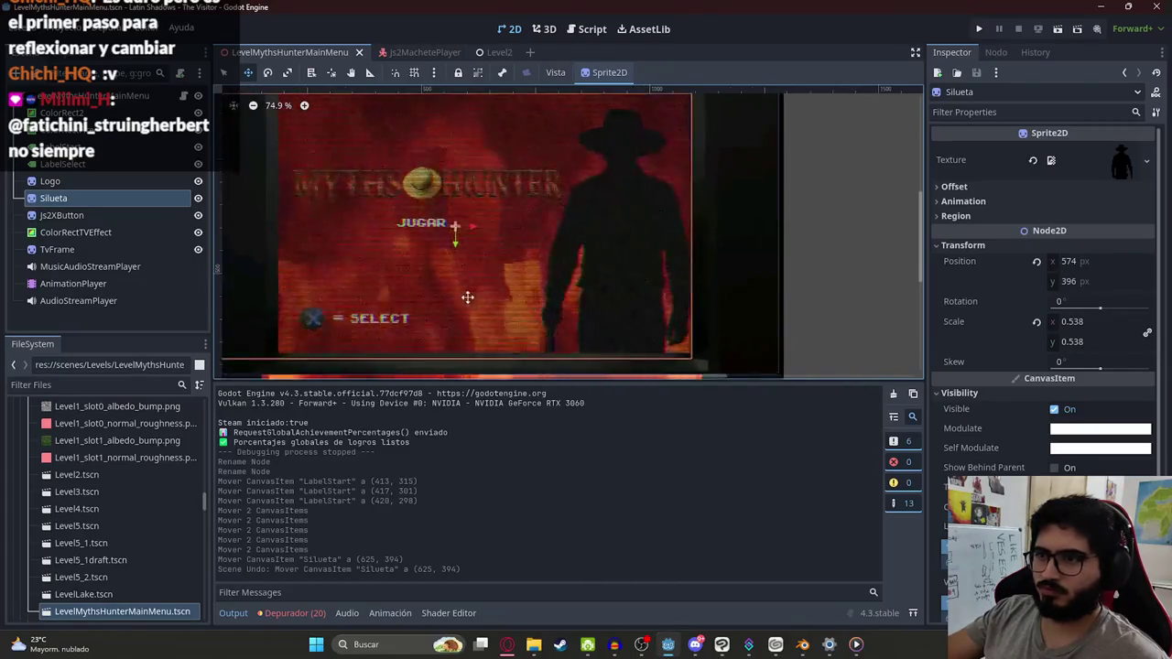
scroll(526, 293, down, 3)
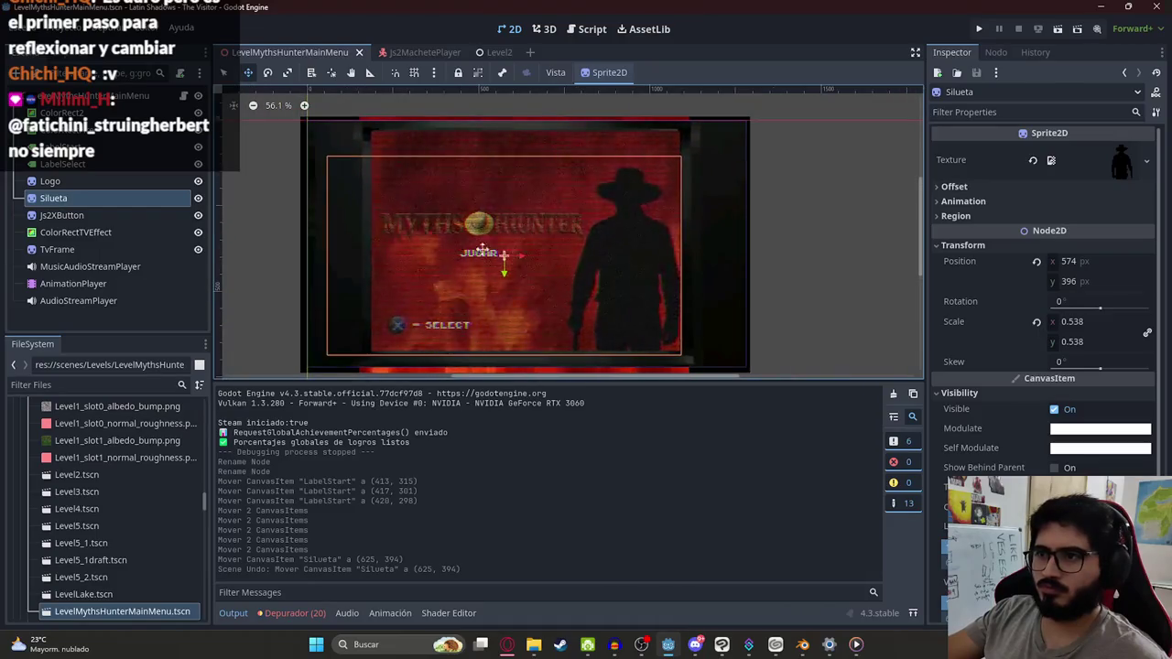
right_click(275, 54)
click(321, 156)
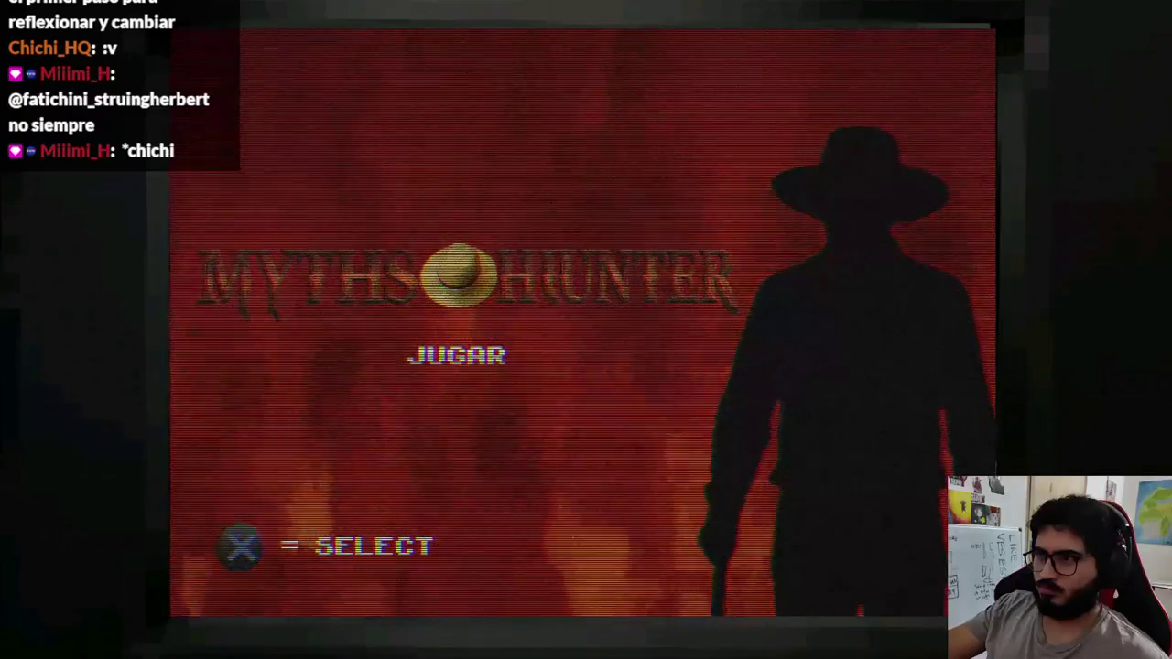
key(Return)
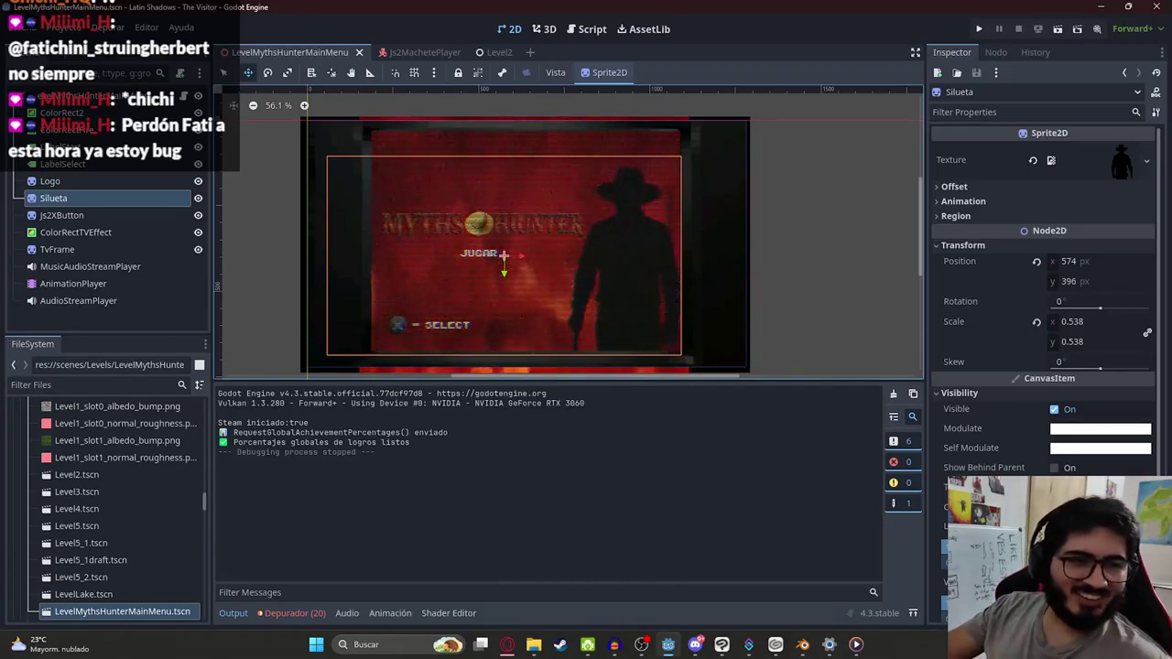
Step: Scale the silhouette down slightly and move it to the right
scroll(476, 247, up, 1)
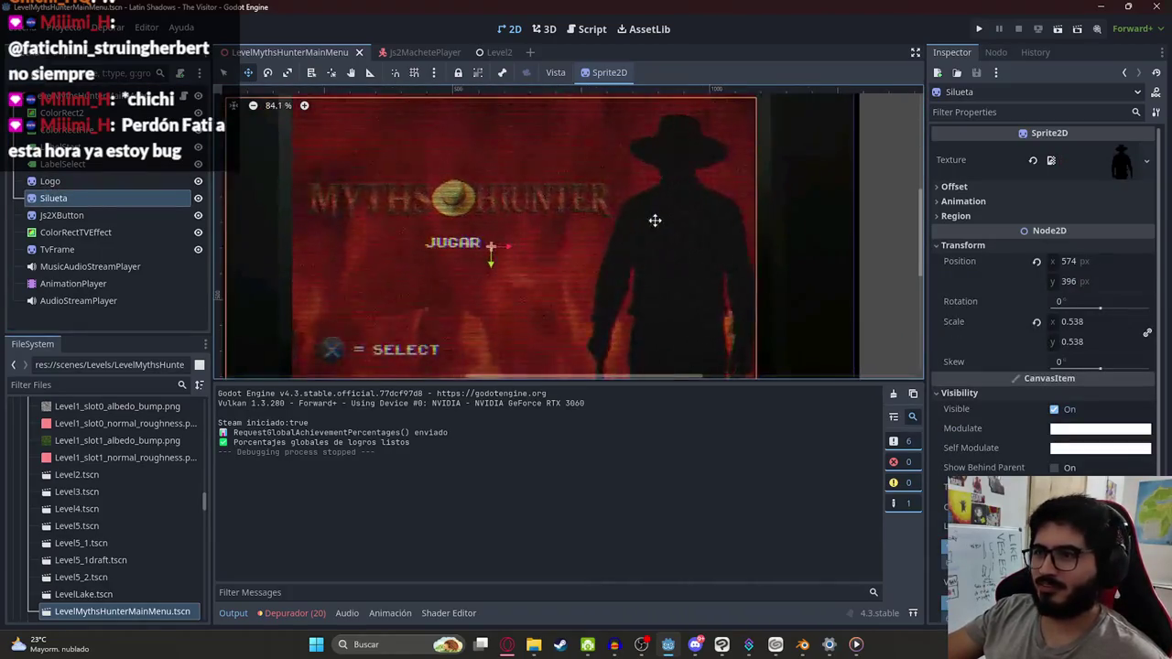
scroll(328, 158, down, 1)
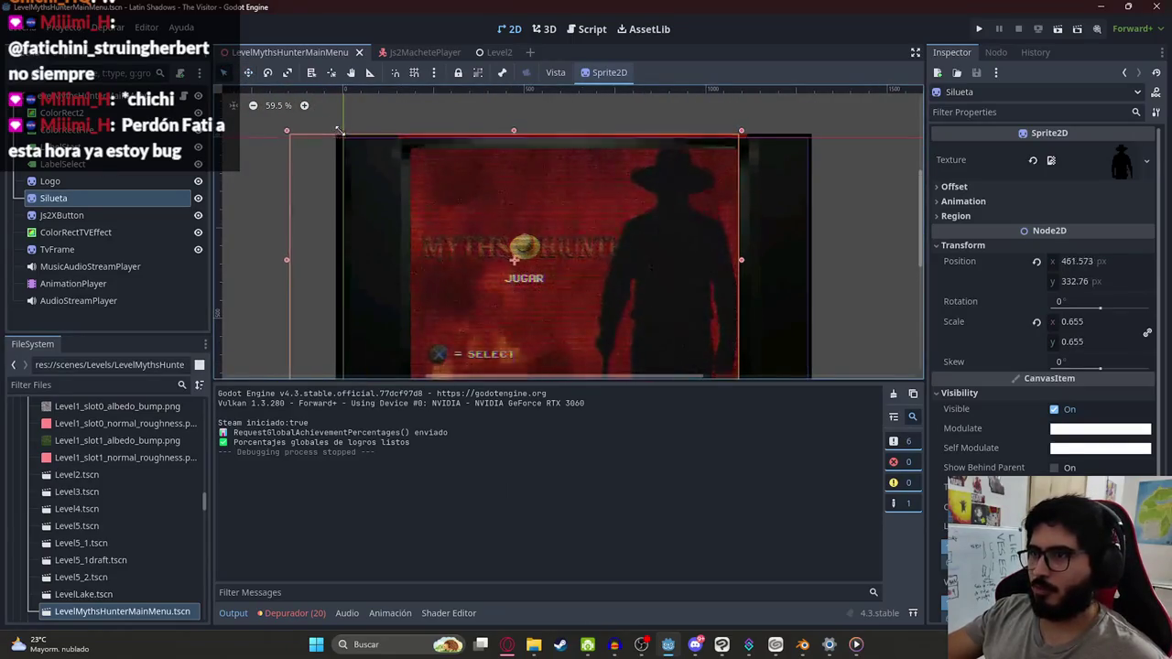
drag(337, 130, 336, 136)
click(249, 74)
mouse_move(620, 238)
mouse_down()
mouse_move(646, 241)
mouse_move(651, 211)
mouse_move(631, 209)
mouse_move(623, 178)
mouse_up()
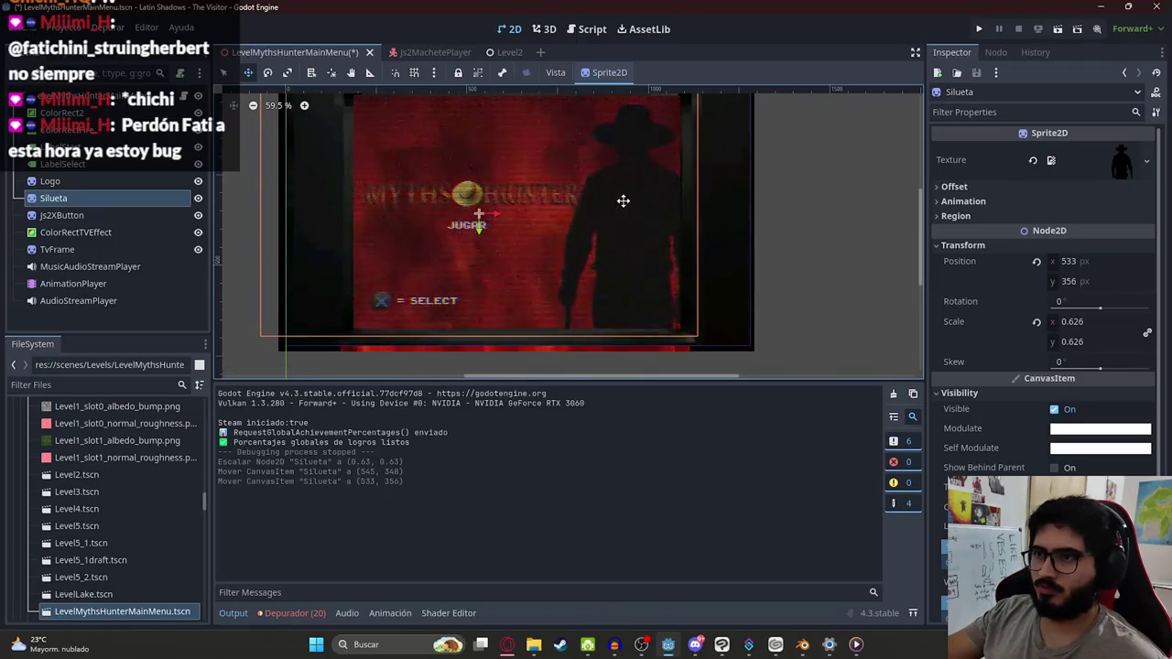
drag(621, 201, 646, 207)
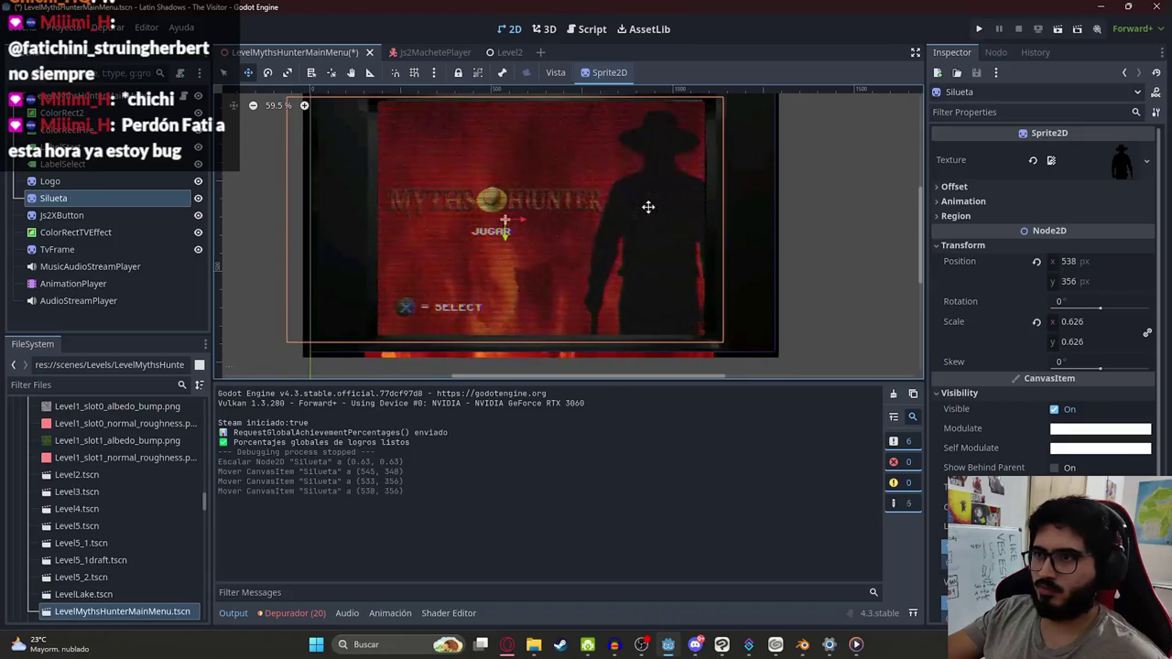
Step: Copy the silhouette's position value and open the AnimationPlayer's animations in the timeline
right_click(976, 263)
click(978, 266)
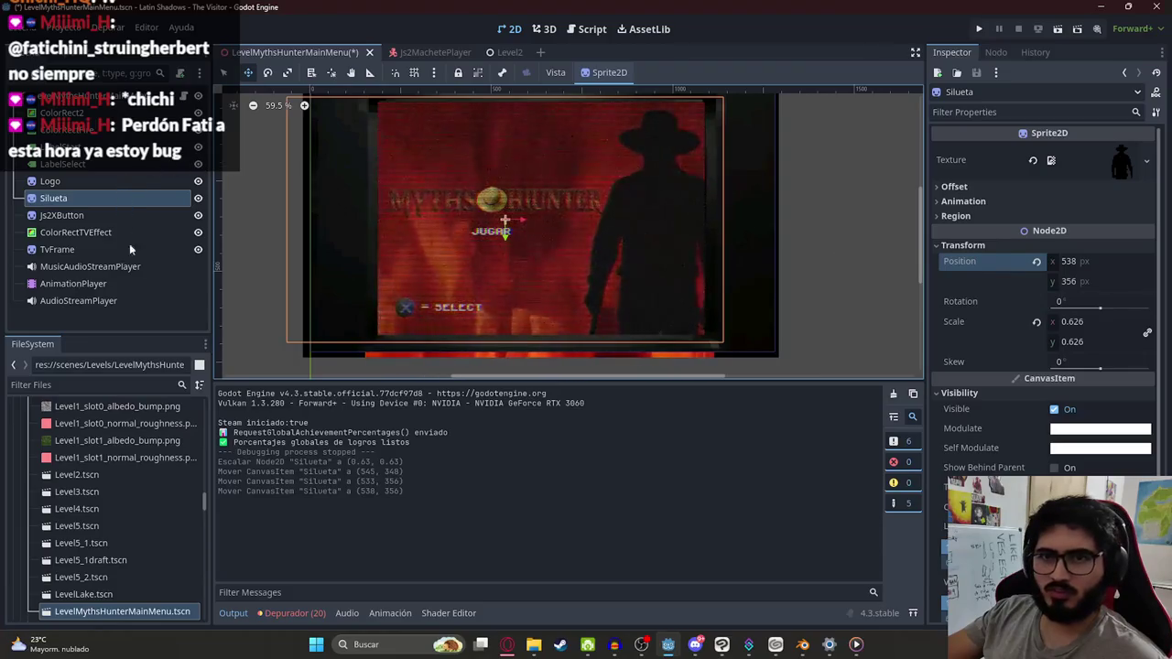
click(88, 282)
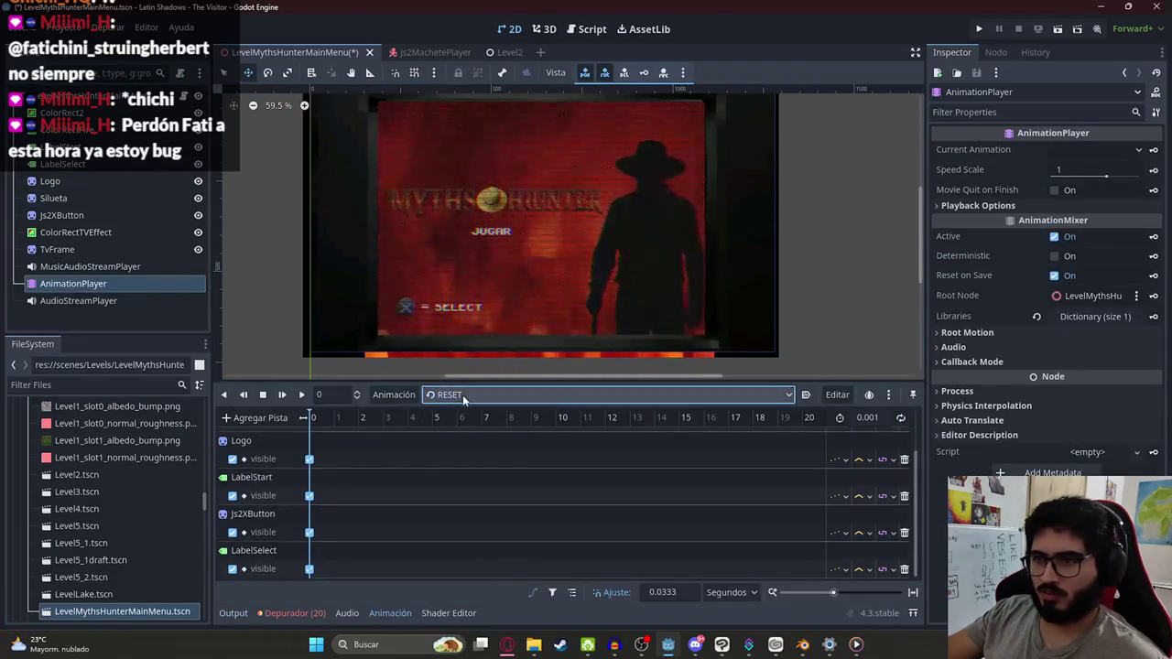
Step: Paste position 538, 356 onto Silueta and set its scale to 0.626
click(55, 197)
right_click(985, 262)
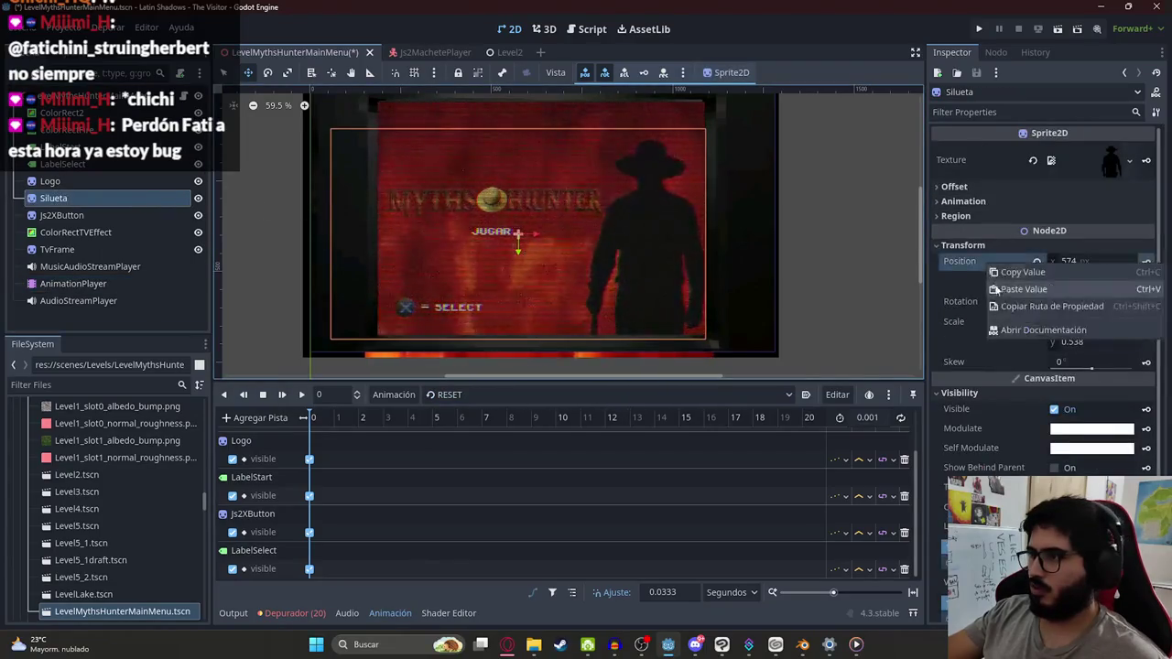
click(1035, 291)
click(1099, 323)
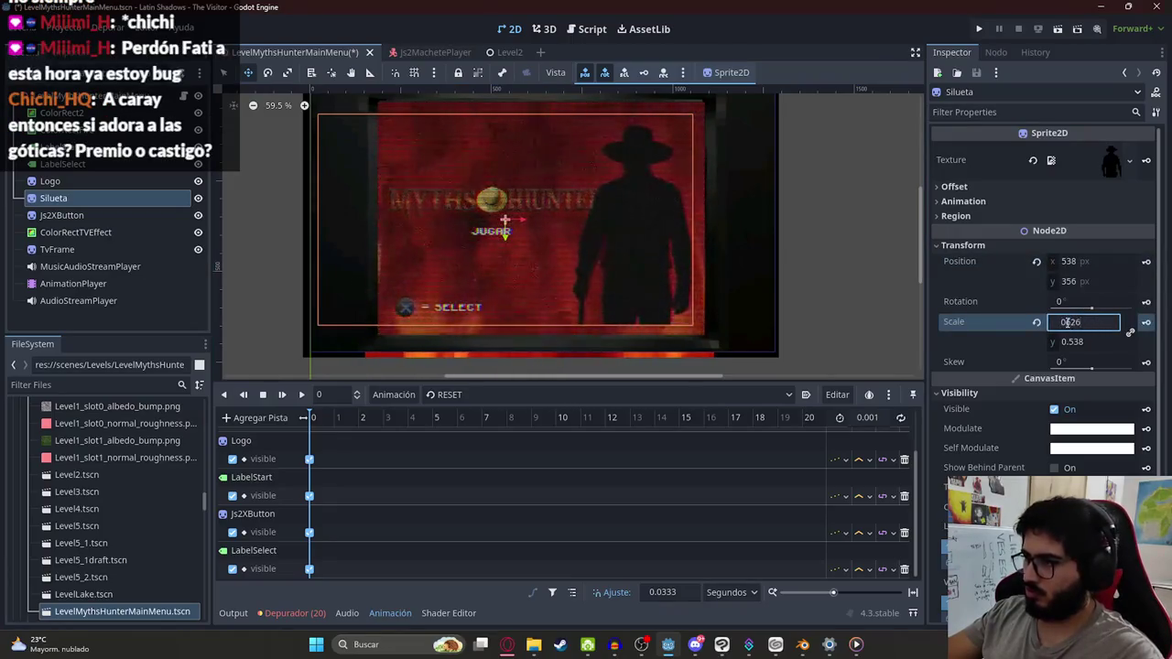
key(Return)
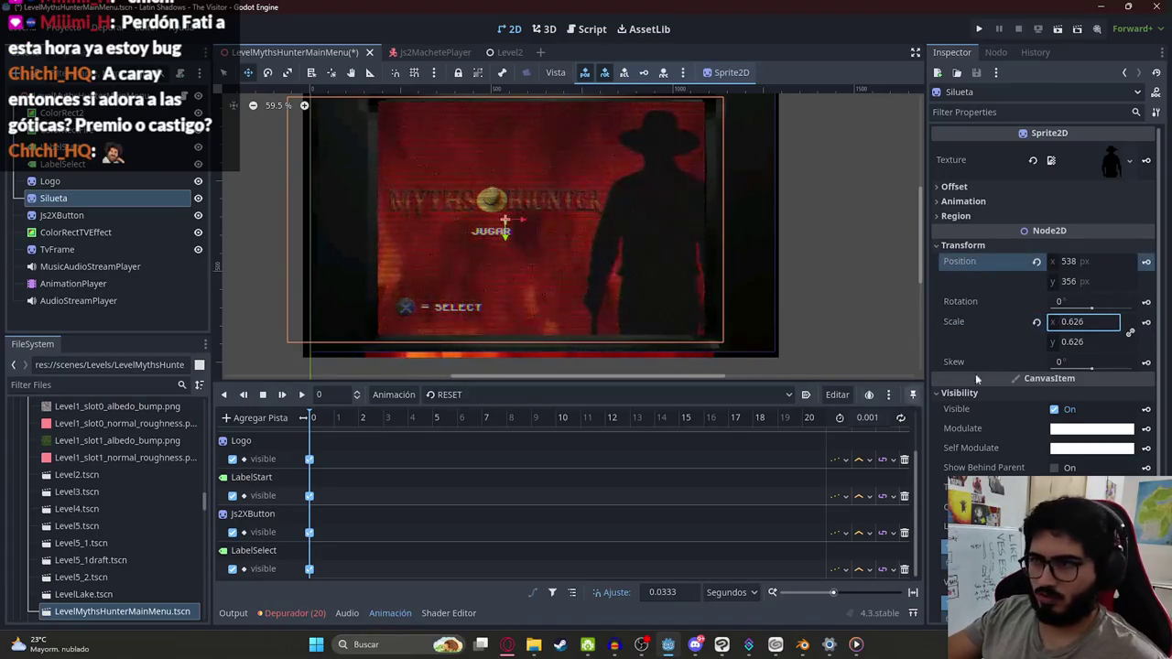
Step: In the Start animation, reapply position 538, 356 and scale to Silueta, then preview it
click(447, 395)
click(457, 426)
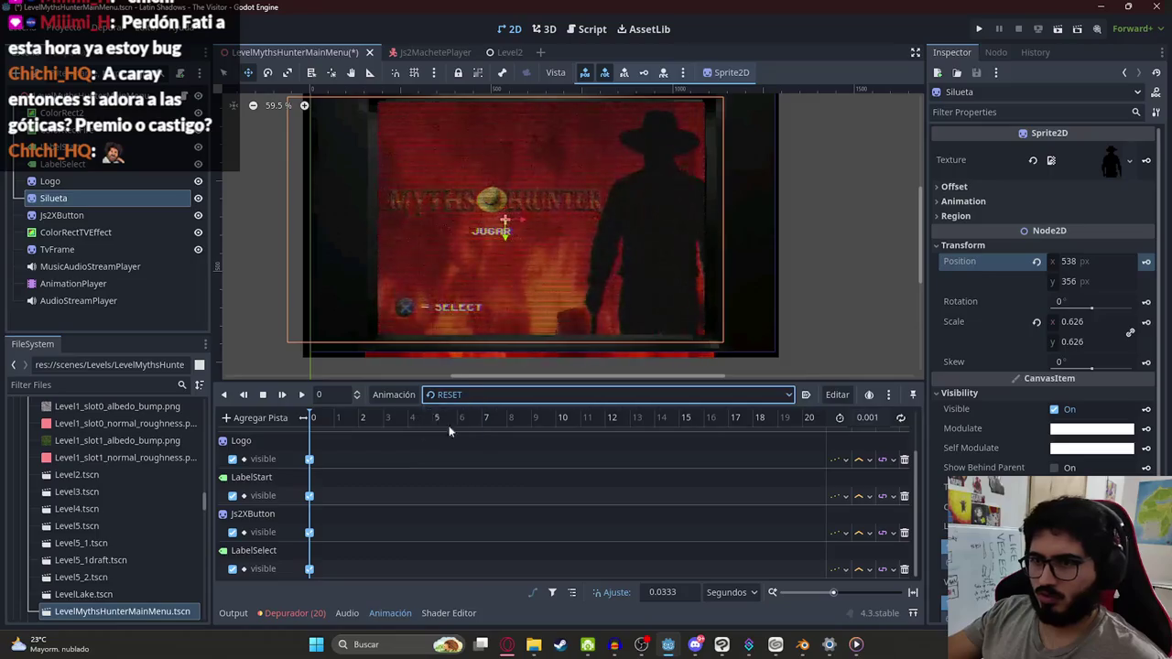
right_click(1143, 264)
click(1007, 285)
click(1088, 322)
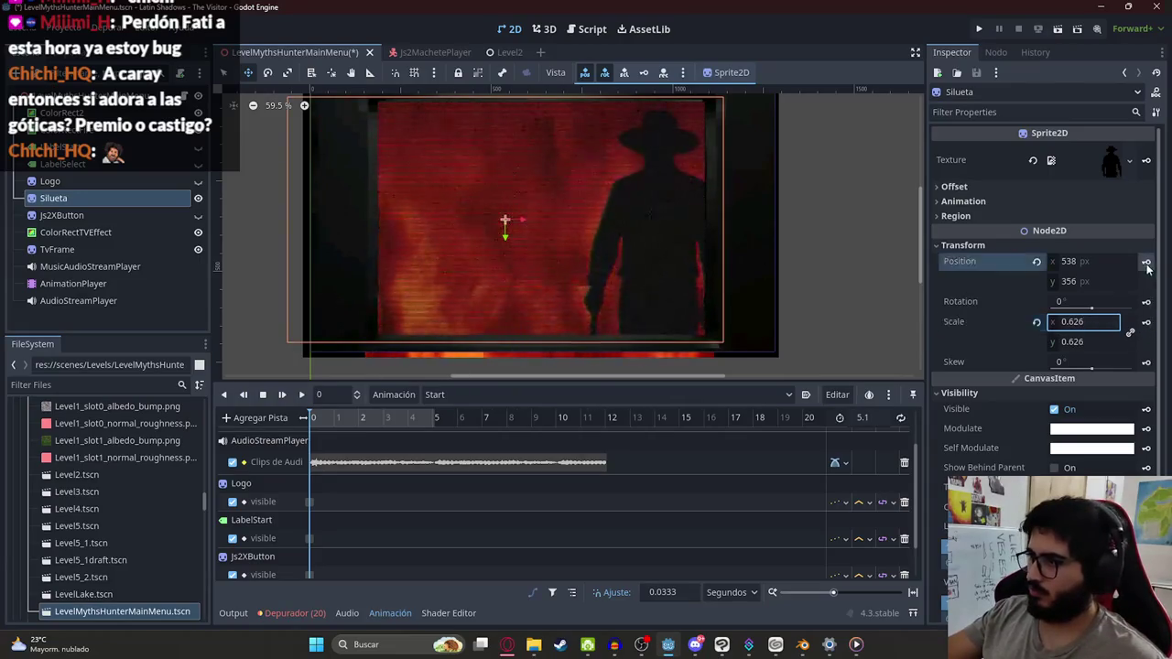
mouse_move(331, 430)
mouse_down()
mouse_move(435, 421)
mouse_move(298, 420)
mouse_up()
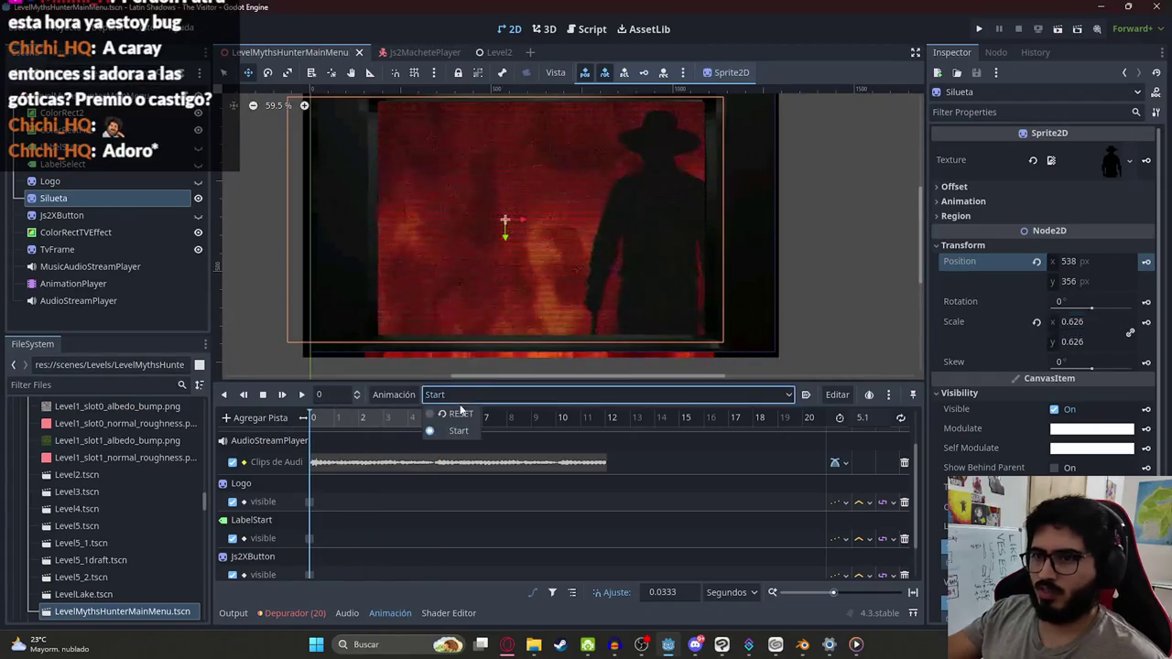
Step: Start creating a new animation from the animation menu
click(394, 395)
click(394, 395)
click(408, 413)
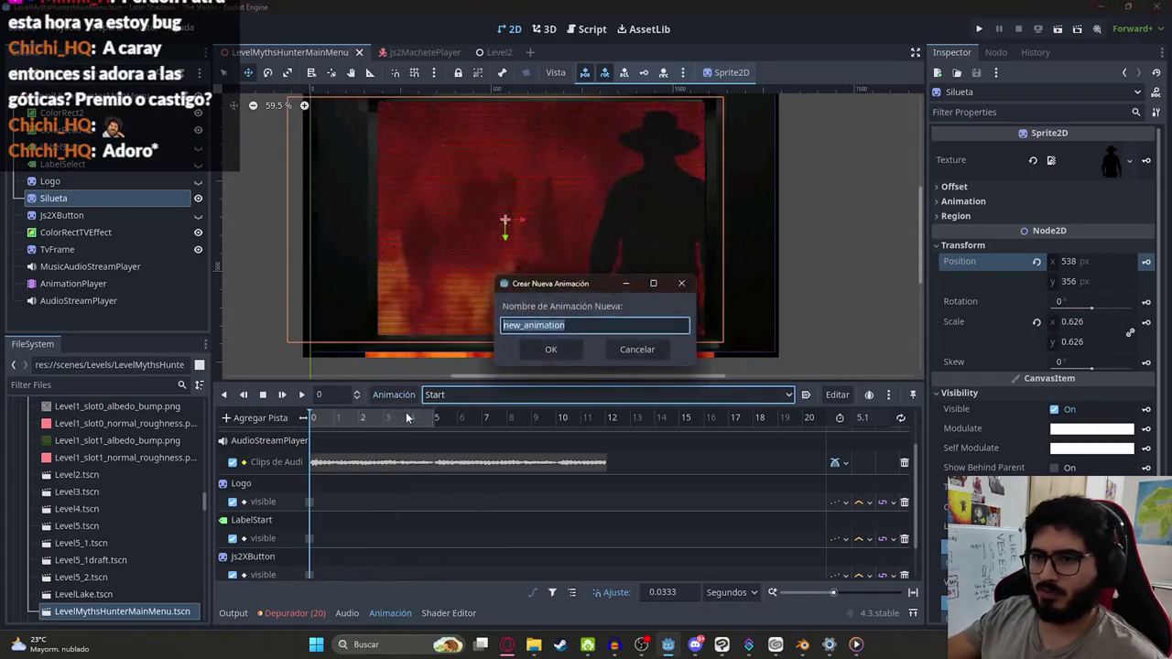
Step: Name the new animation Loop and key Silueta's scale at 0 s (0.626)
text(p)
key(Return)
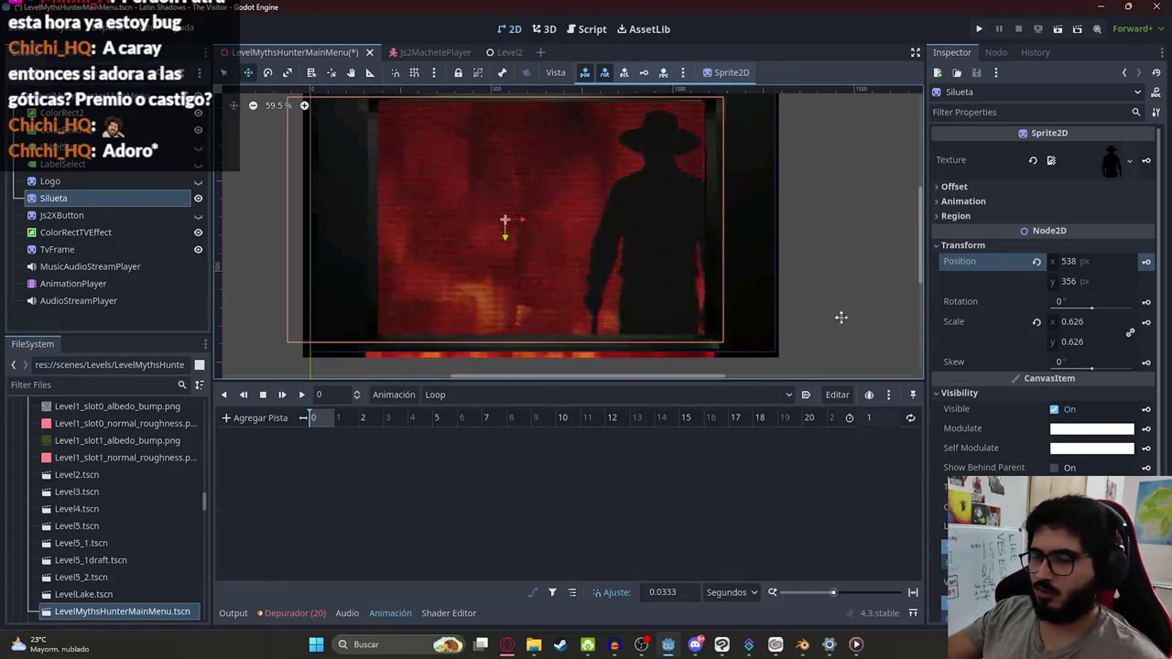
click(1145, 322)
click(533, 361)
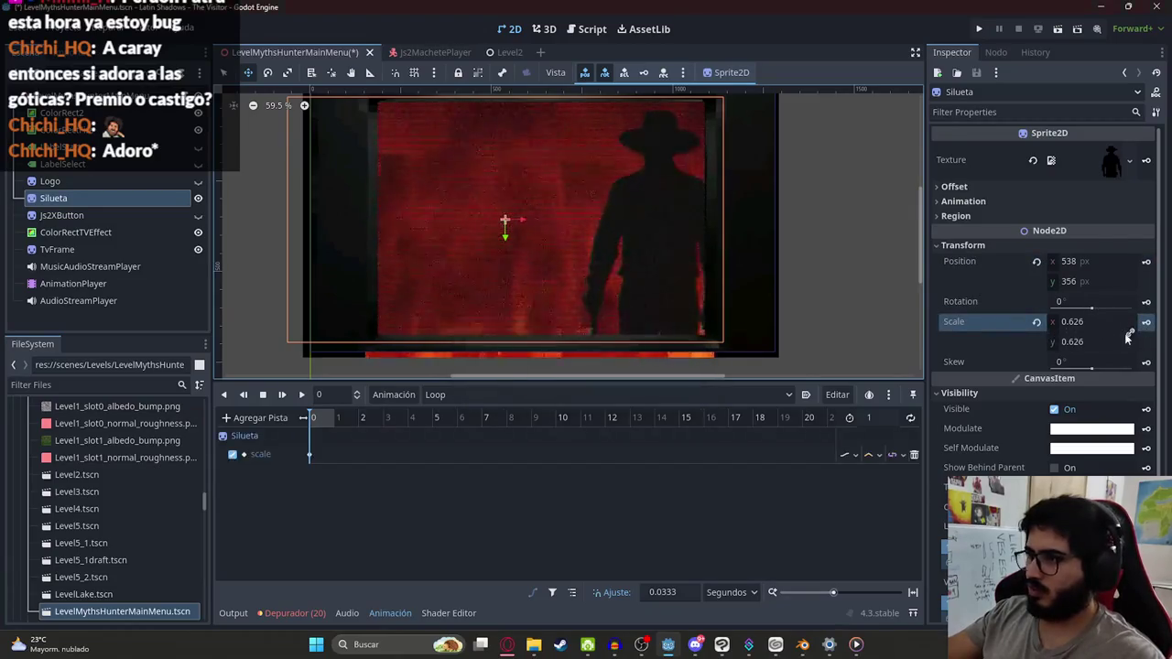
Step: Set the animation length to 10 seconds and move the playhead to 5 seconds
double_click(870, 417)
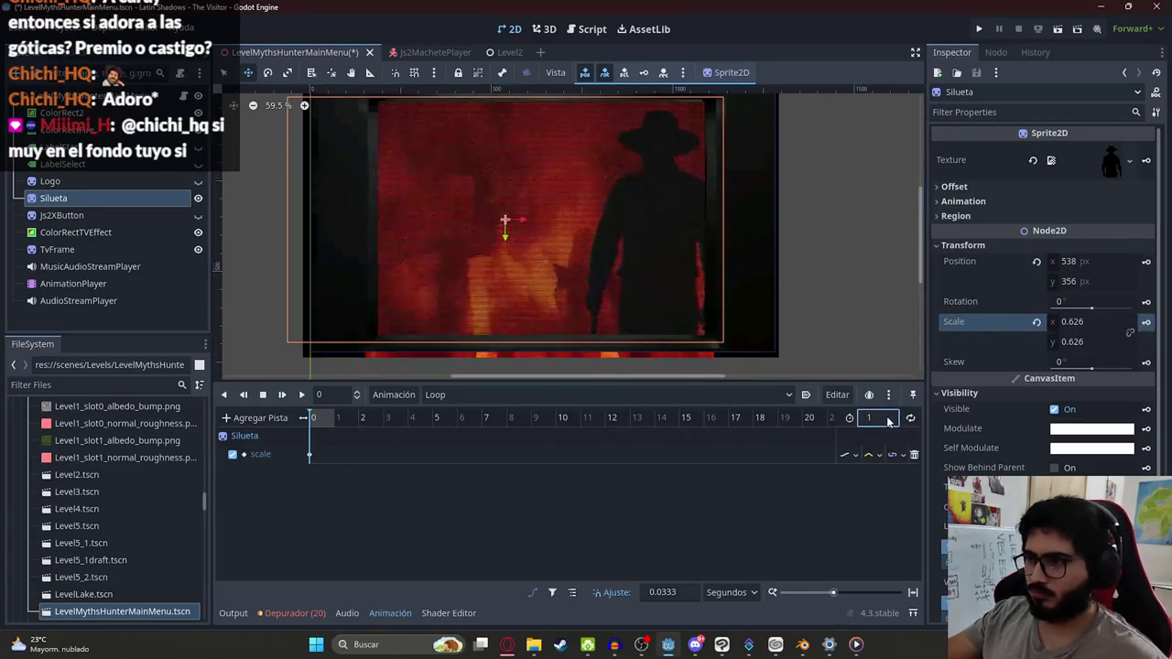
text(50)
click(435, 419)
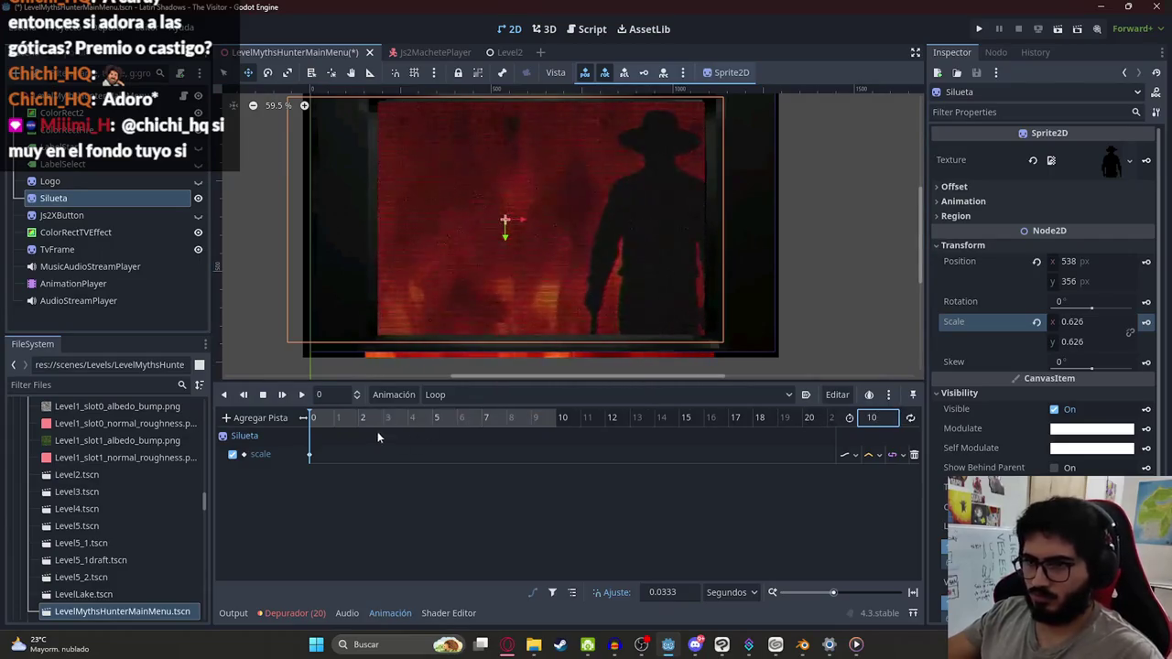
drag(435, 419, 436, 420)
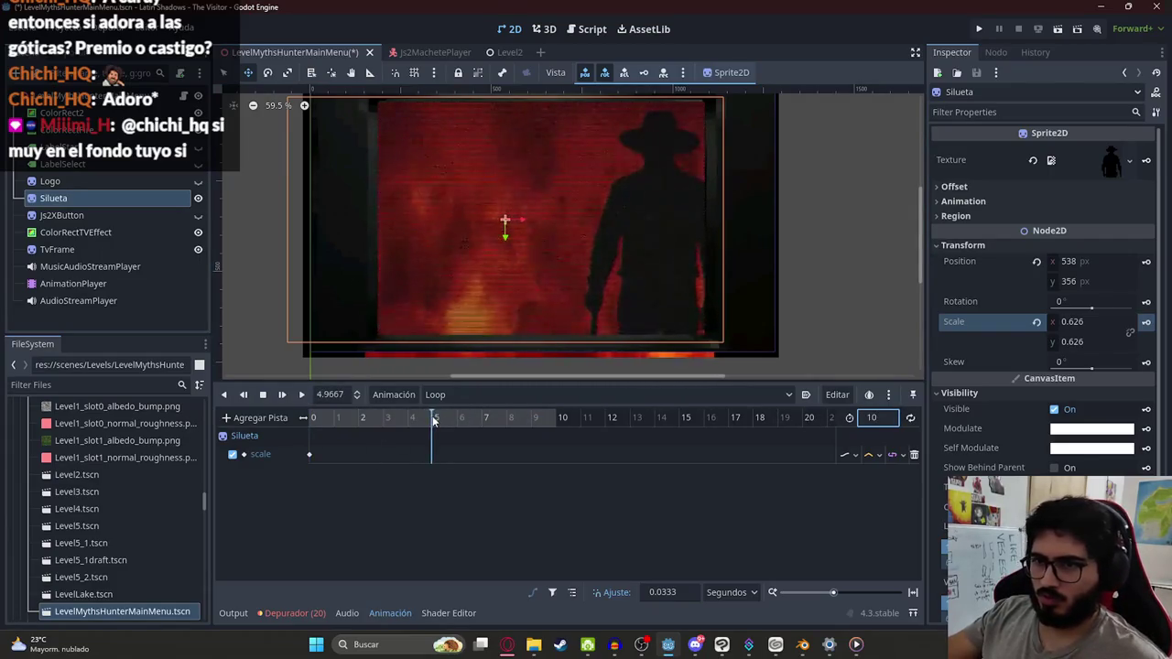
double_click(344, 397)
text(5)
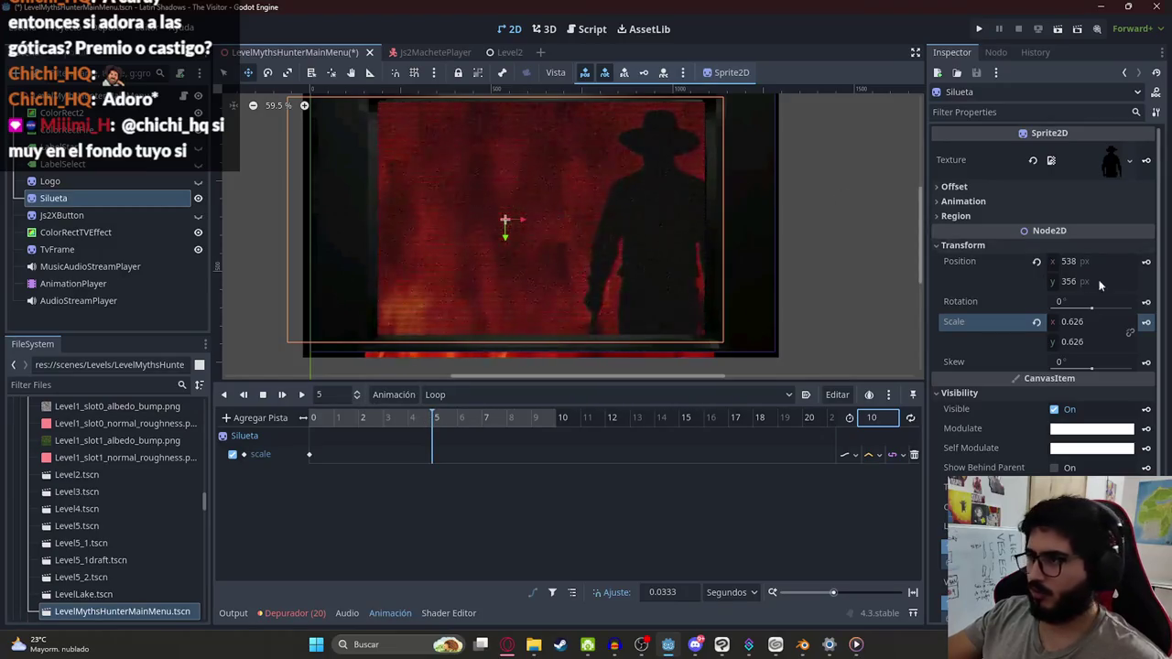
Step: Stretch the silhouette slightly taller, keying scale y 0.635 at 5 seconds
click(1087, 340)
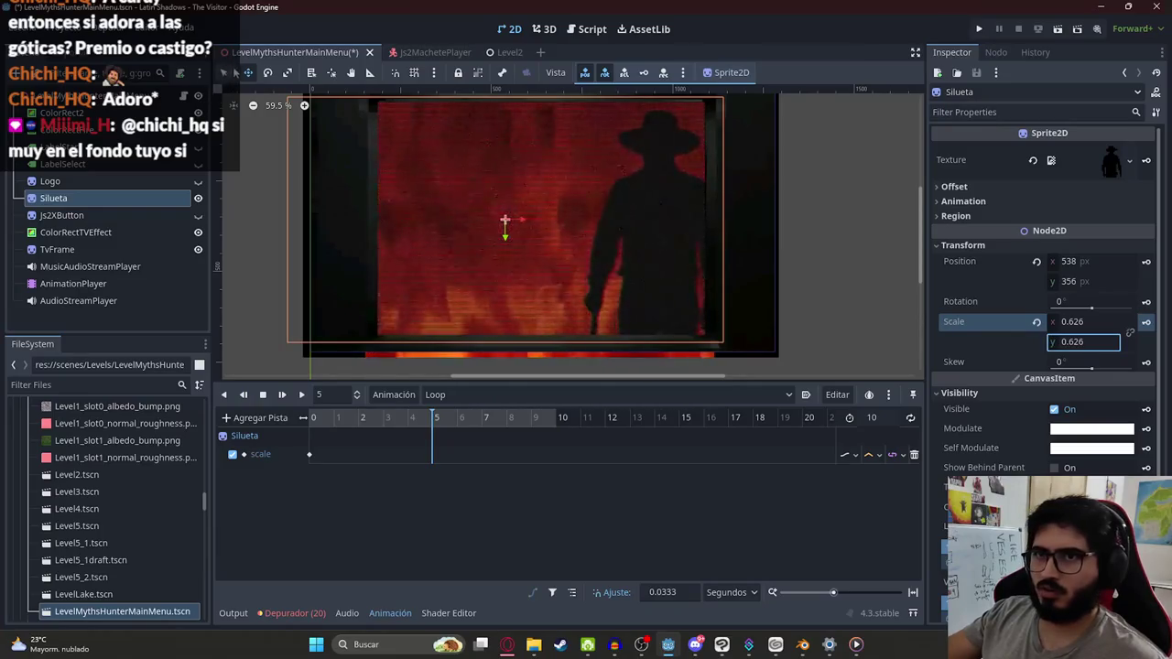
click(605, 181)
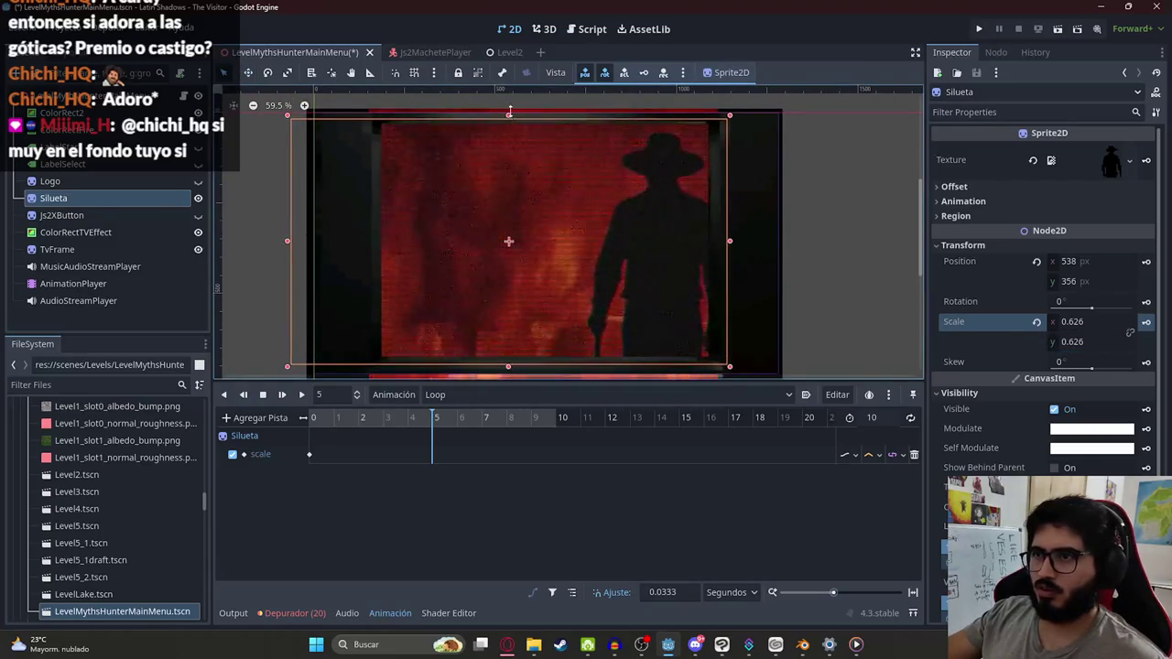
drag(509, 111, 509, 107)
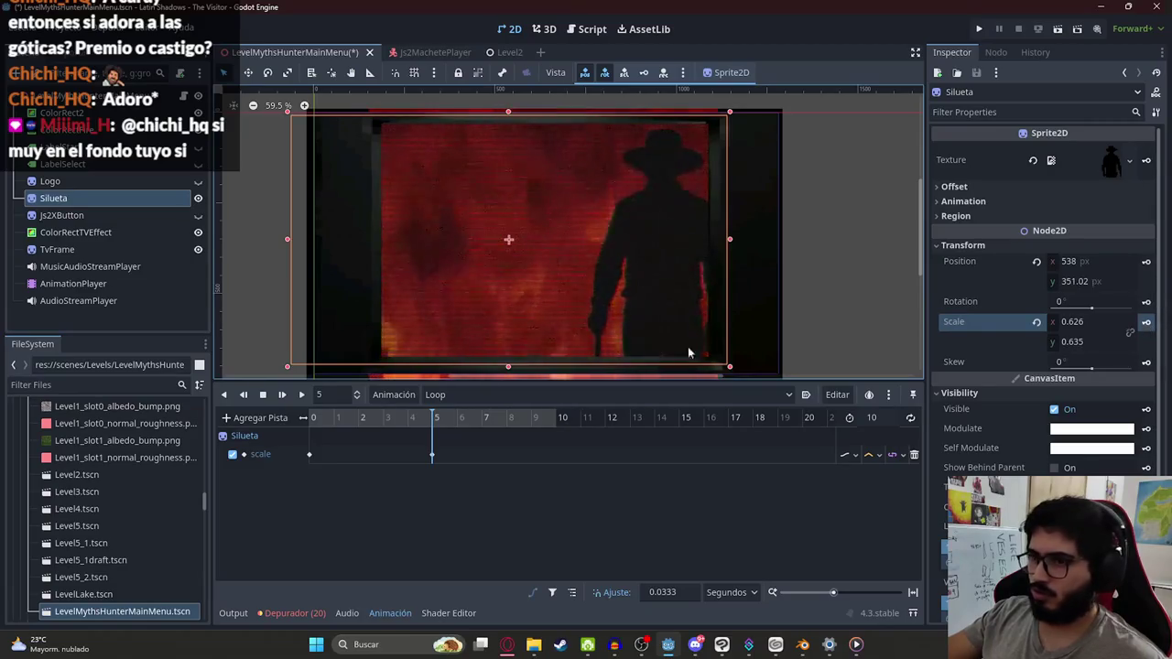
click(309, 454)
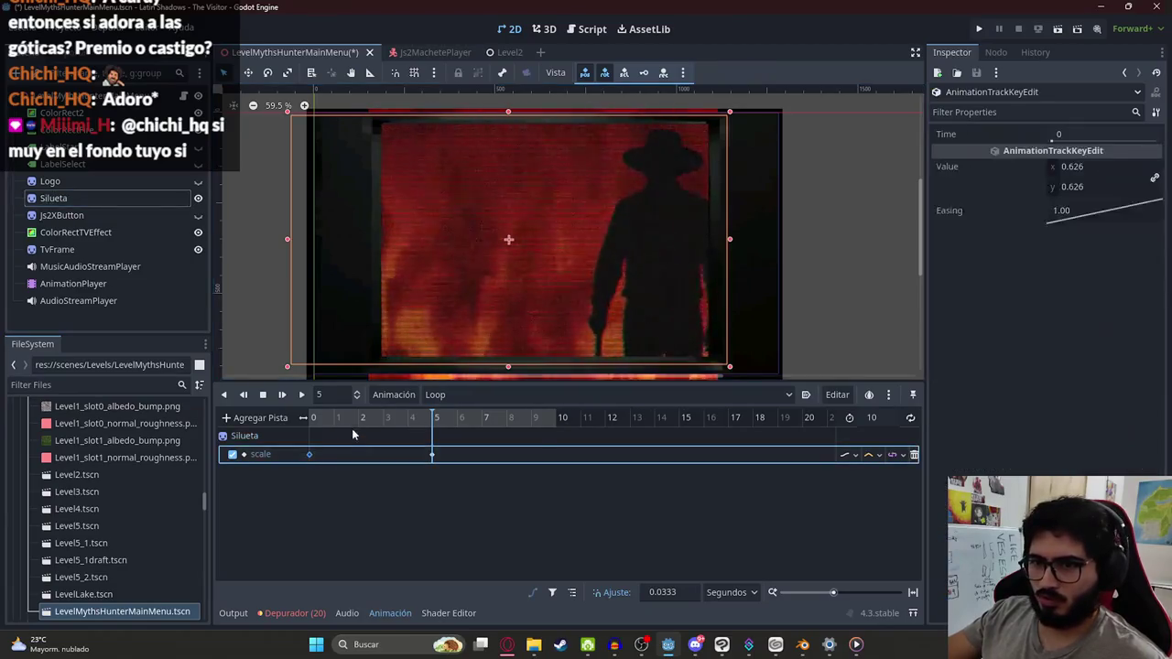
Step: Insert a scale key near 10 seconds and preview the Loop animation
right_click(552, 454)
click(577, 459)
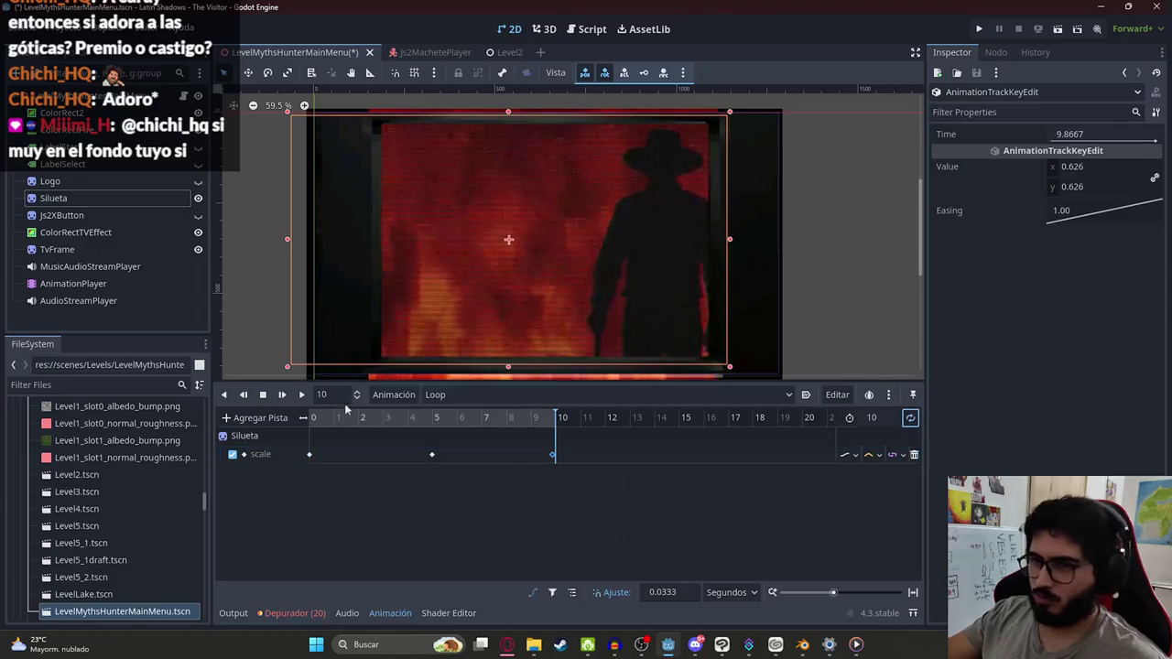
click(301, 395)
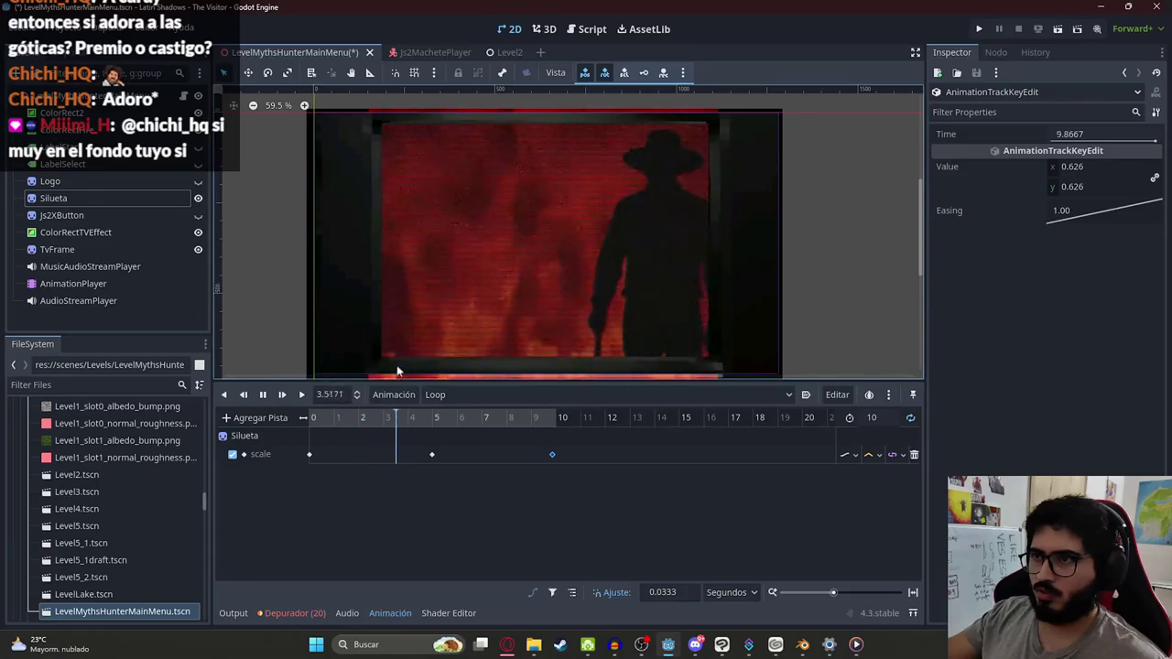
click(263, 394)
Step: Move the middle scale key to 2 seconds and the last one to 4 seconds
drag(432, 455, 357, 455)
click(359, 421)
drag(552, 454, 408, 454)
click(407, 421)
click(411, 421)
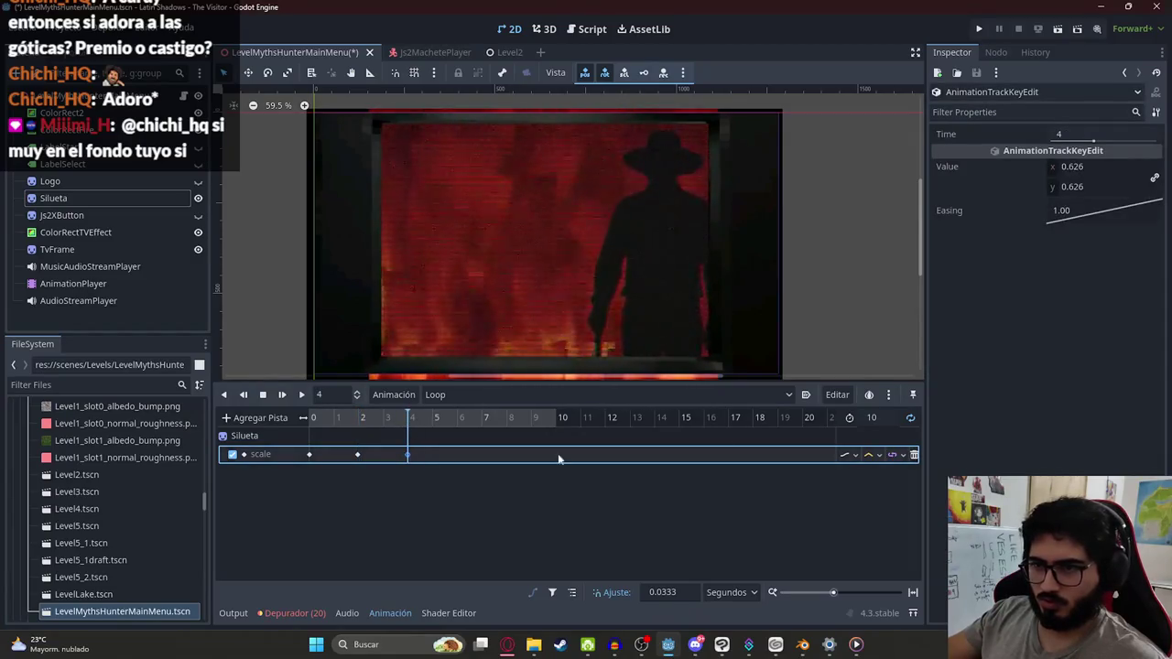
Step: Shorten the Loop animation to 4 seconds, play it, and save the scene
click(871, 417)
text(8)
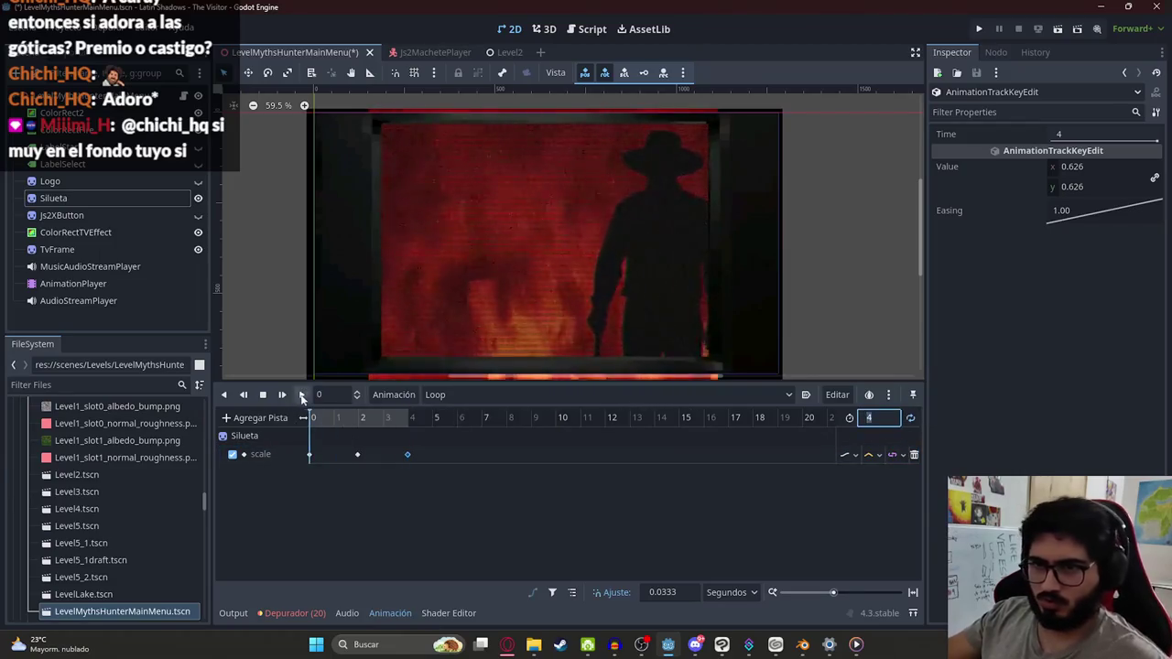
click(301, 394)
scroll(732, 181, up, 3)
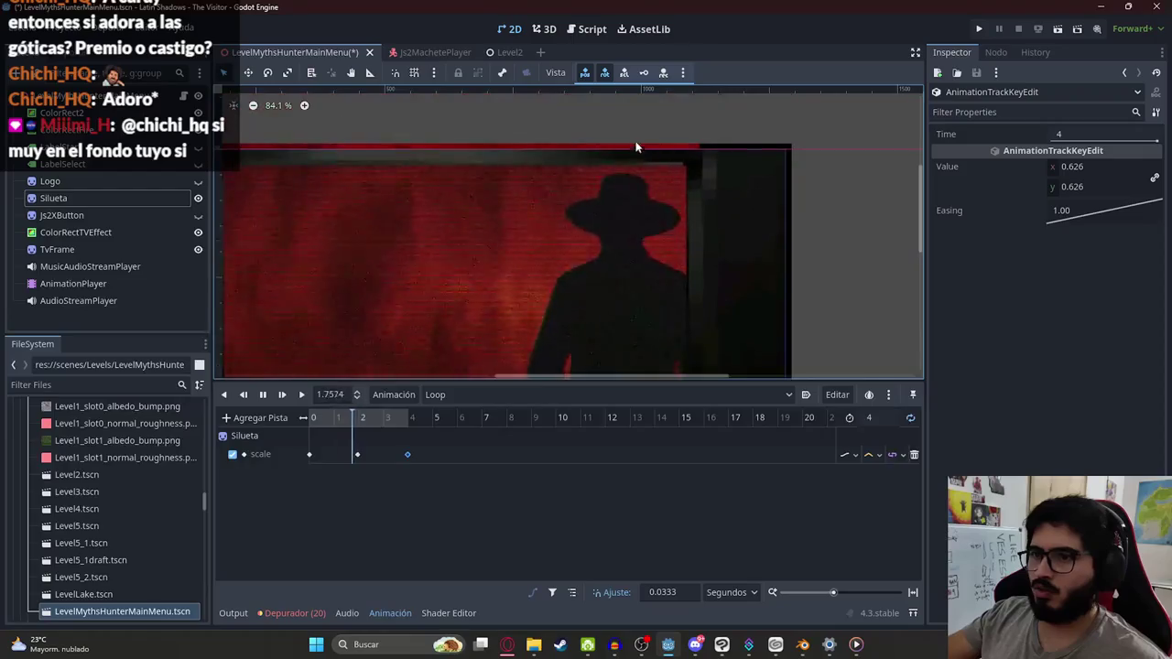
scroll(648, 179, up, 4)
scroll(623, 213, up, 2)
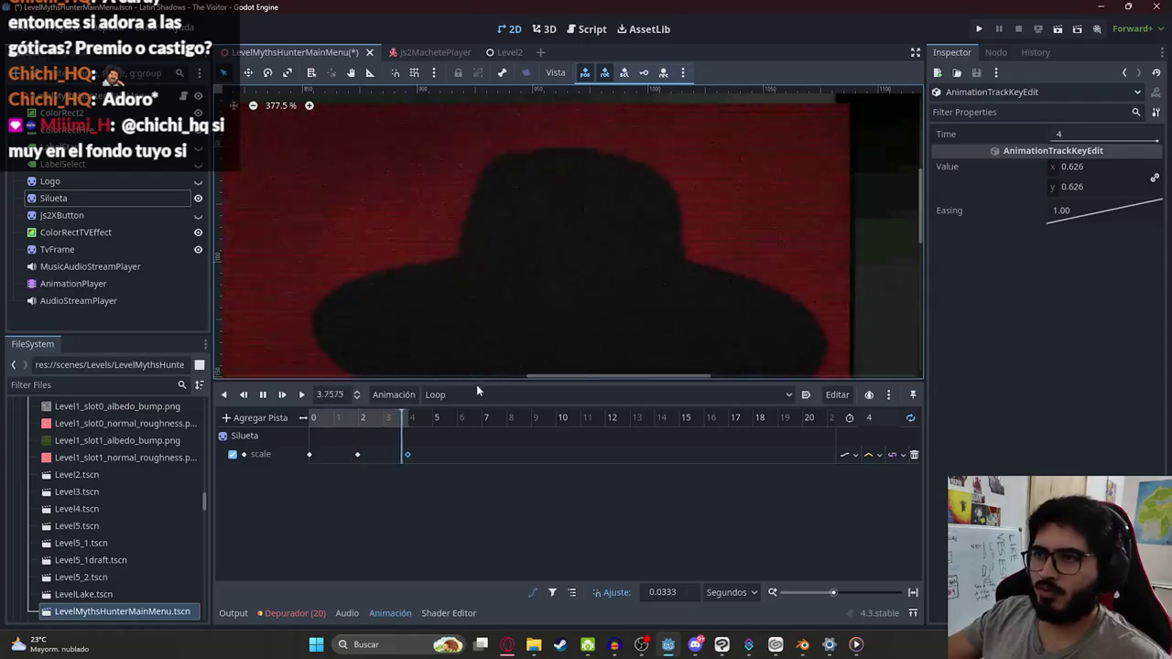
key(ctrl+s)
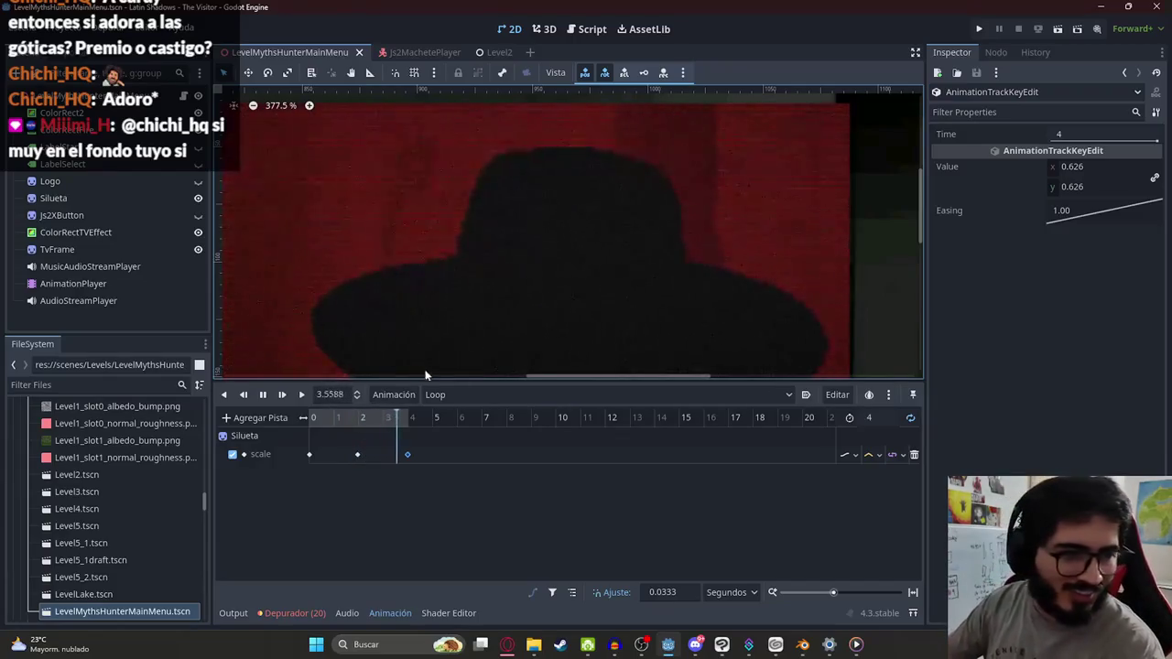
click(263, 395)
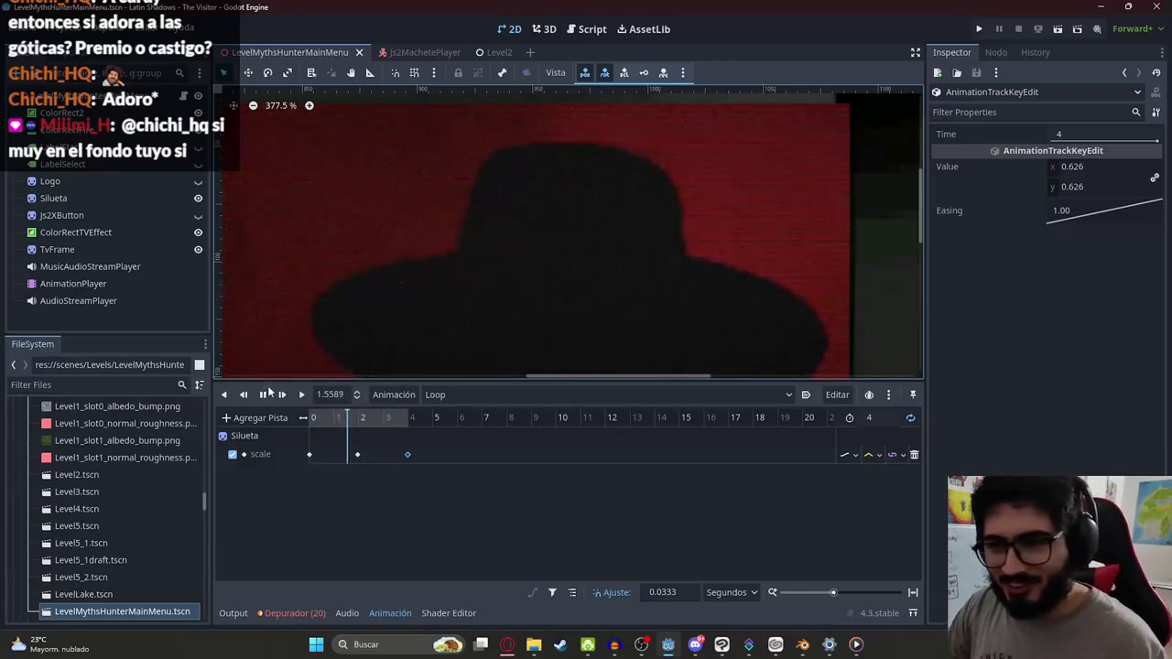
click(263, 394)
Step: Add animation_player.play("Loop") to _ready() in the main menu script and run the scene
scroll(498, 289, down, 1)
scroll(498, 289, down, 9)
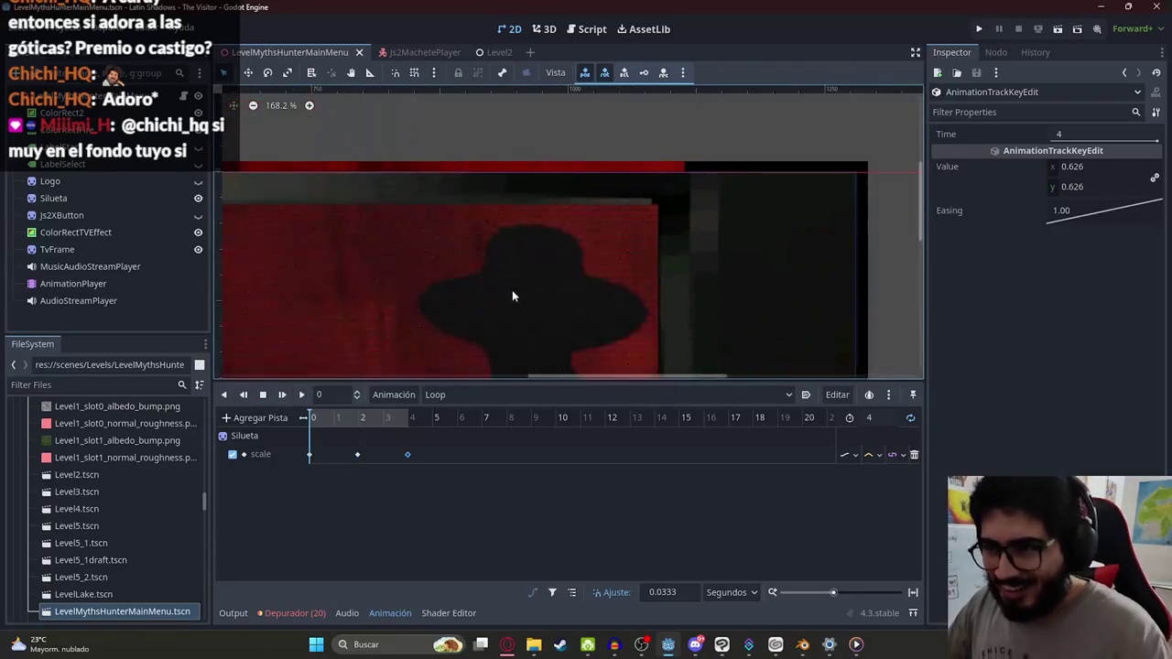
scroll(505, 213, up, 4)
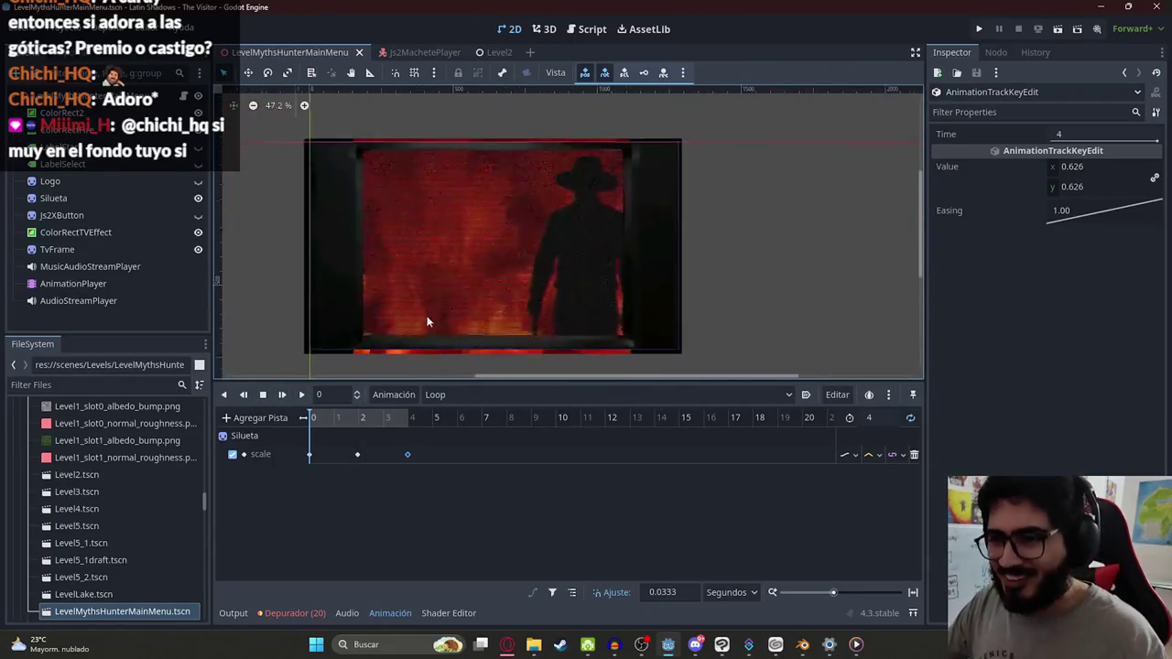
key(ctrl+F3)
click(574, 241)
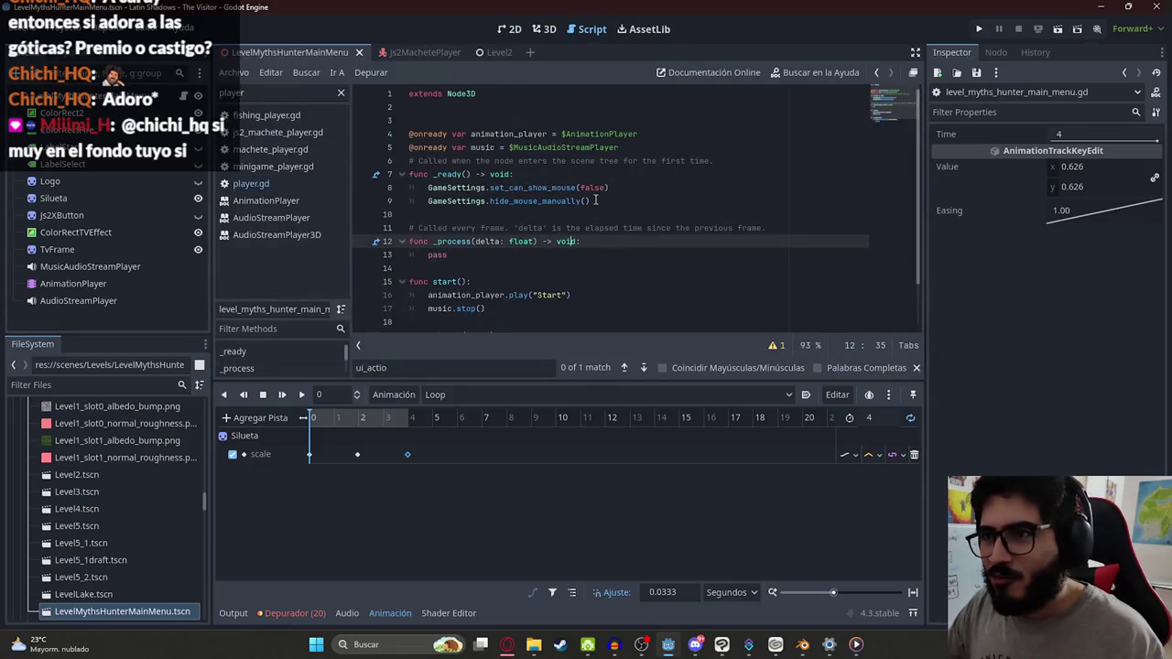
double_click(496, 133)
click(601, 203)
key(Return)
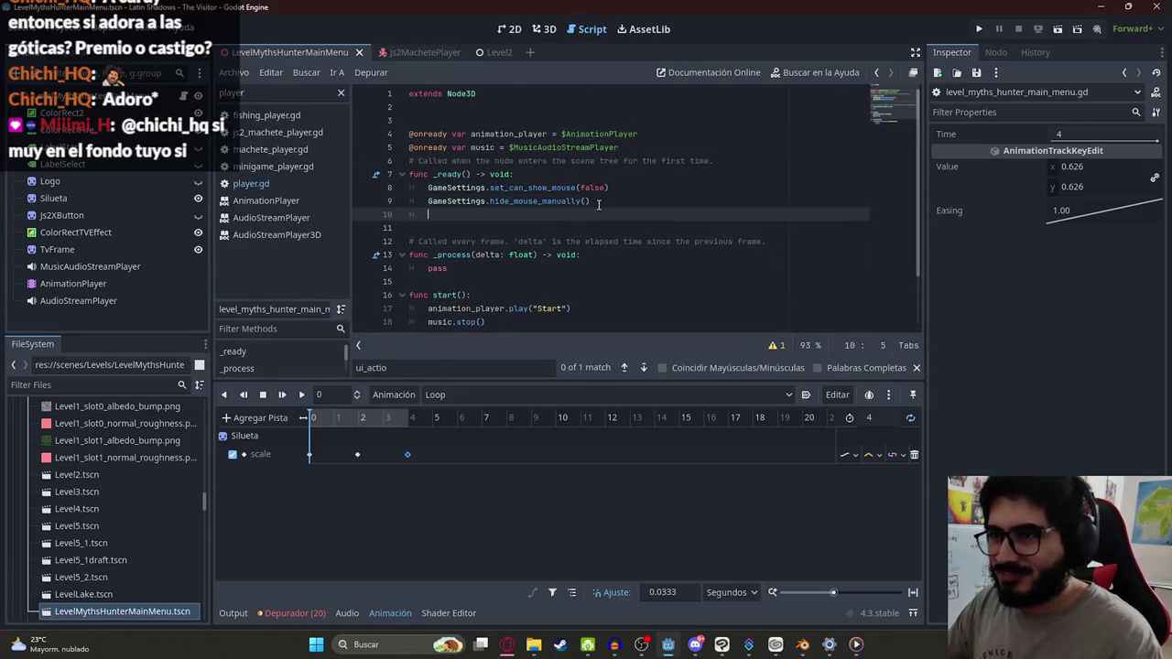
text(animation_player.play()
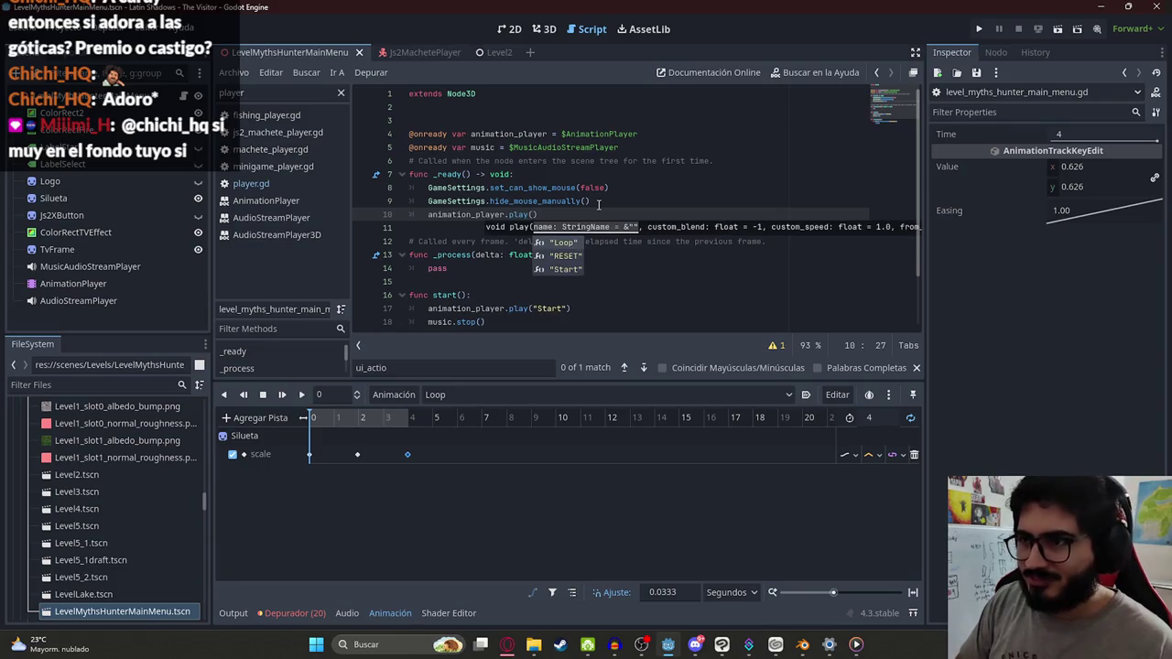
key(Return)
right_click(284, 52)
click(347, 150)
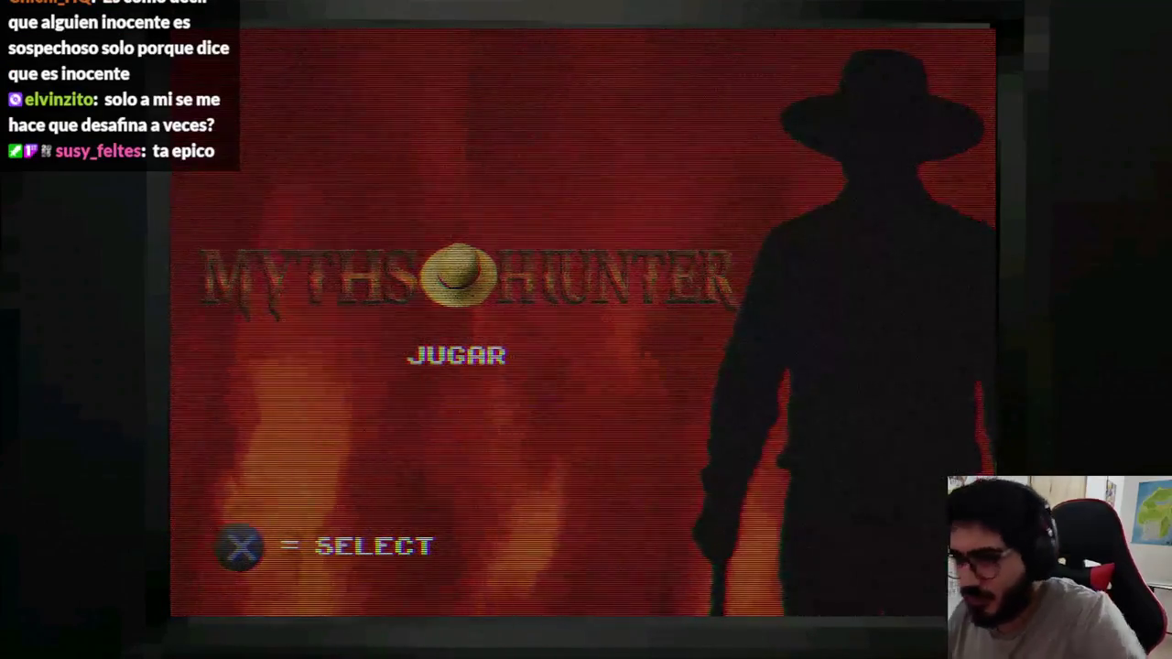
Step: Close the running Myths Hunter game to end the test run
key(alt+F4)
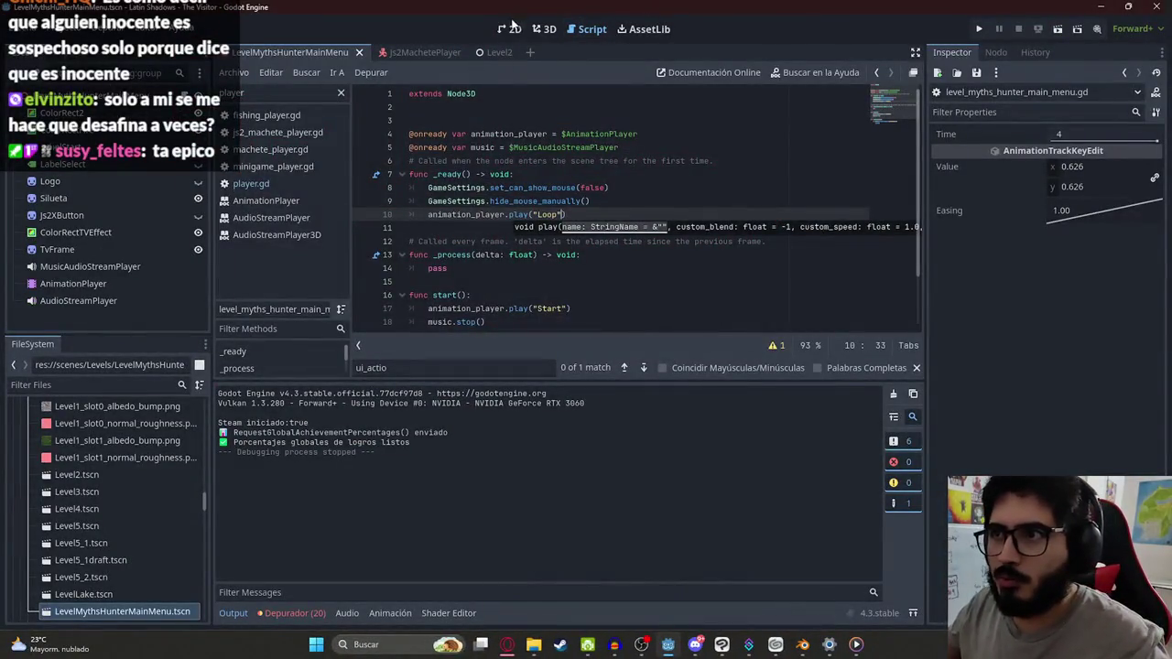
Step: Switch to the 2D view and set the AnimationPlayer to the RESET animation
click(512, 28)
click(101, 181)
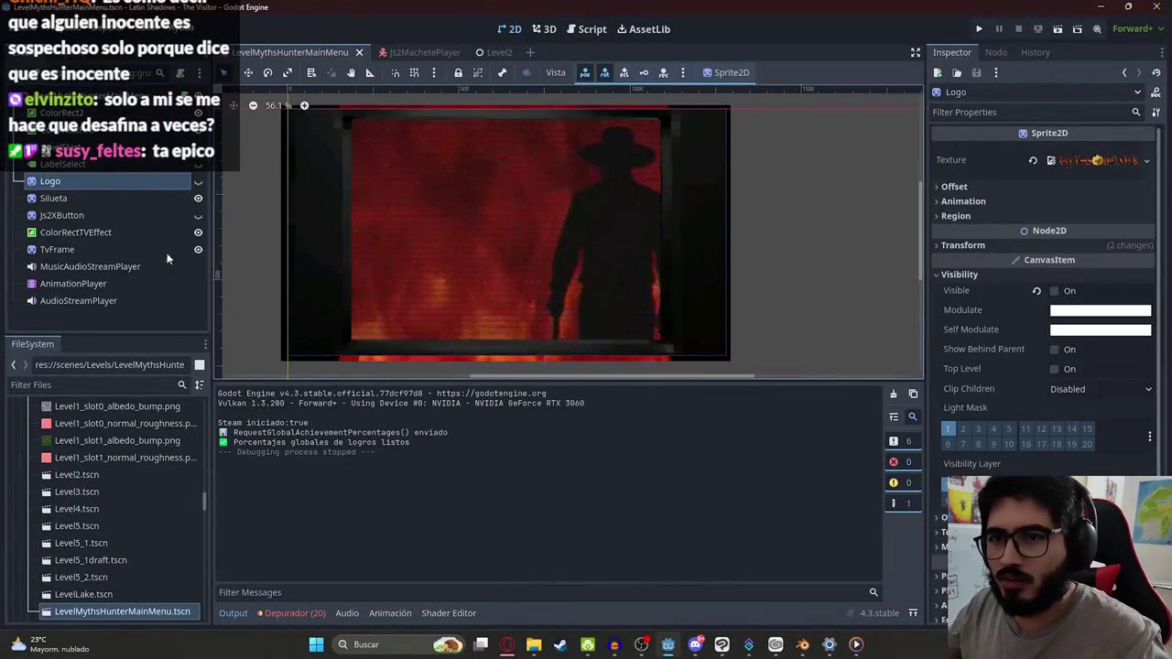
click(74, 283)
click(449, 394)
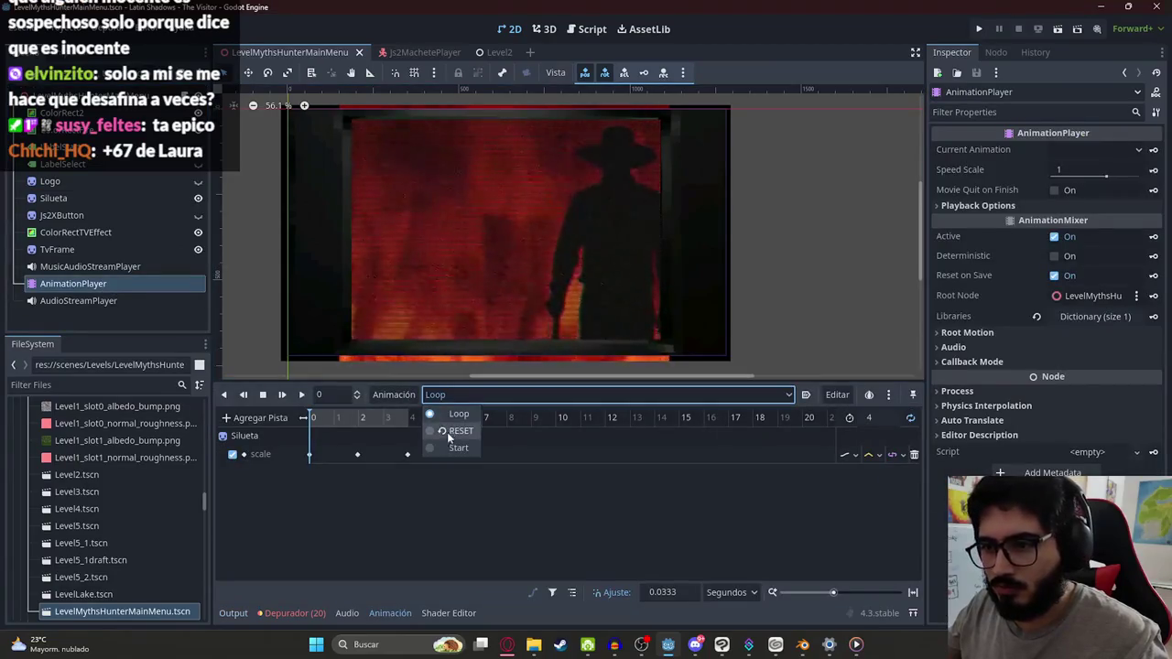
click(457, 431)
Step: Make the Myths Hunter logo slightly narrower by trimming its right edge
click(88, 181)
scroll(345, 197, up, 1)
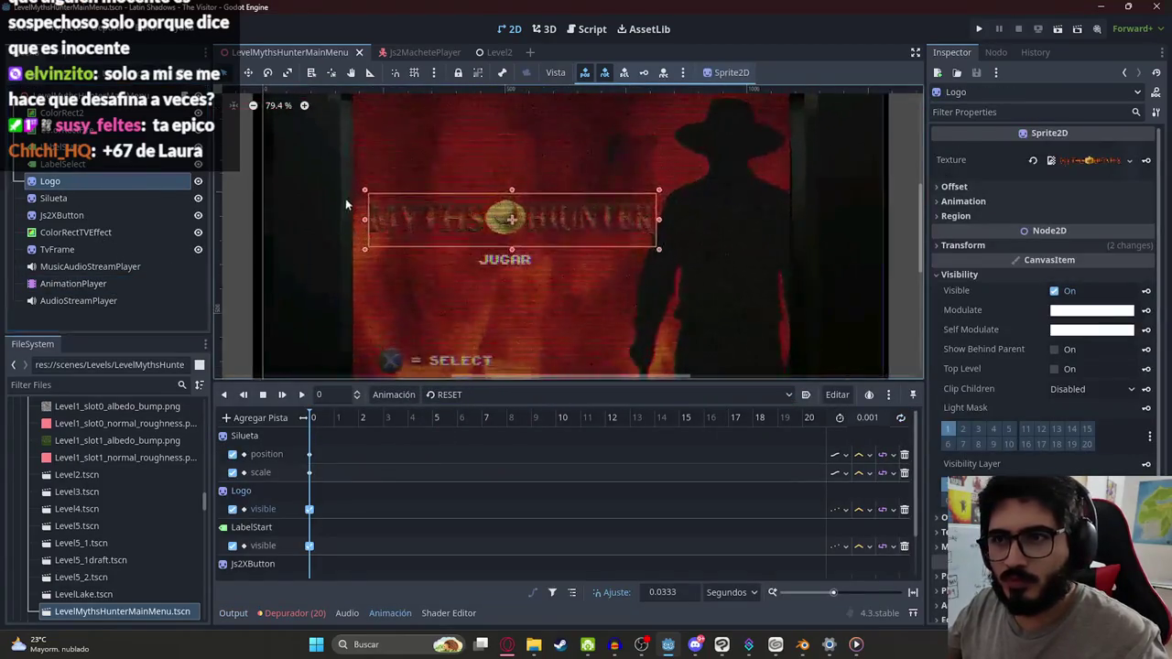
scroll(363, 222, up, 2)
drag(363, 226, 357, 226)
mouse_move(809, 227)
mouse_down()
mouse_move(741, 227)
mouse_move(799, 227)
mouse_up()
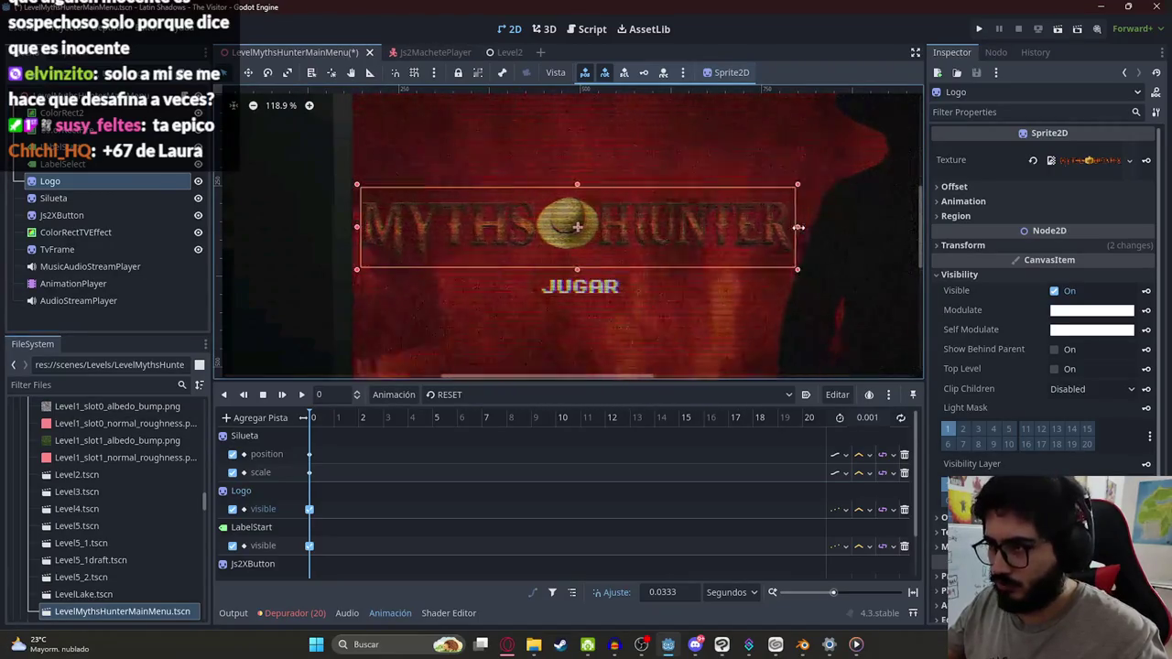
Step: Select the ColorRectTVEffect node and then the JUGAR label
click(366, 119)
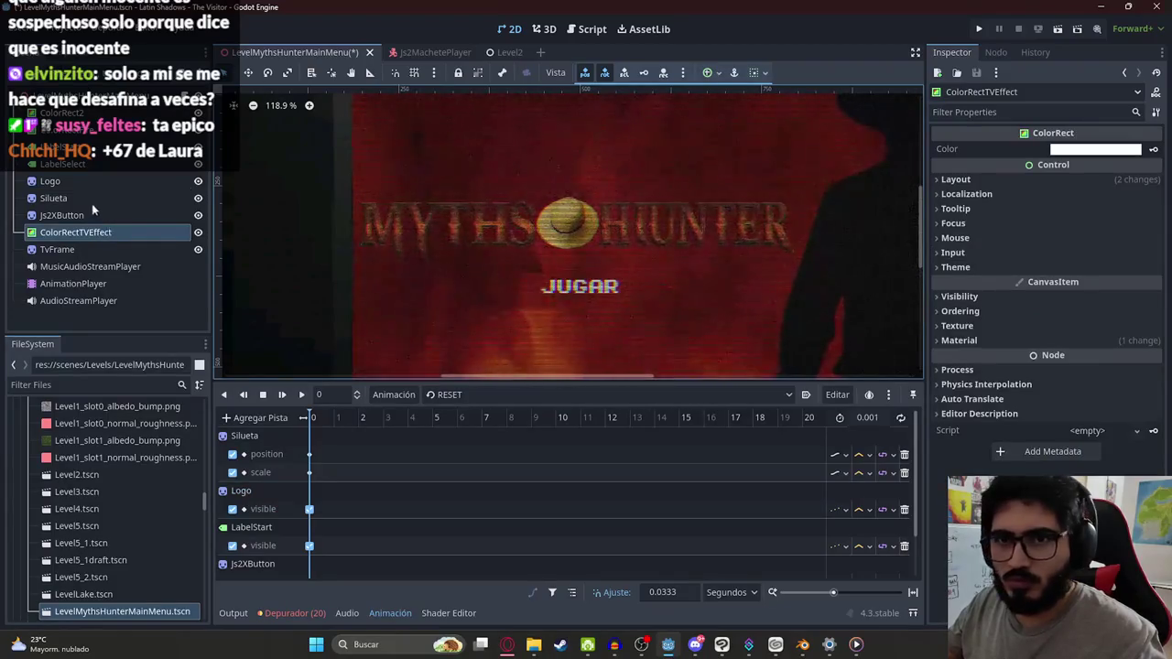
click(539, 266)
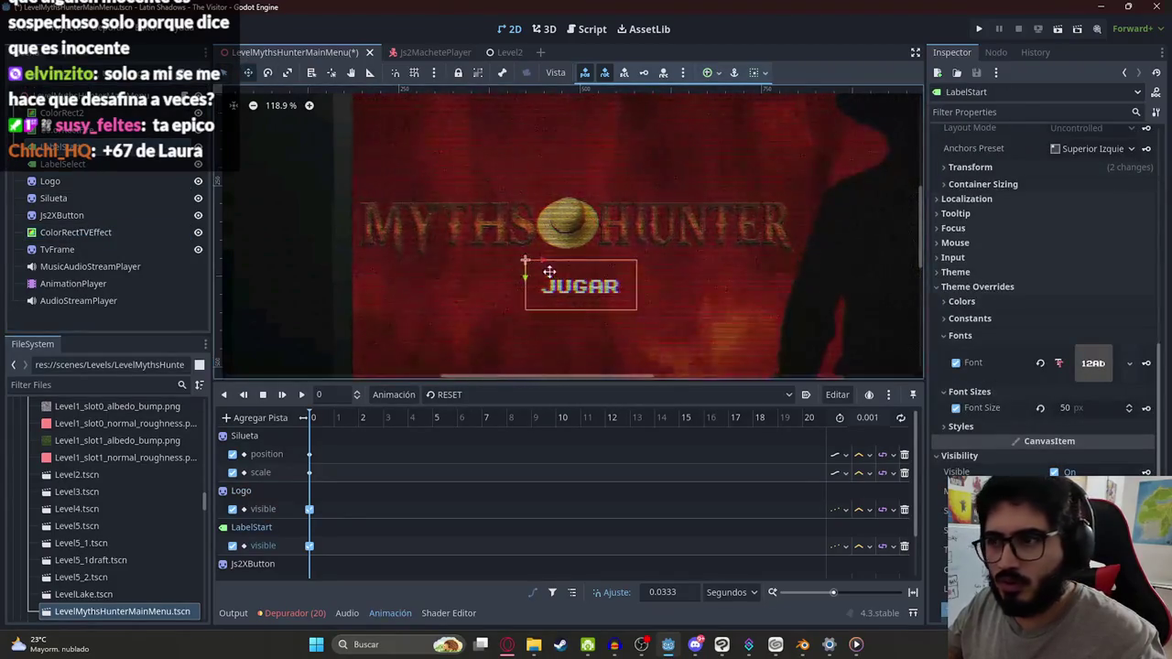
scroll(564, 291, down, 3)
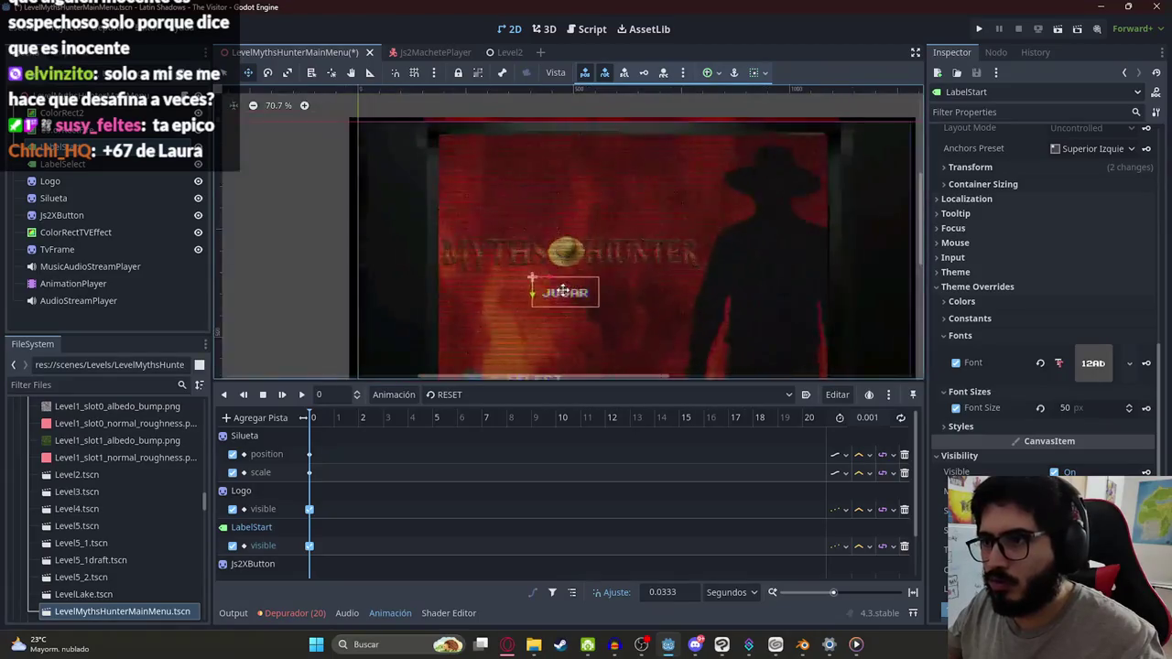
scroll(564, 290, down, 2)
right_click(311, 55)
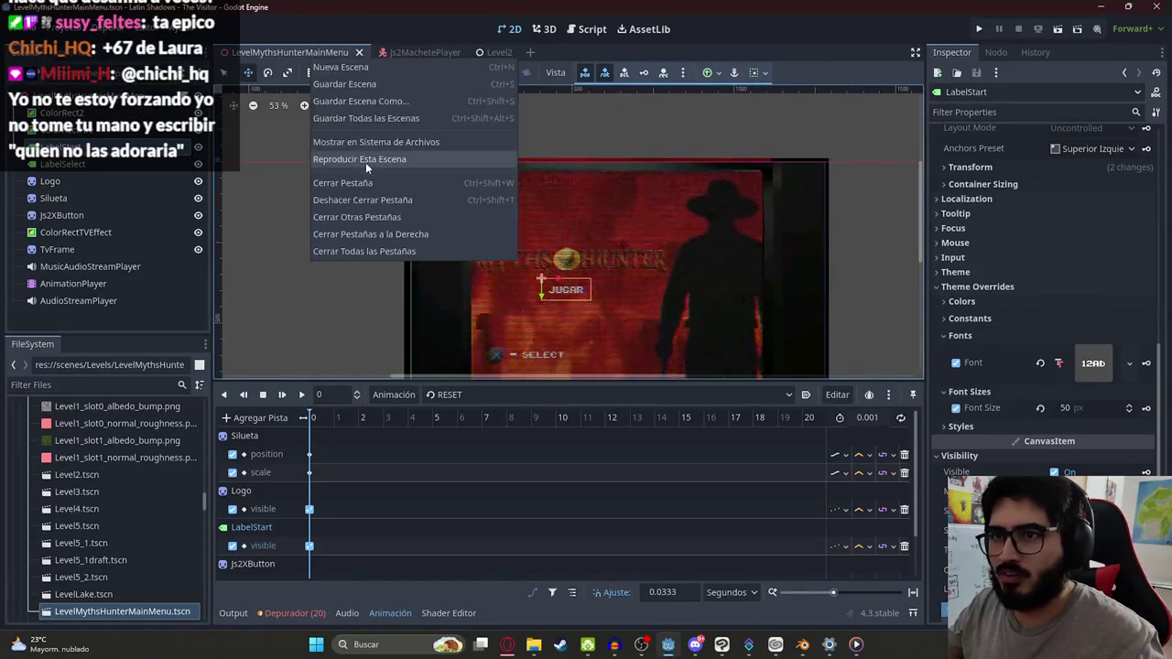
Step: Save and run the main menu scene, then bring the game window back into focus
click(366, 162)
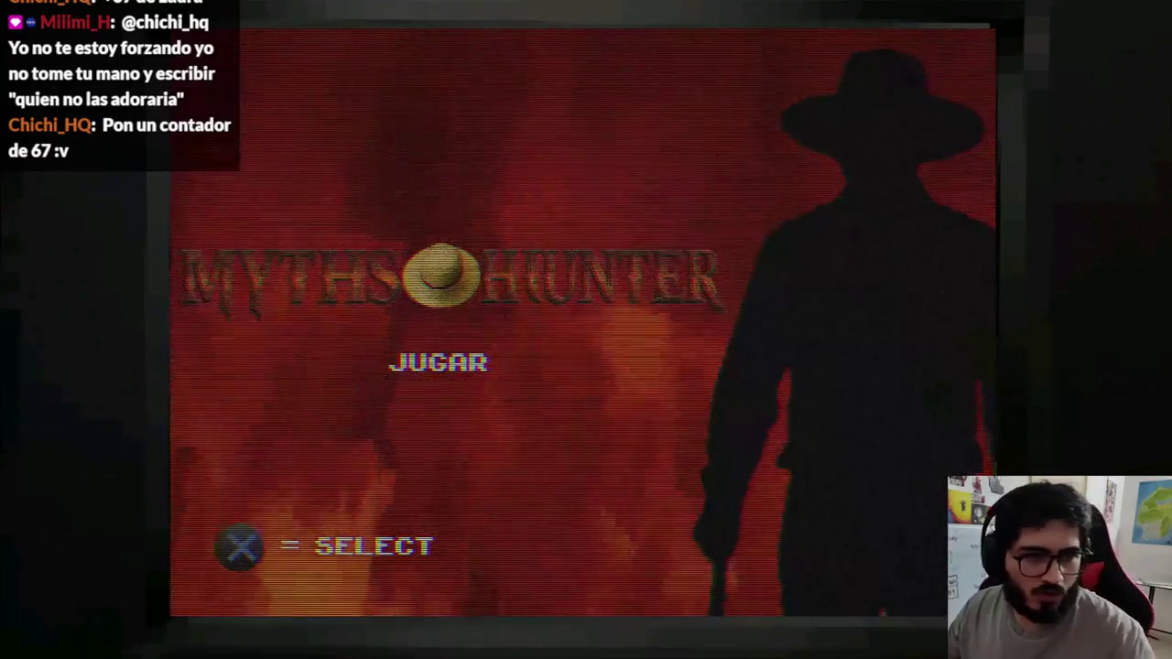
key(super)
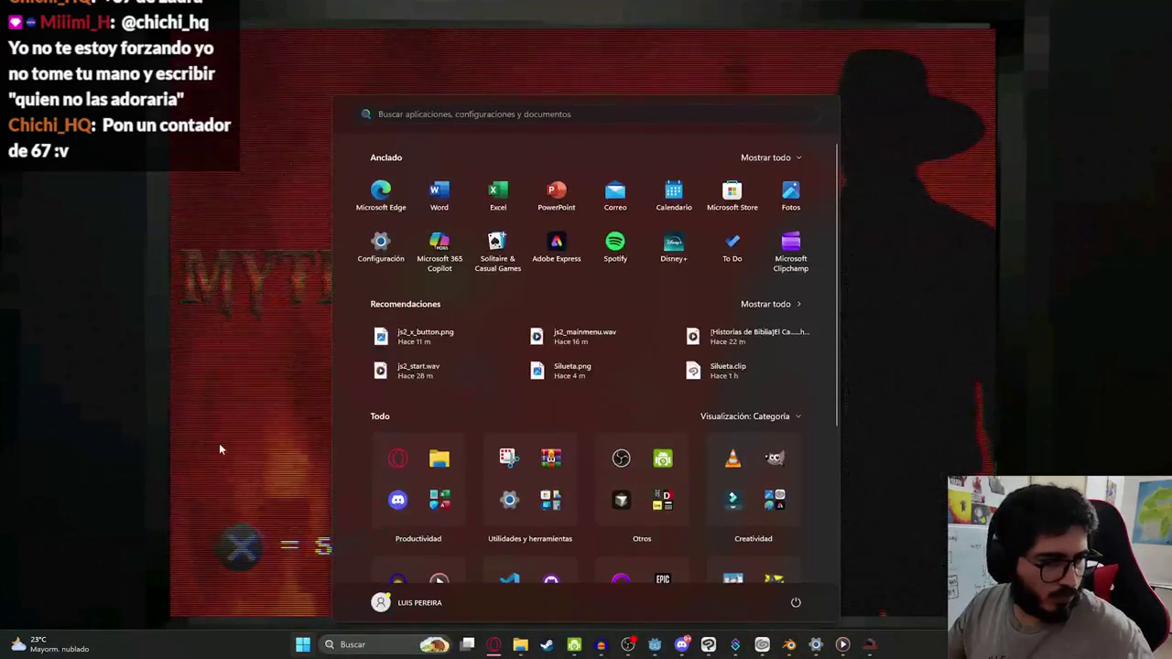
key(Escape)
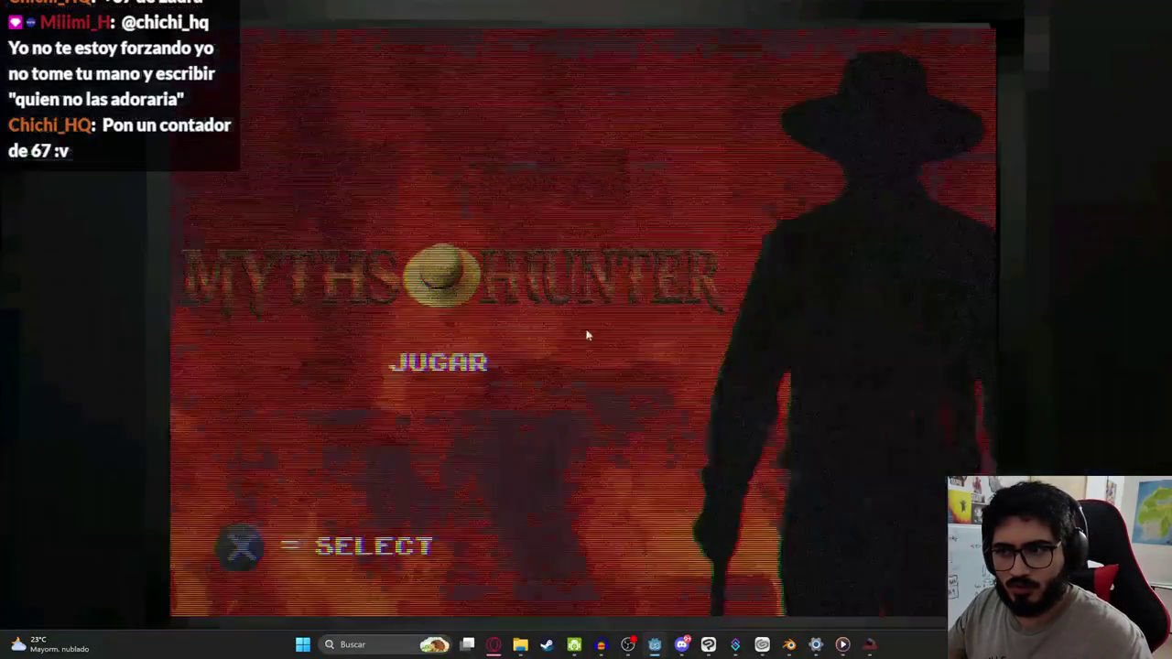
click(587, 335)
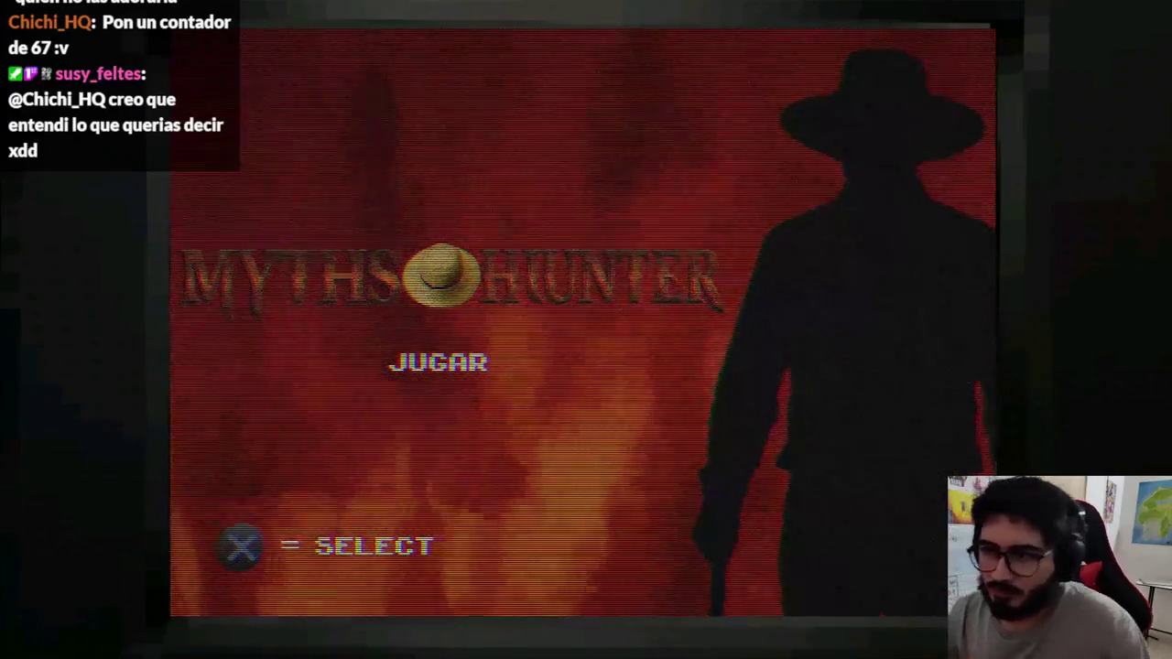
key(Return)
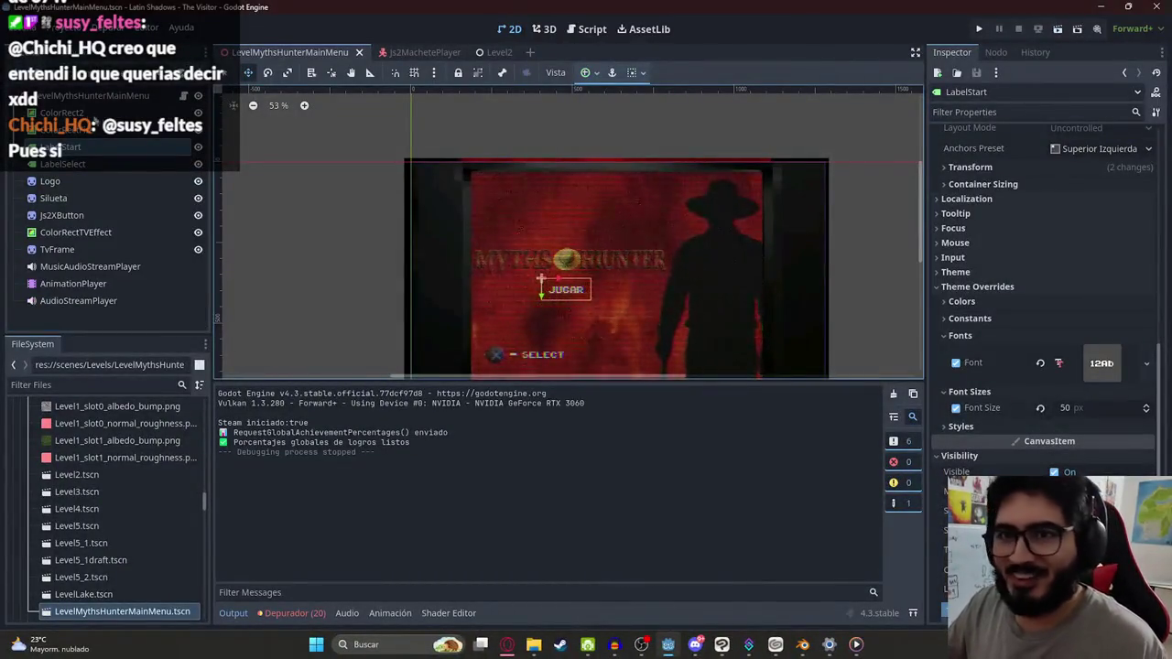
Step: Select the ColorRect2 node in the 2D viewport
click(404, 157)
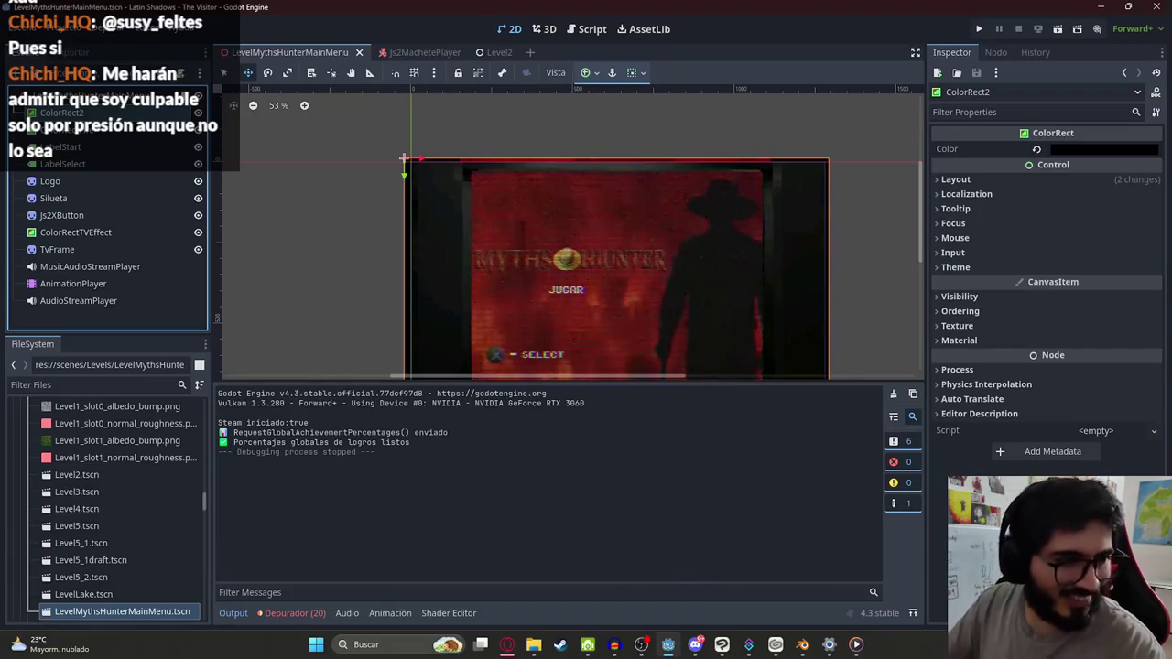
Step: Select the Logo node and then the ColorRect2 node in the Scene dock
scroll(403, 267, down, 2)
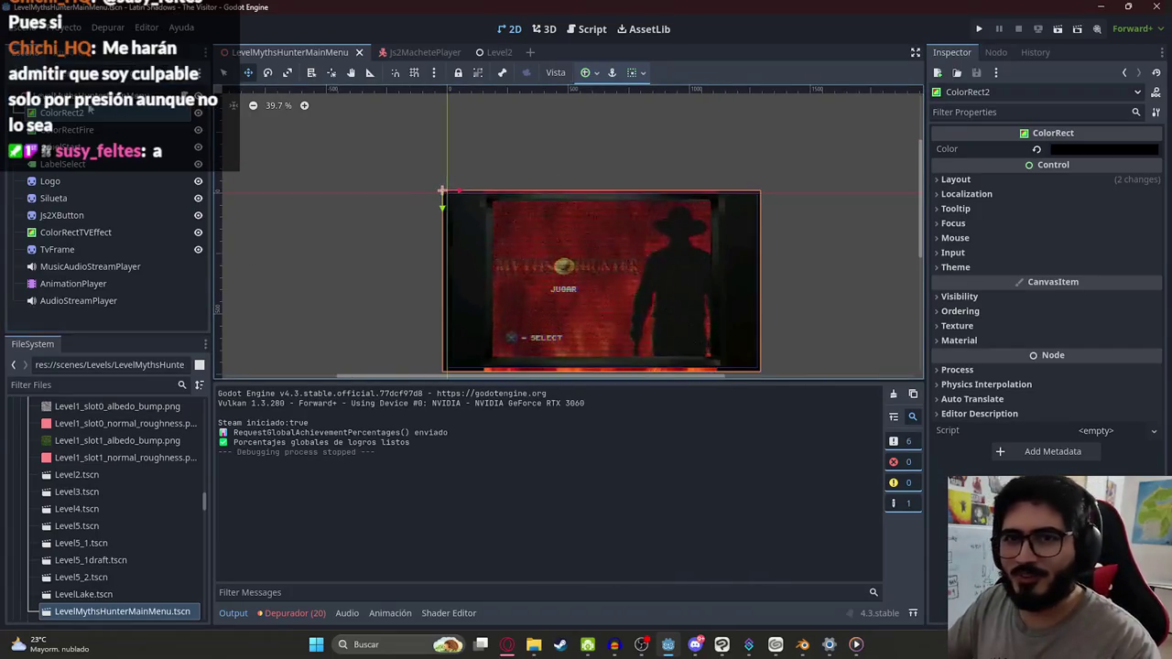
click(60, 181)
scroll(512, 265, up, 2)
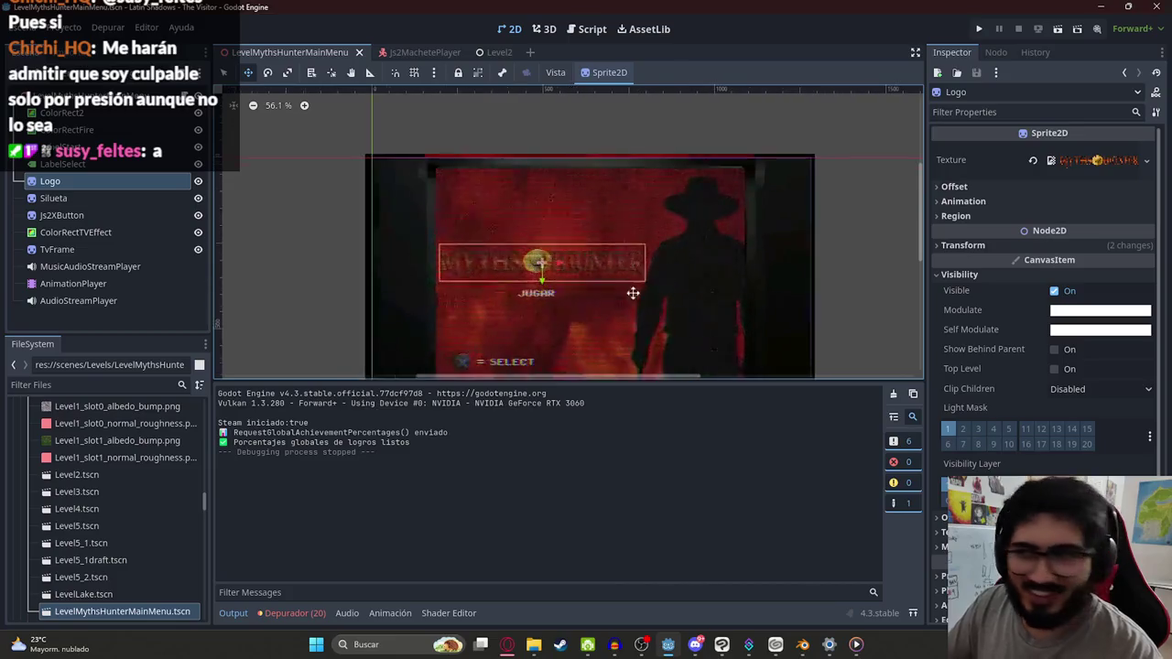
click(119, 113)
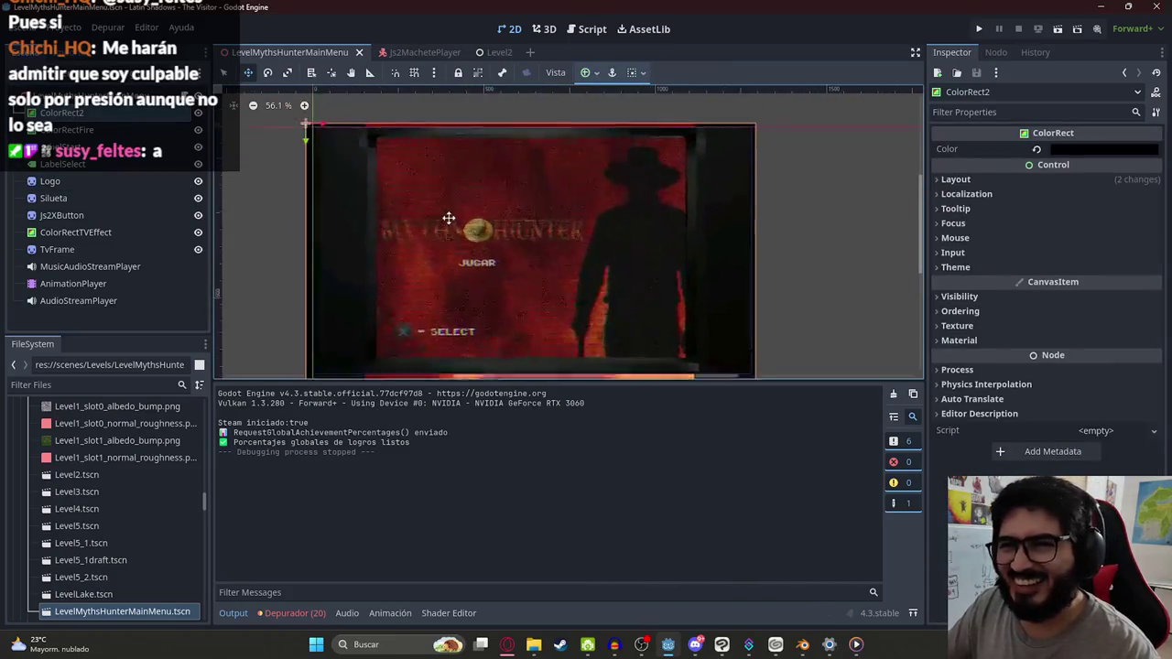
Step: Zoom in and out and pan the 2D viewport to reposition the menu scene
scroll(389, 188, up, 4)
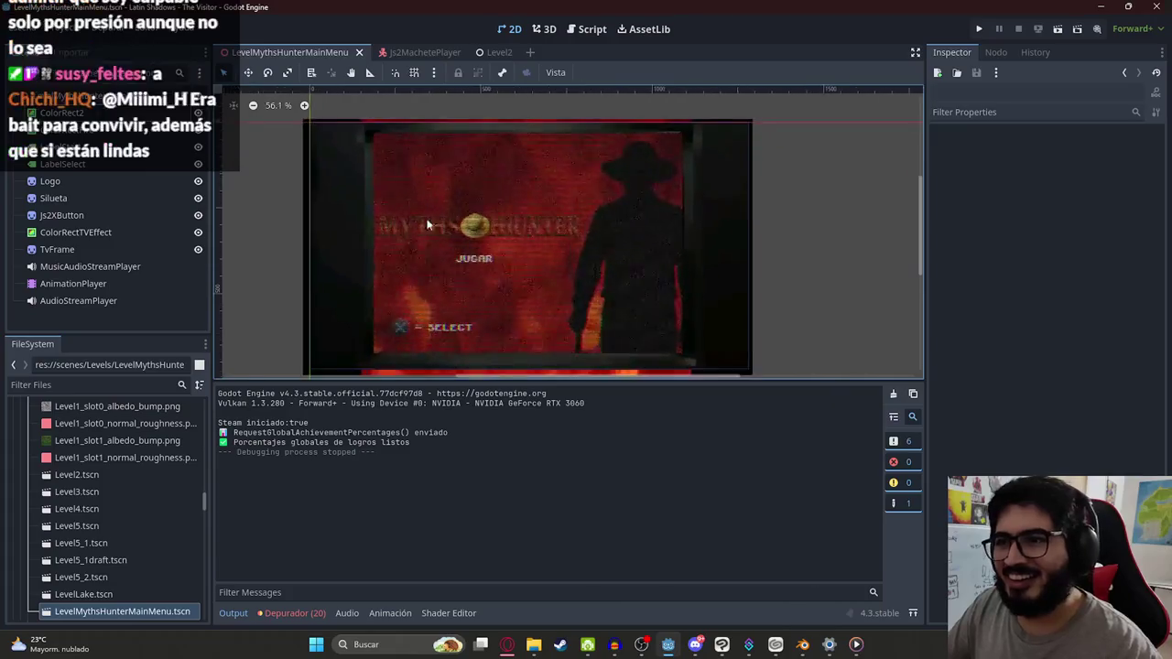
scroll(459, 186, up, 4)
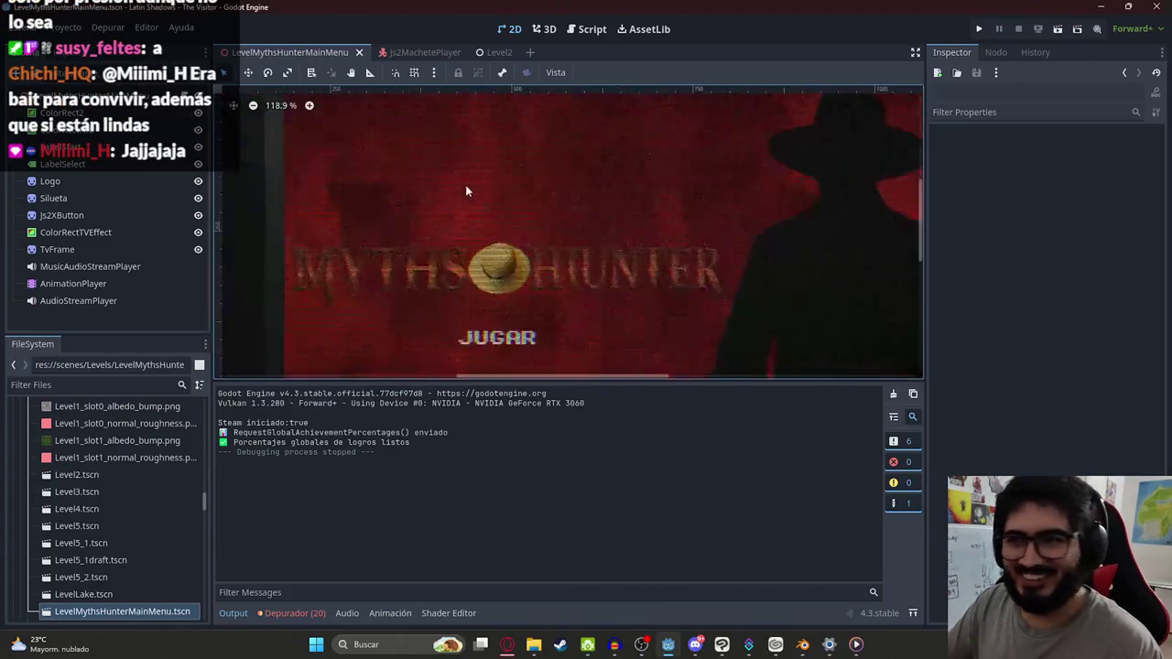
scroll(467, 201, down, 4)
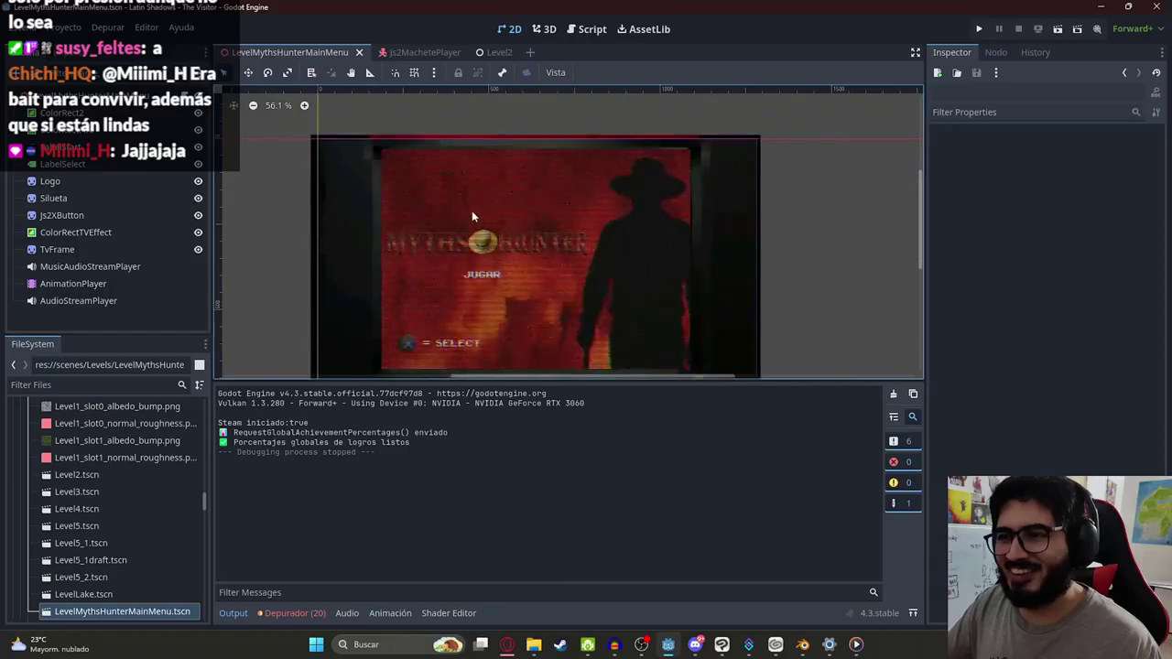
scroll(453, 219, up, 5)
scroll(472, 249, down, 8)
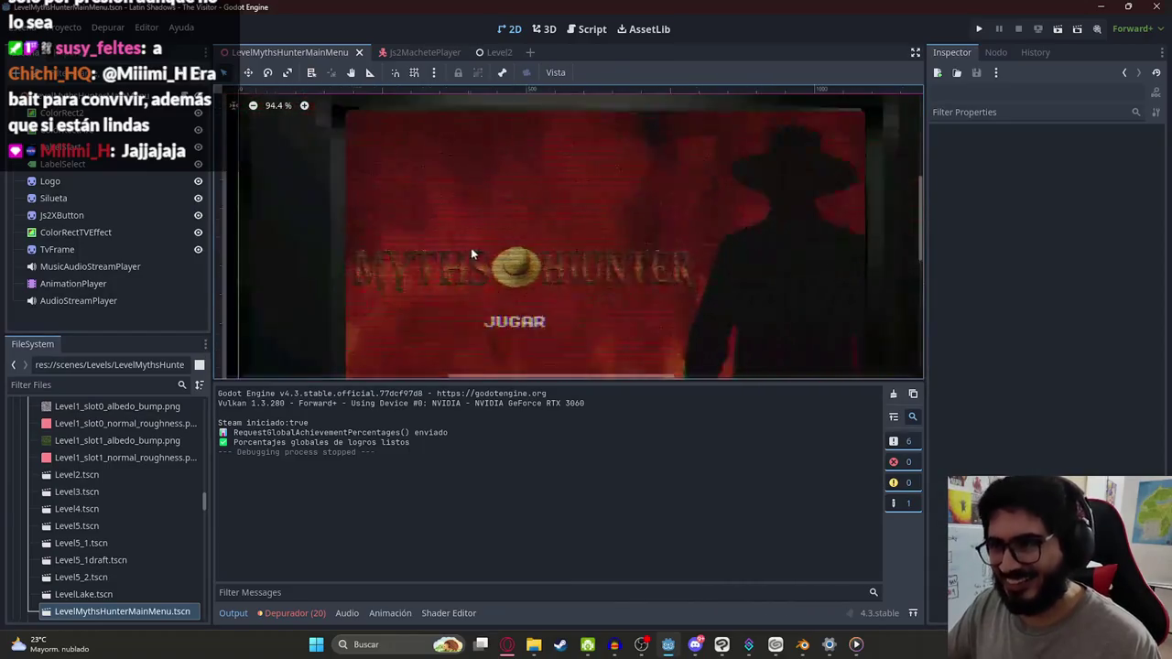
scroll(458, 210, up, 4)
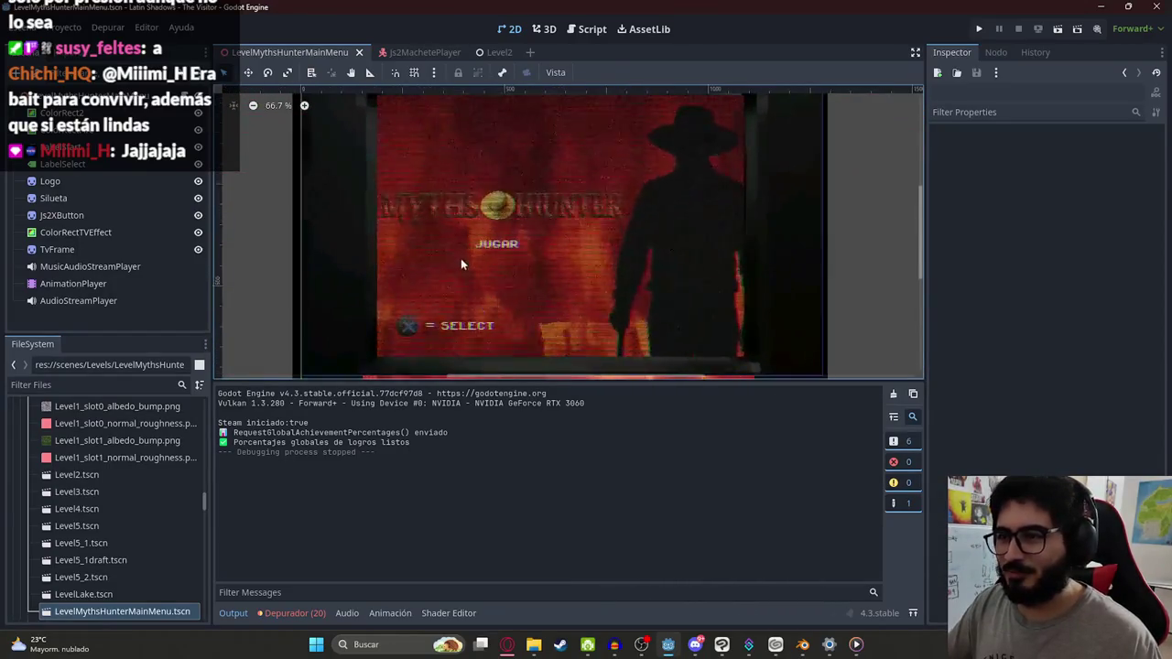
scroll(462, 261, down, 4)
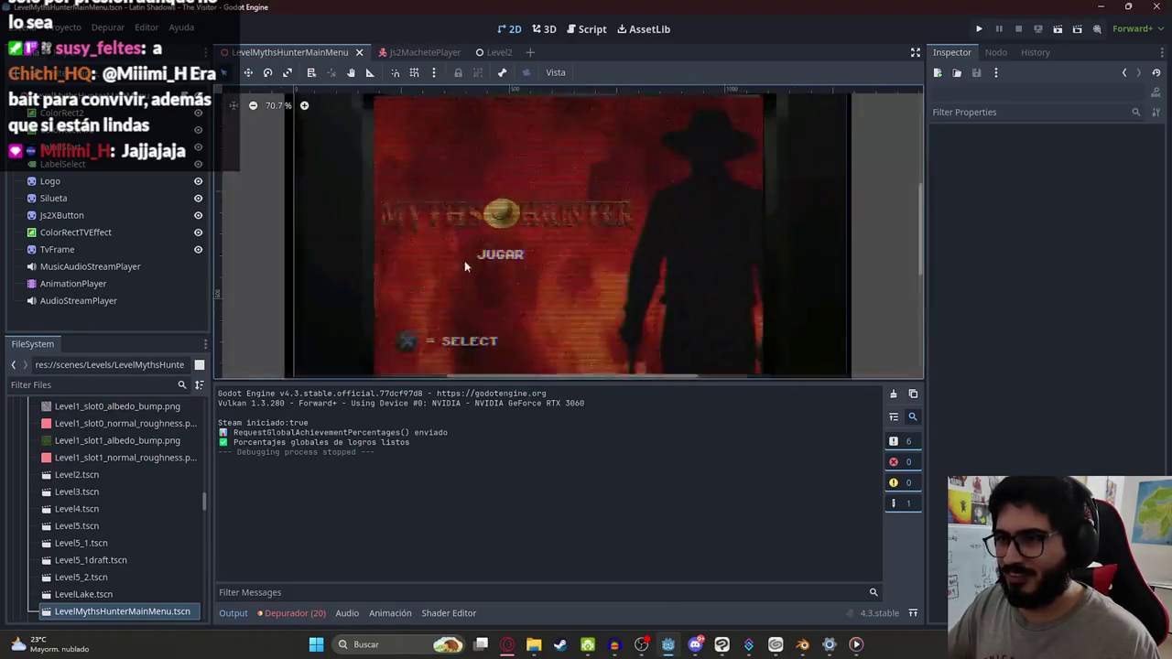
scroll(464, 259, up, 3)
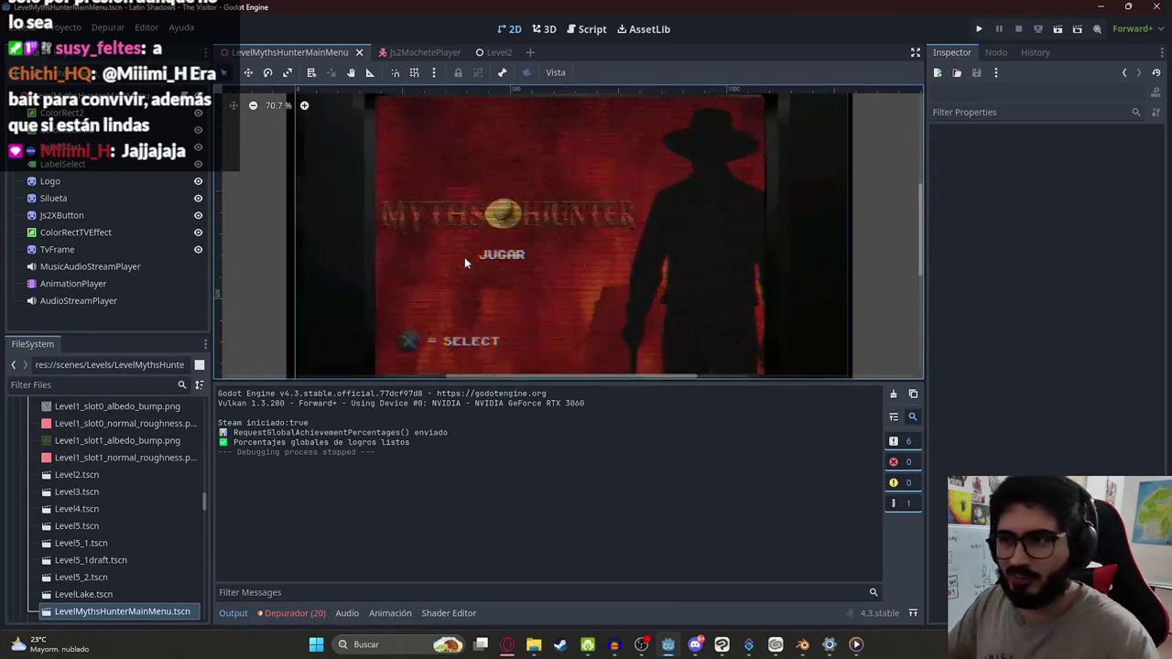
scroll(390, 241, down, 2)
drag(281, 225, 337, 245)
scroll(468, 133, up, 3)
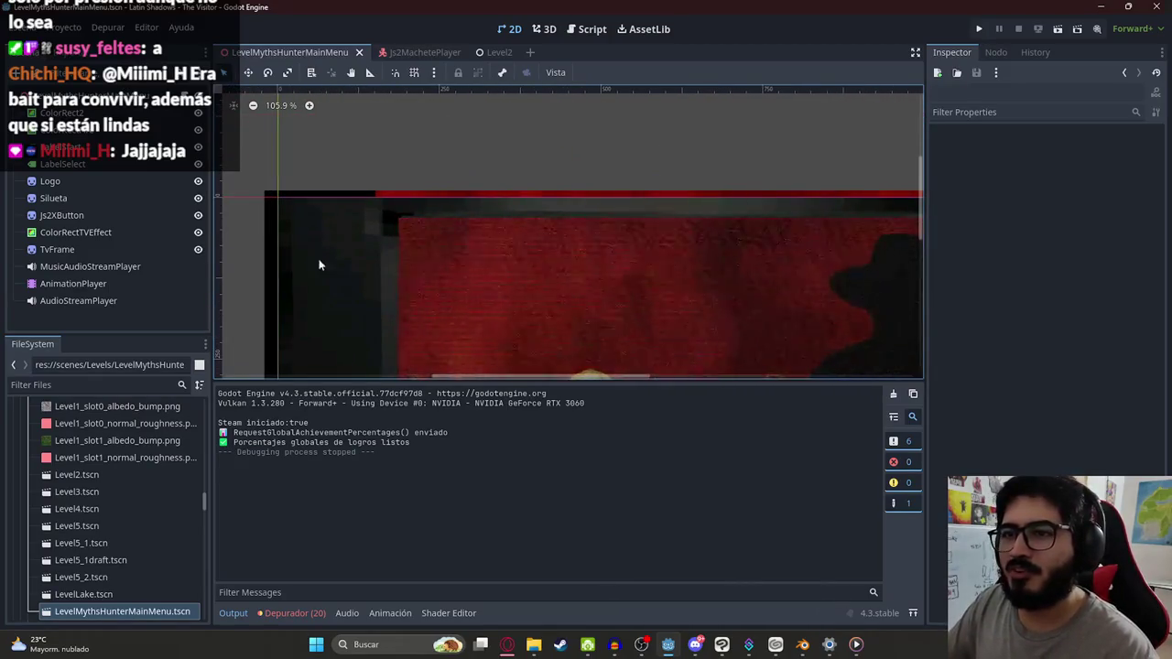
scroll(353, 137, down, 4)
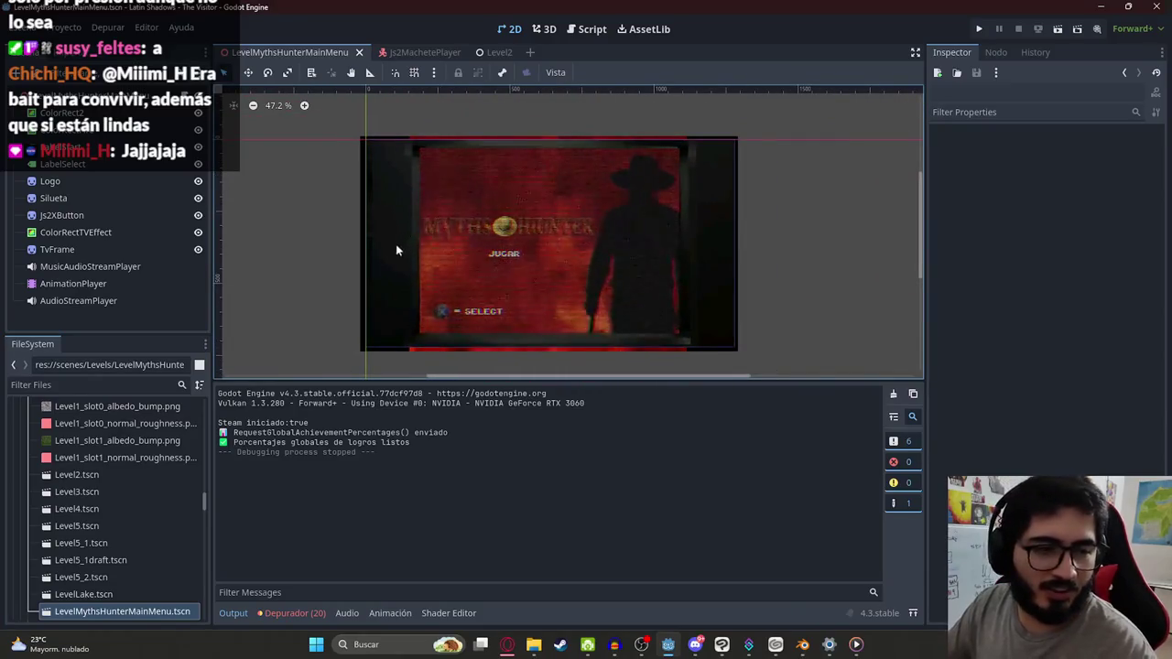
scroll(471, 258, up, 2)
scroll(483, 255, up, 1)
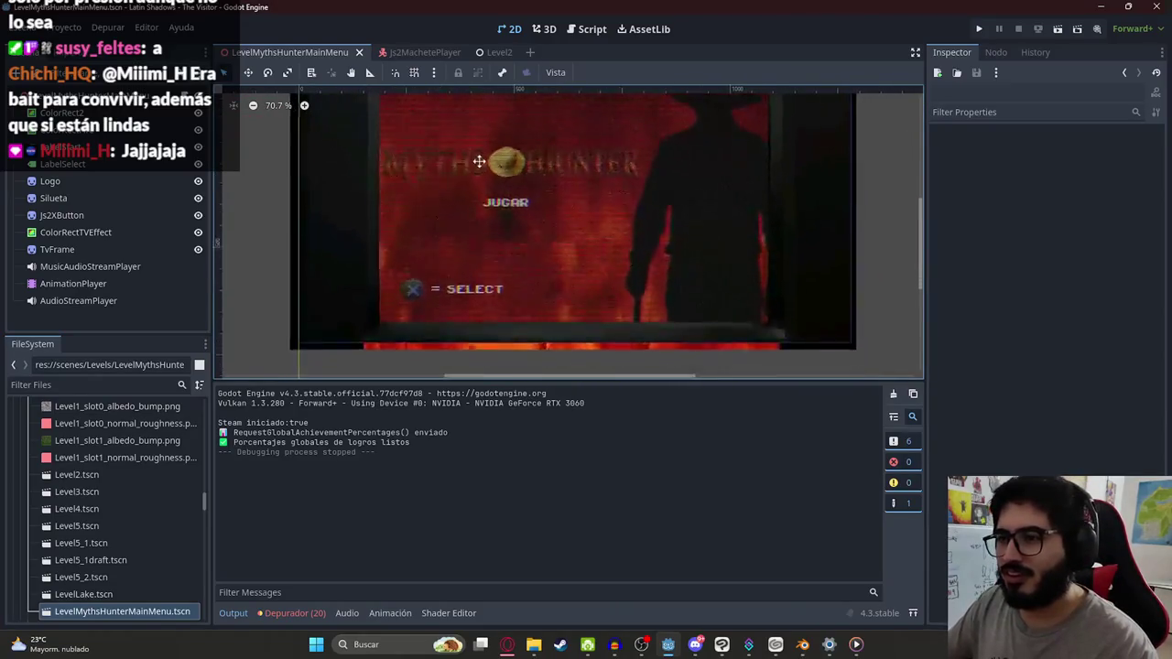
scroll(514, 236, down, 1)
scroll(512, 236, down, 1)
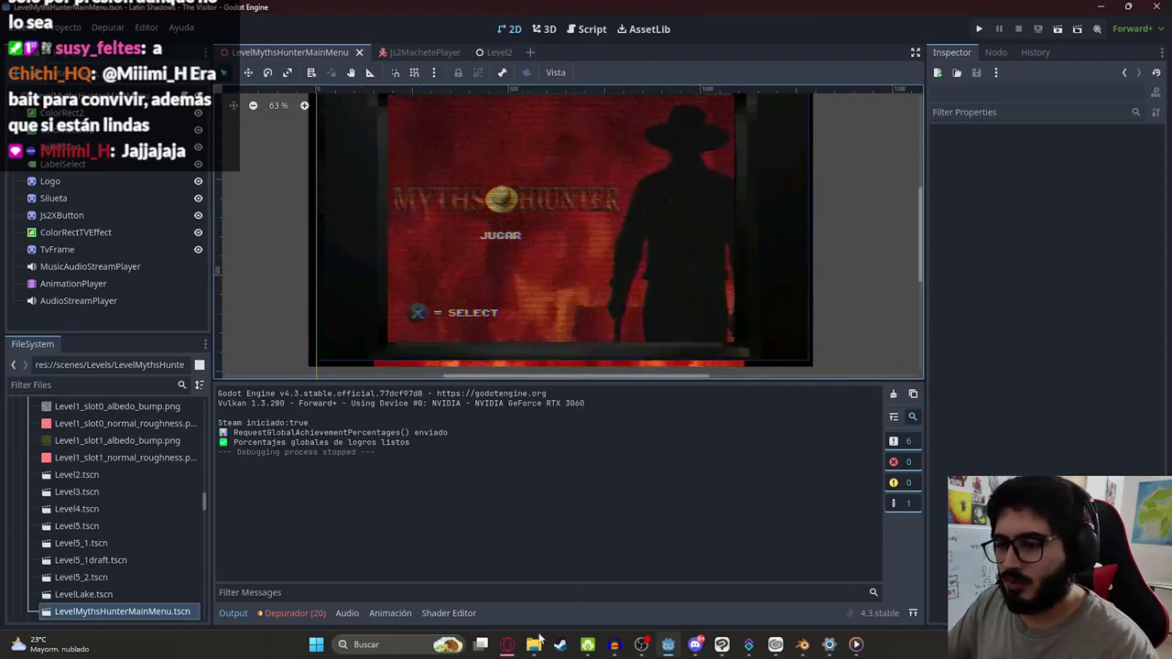
Step: Select the = SELECT label (LabelSelect) and scroll its Inspector to the top
click(495, 313)
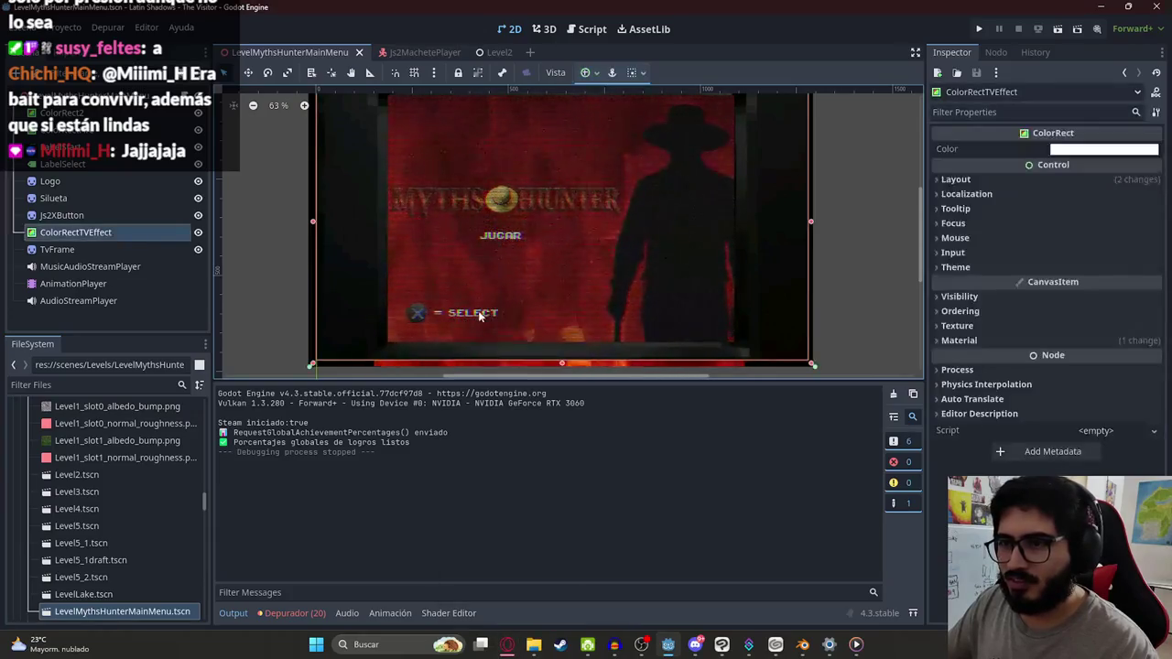
click(79, 165)
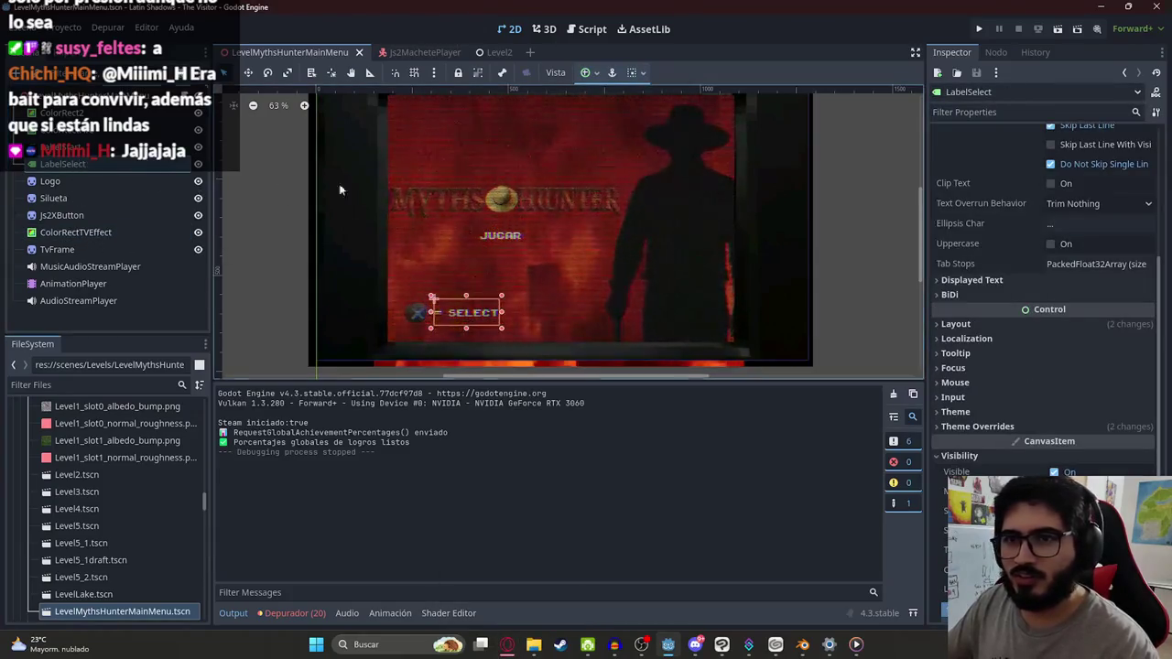
scroll(960, 183, up, 5)
key(alt+Tab)
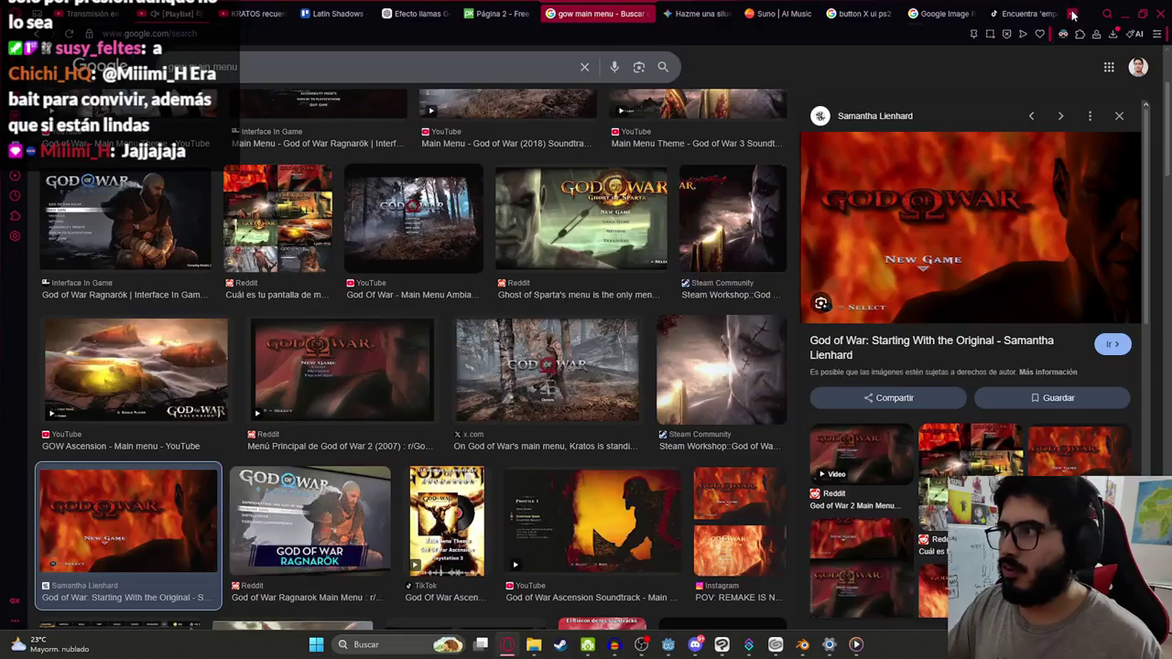
Step: Open the latin_shadows_translations spreadsheet in a new tab and show its level2 sheet
key(ctrl+t)
text(tran)
click(244, 108)
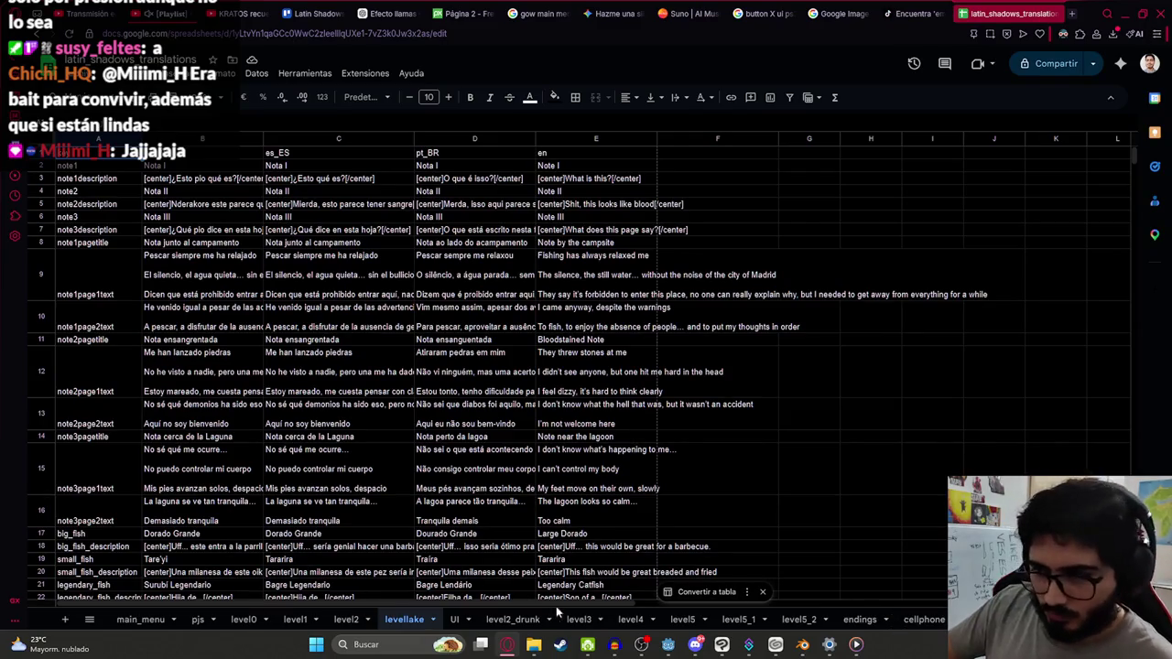
click(347, 619)
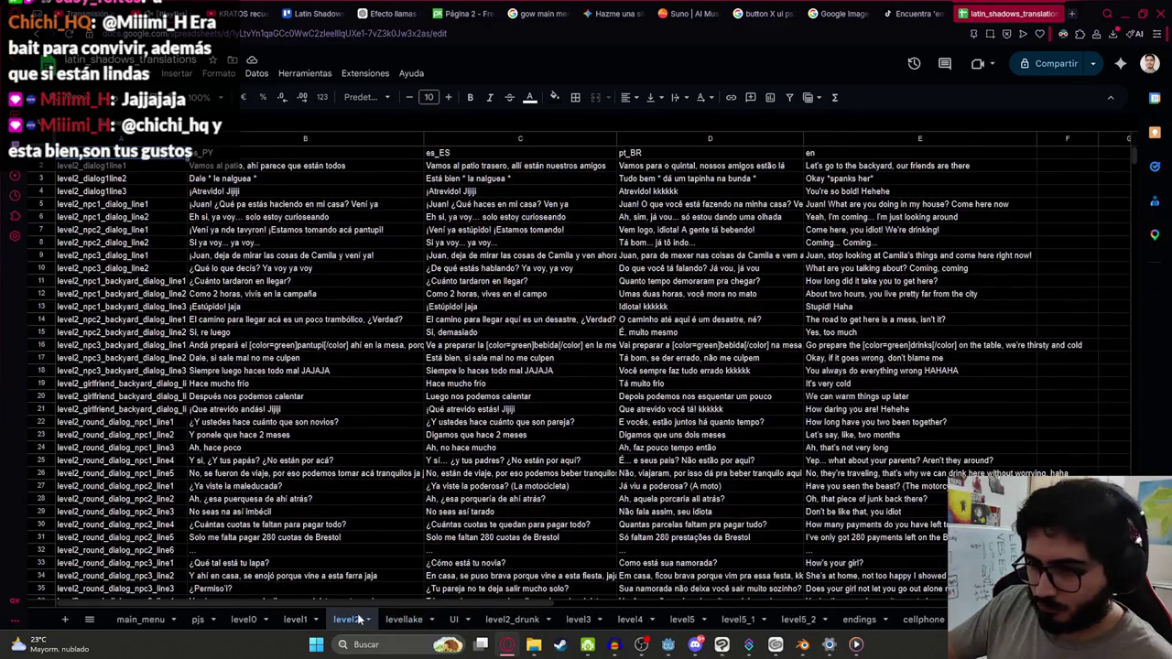
Step: Duplicate the level2 sheet and rename the copy to js2
click(368, 620)
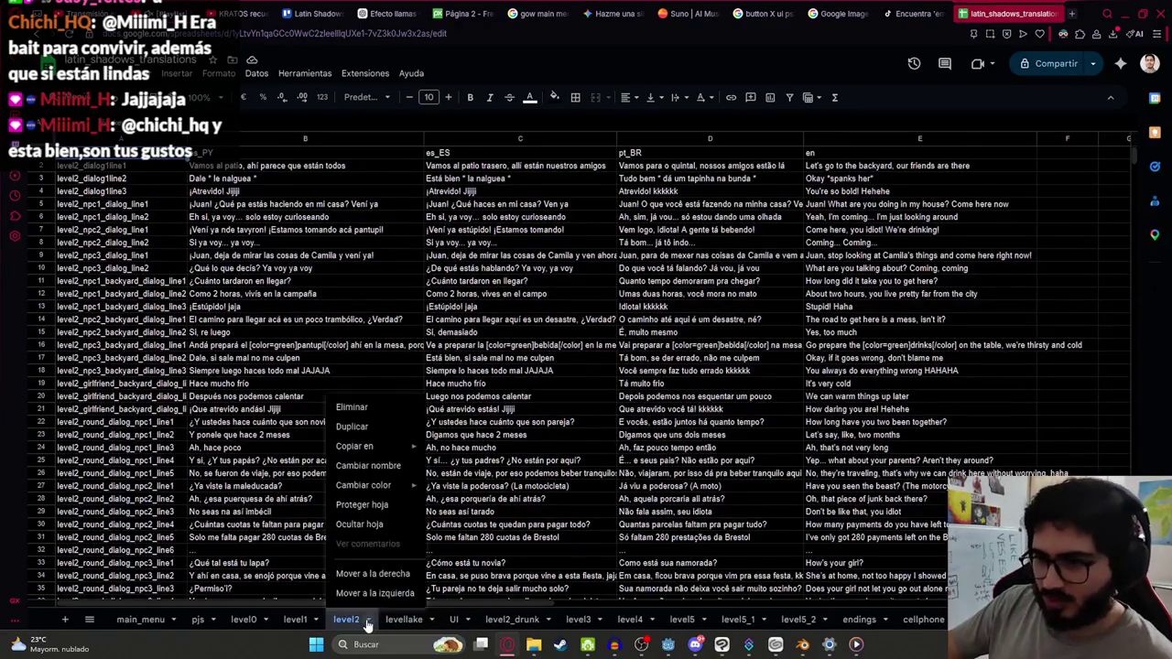
click(367, 427)
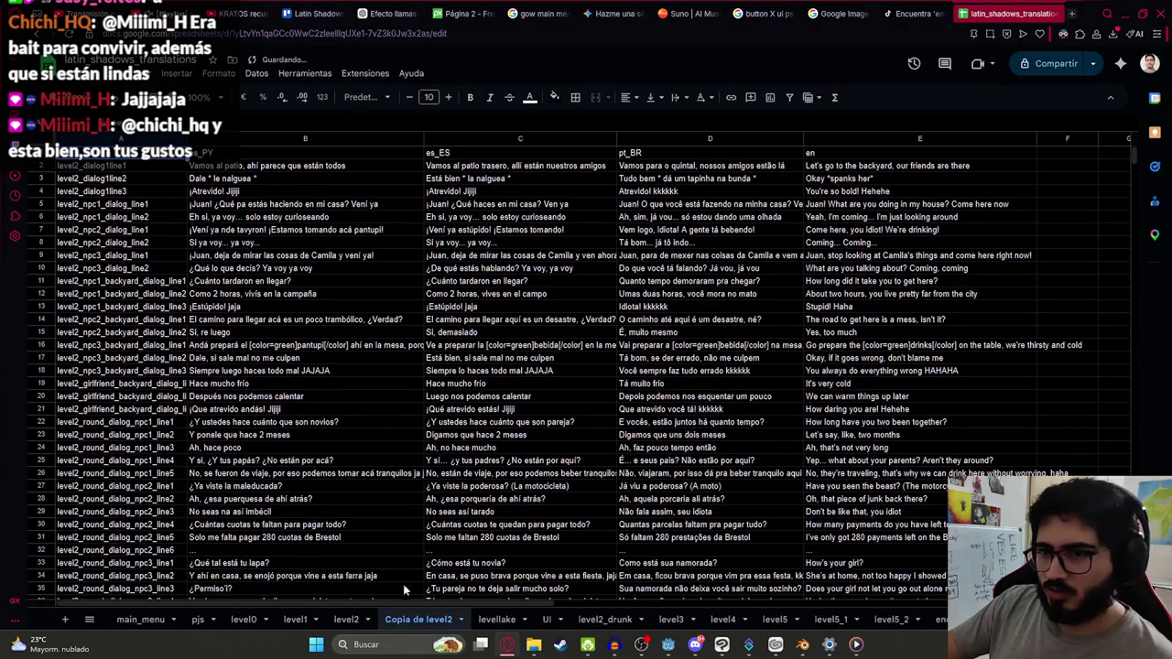
double_click(399, 621)
text(js2)
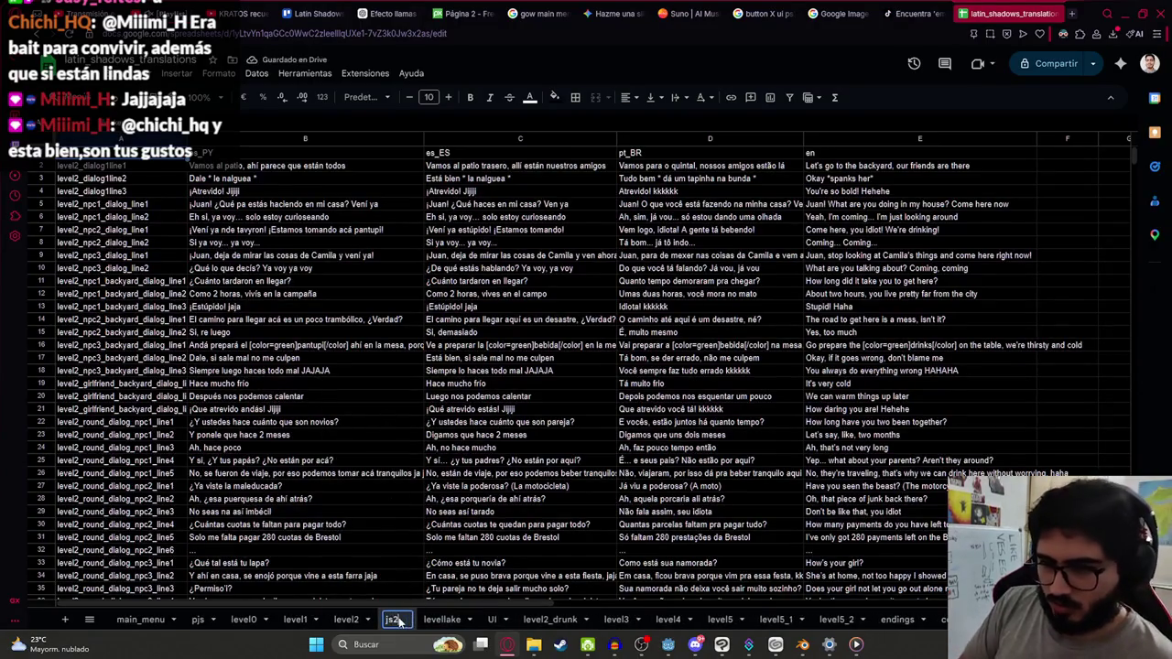
key(Return)
Step: Delete the copied rows from A3 down through column E, and clear row 2's B–E translations
click(150, 174)
key(ctrl+shift+End)
key(Delete)
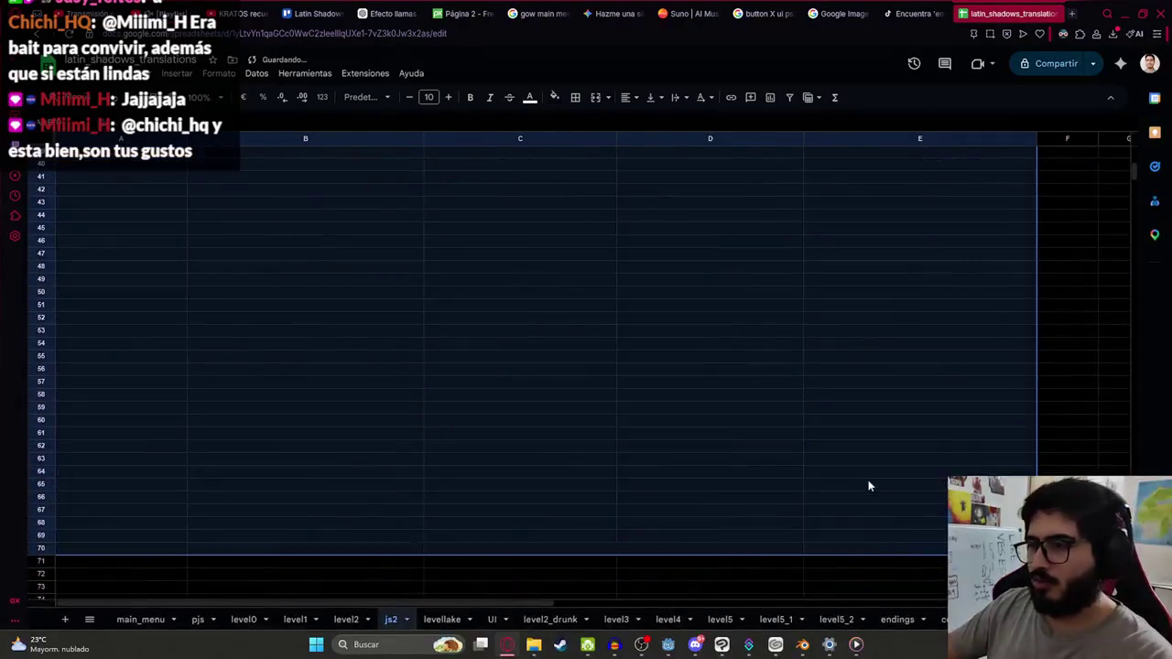
scroll(824, 303, up, 15)
drag(851, 165, 219, 168)
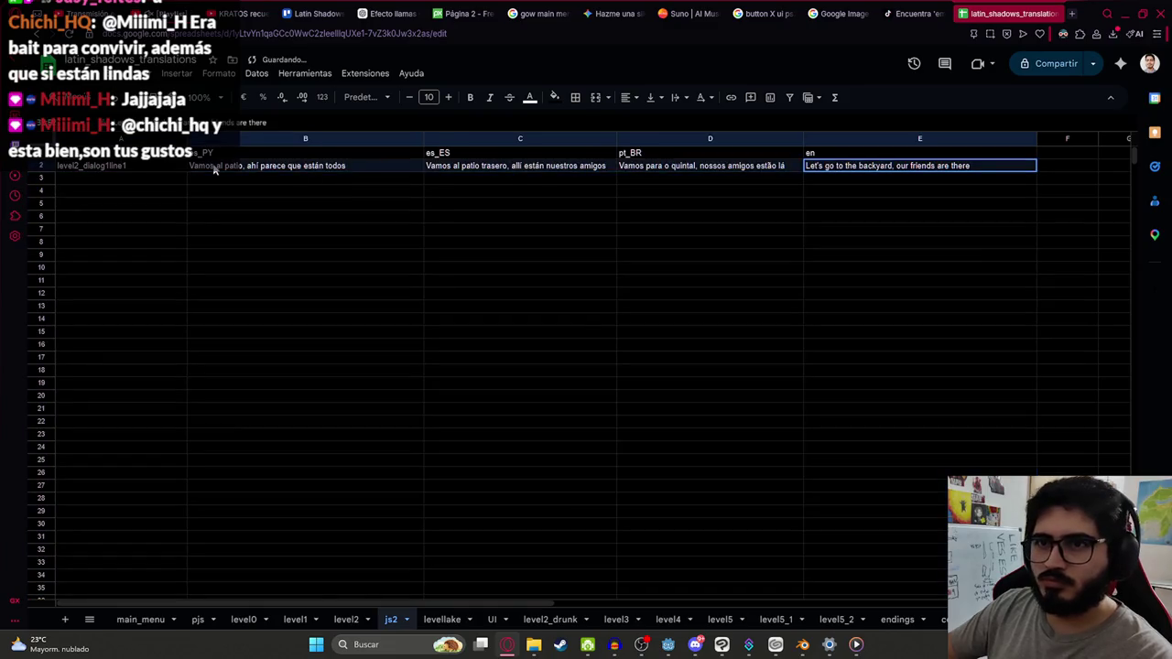
key(Delete)
Step: Start rewriting the cell A2 key with the js2 _ui_ prefix, fixing stray characters
click(128, 174)
text(l)
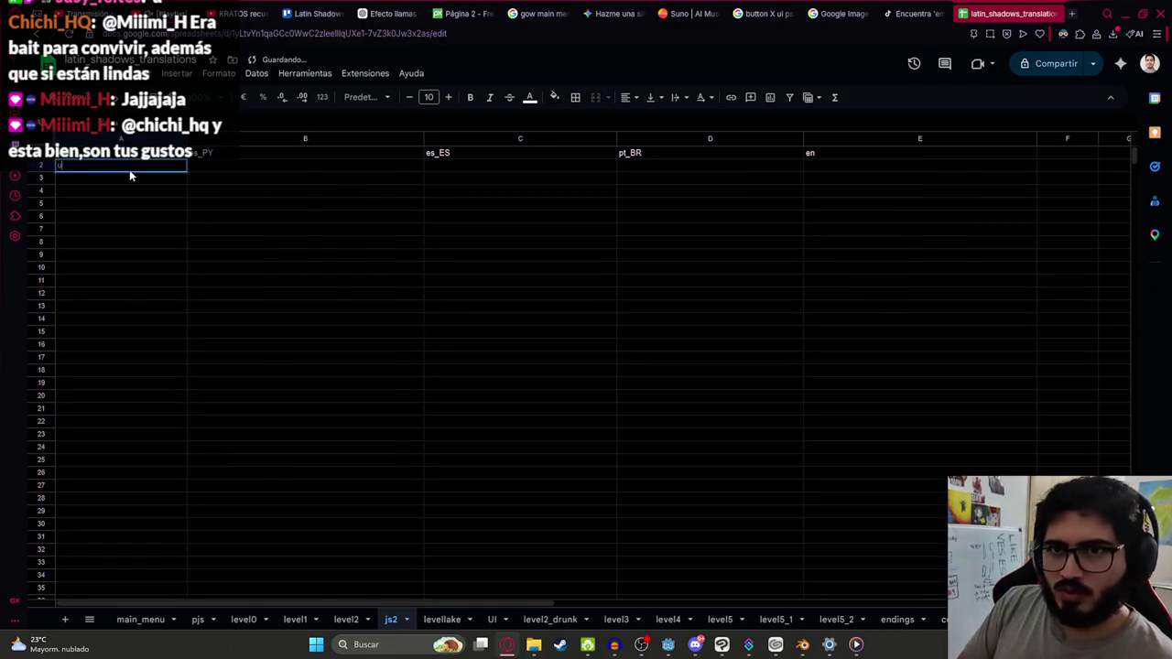
text(s2_ui_)
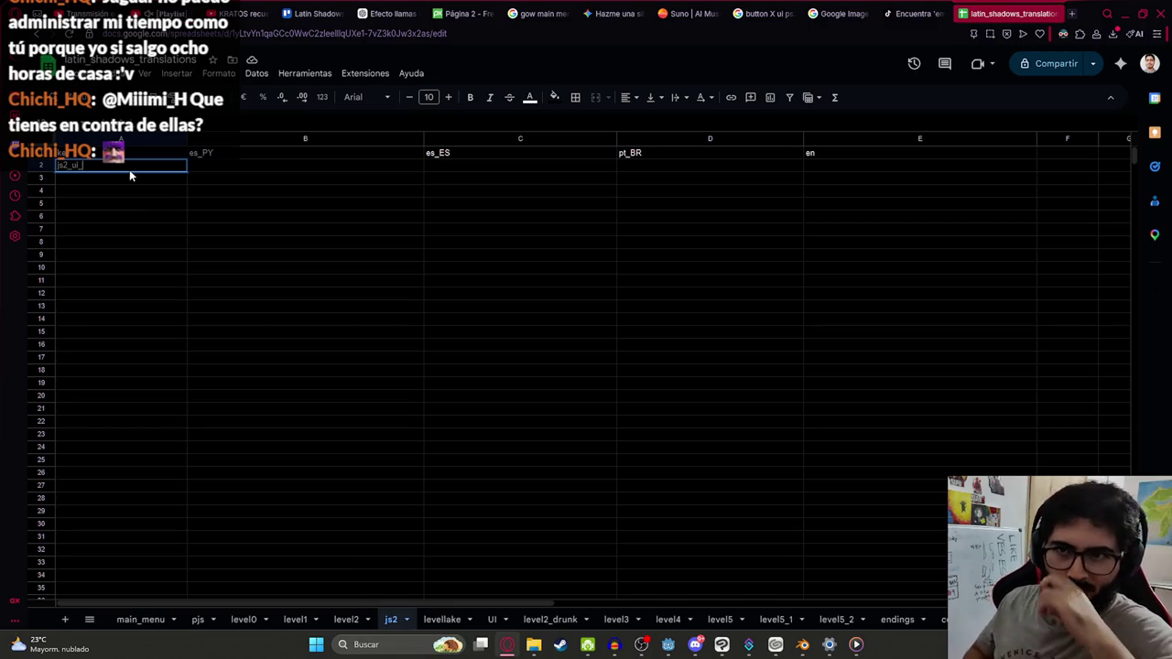
key(Return)
key(Up)
key(Return)
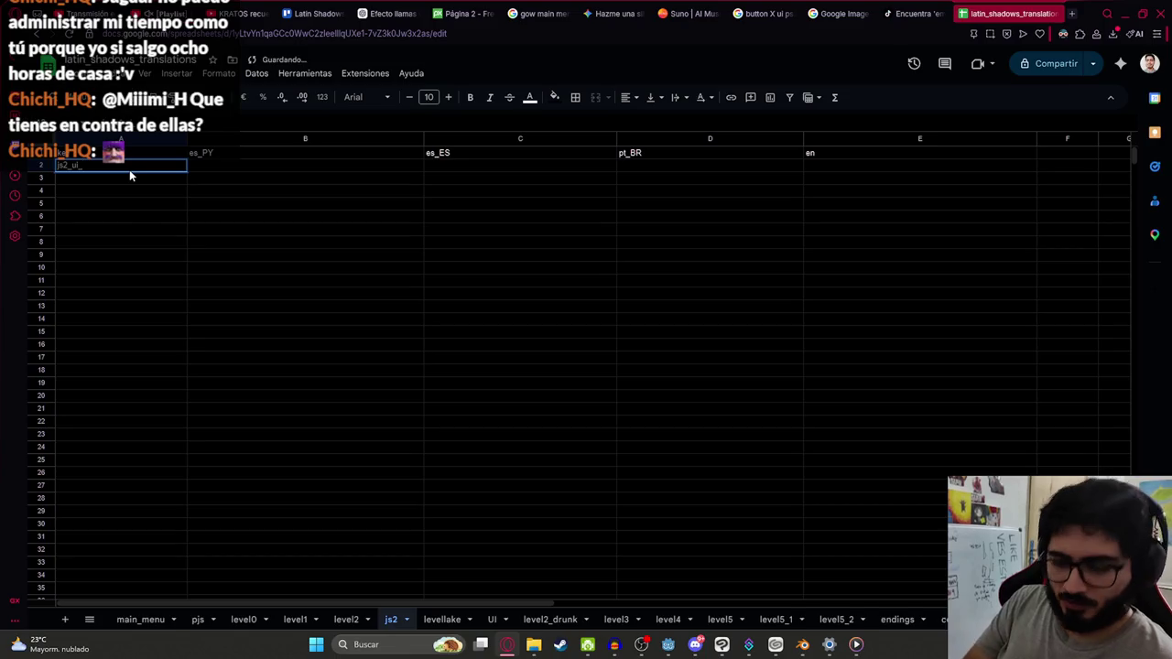
text(x)
key(Tab)
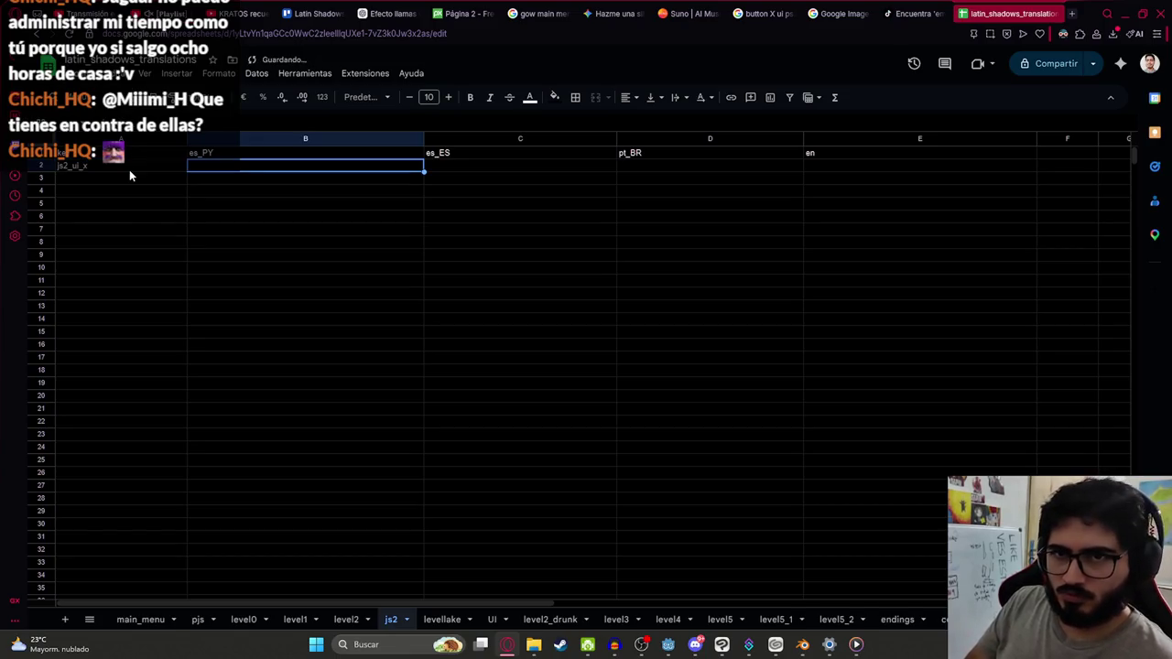
key(Left)
key(Return)
key(BackSpace)
key(BackSpace)
key(BackSpace)
key(BackSpace)
text(_ui_p)
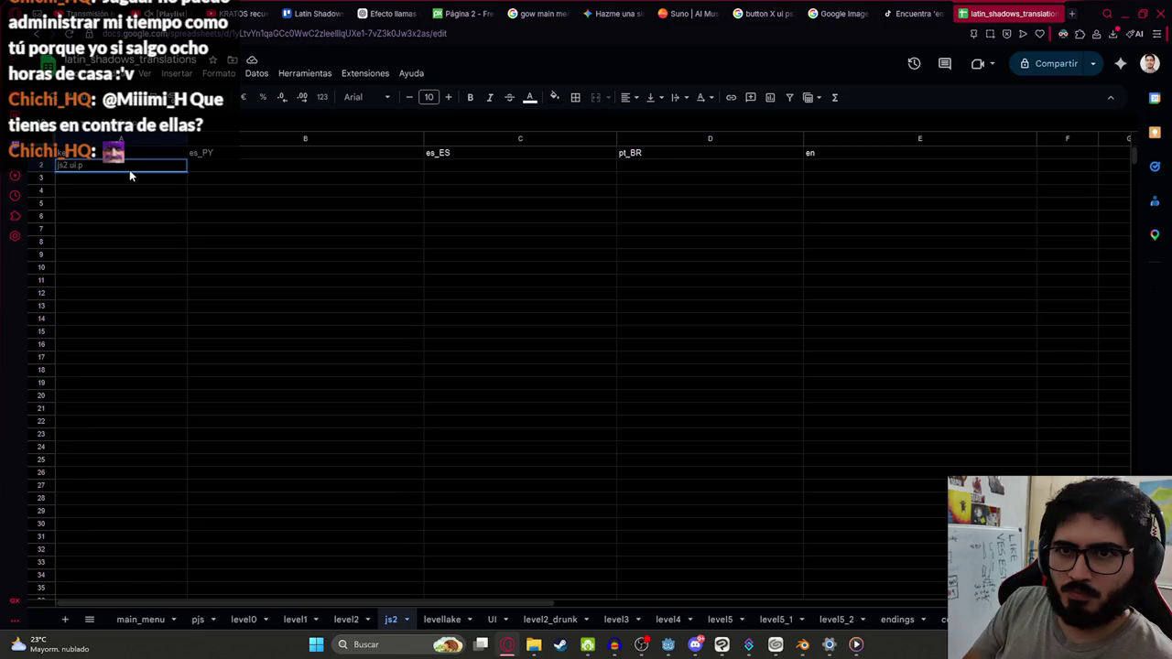
click(343, 619)
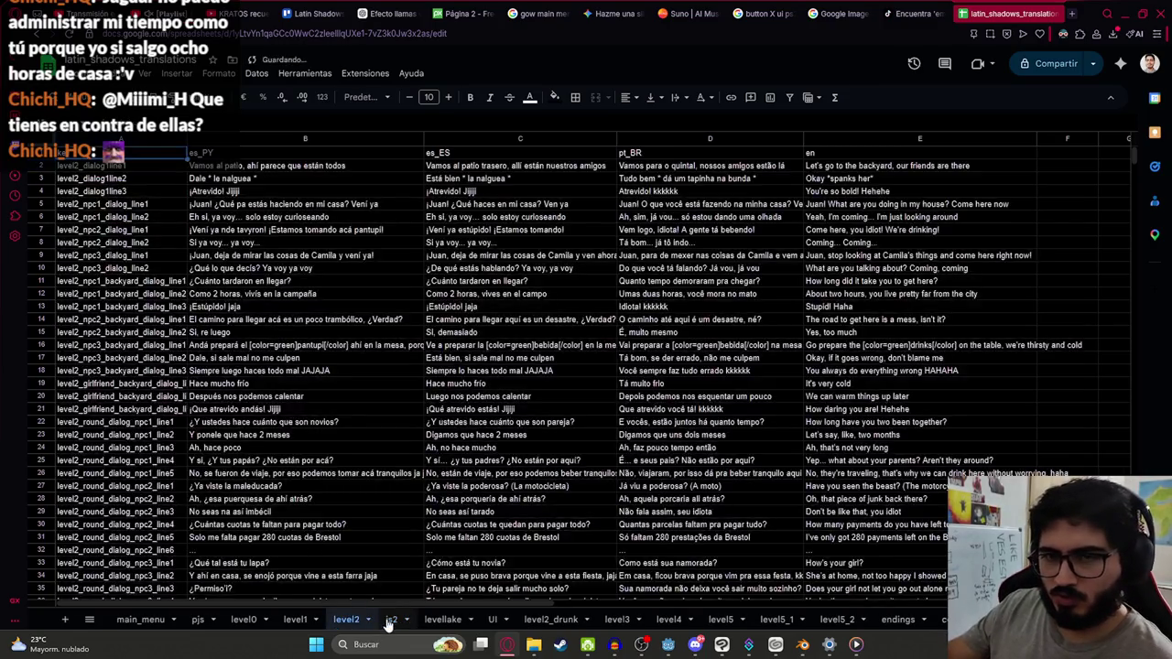
Step: Fill row 2 with key js2_ui_play and translations JUGAR, JUGAR, JOGAR, PLAY
click(391, 619)
text(js2_)
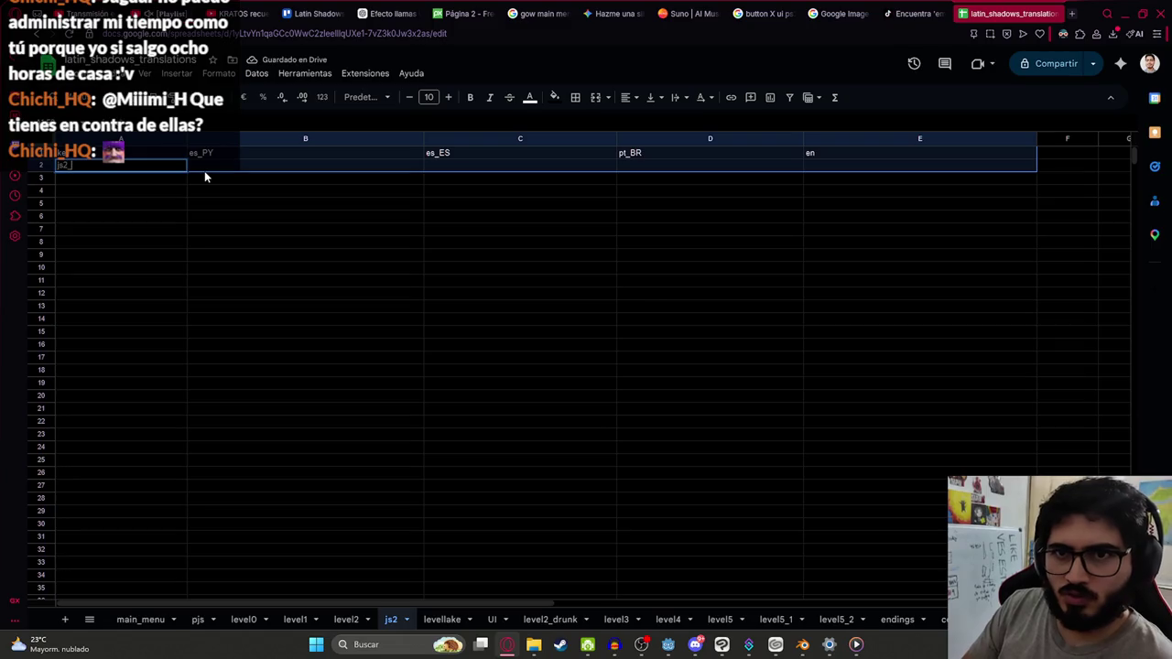
text(ui_play)
key(Tab)
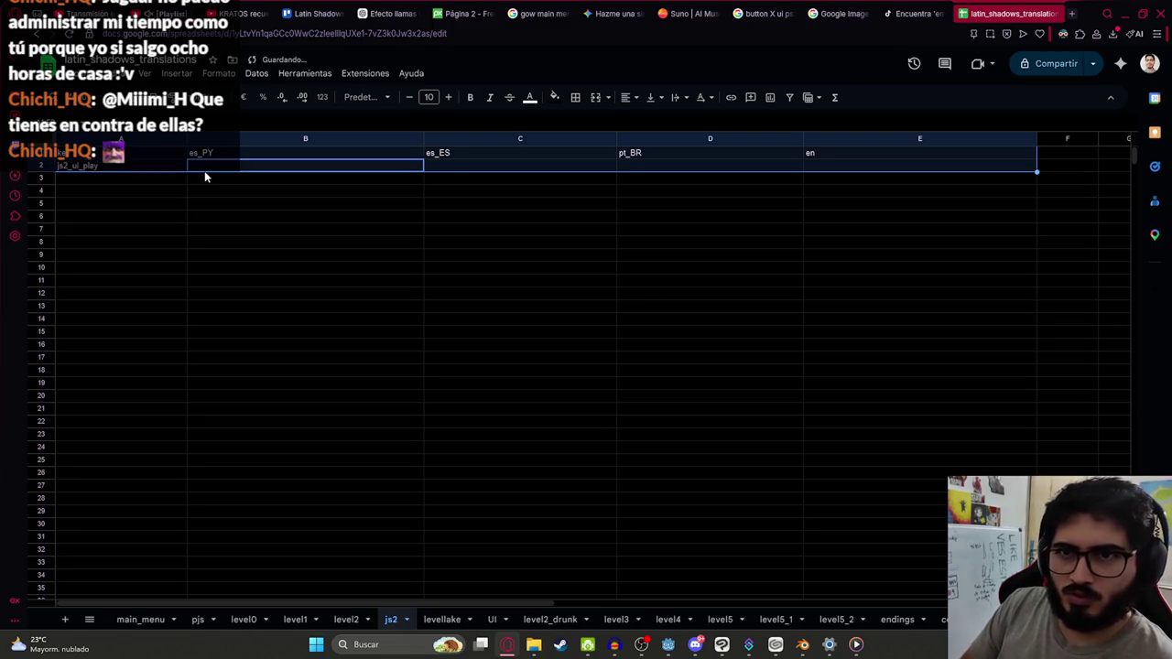
text(JUGAR)
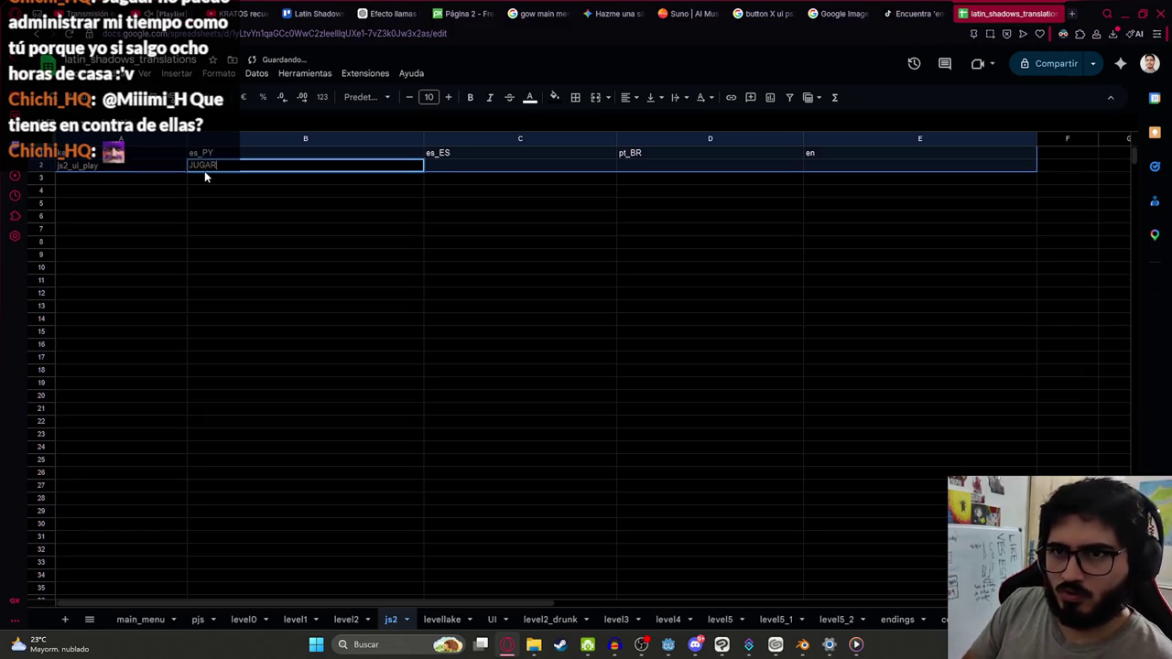
key(Tab)
text(JUGAR)
key(Tab)
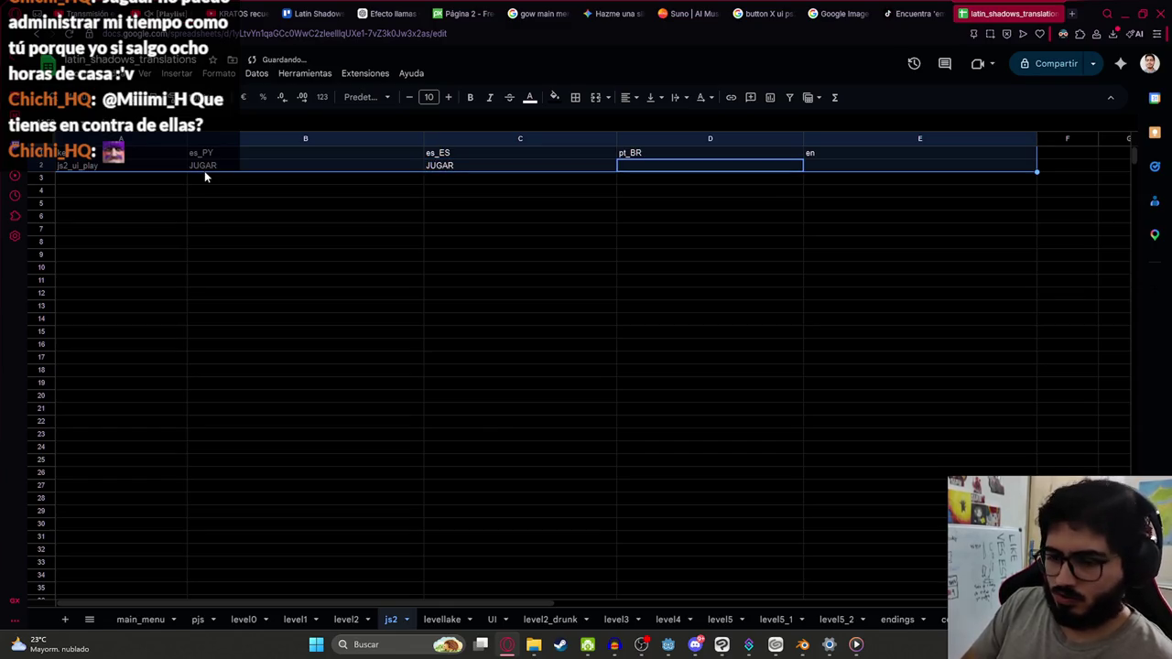
text(JOGAR)
key(Tab)
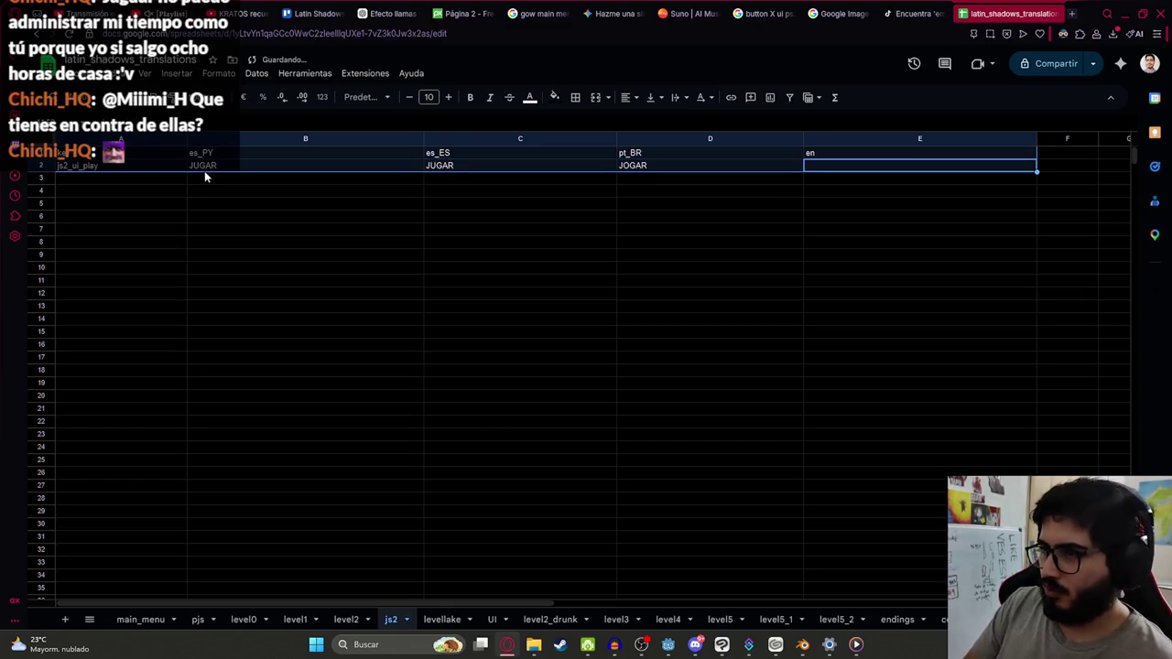
text(PLAY)
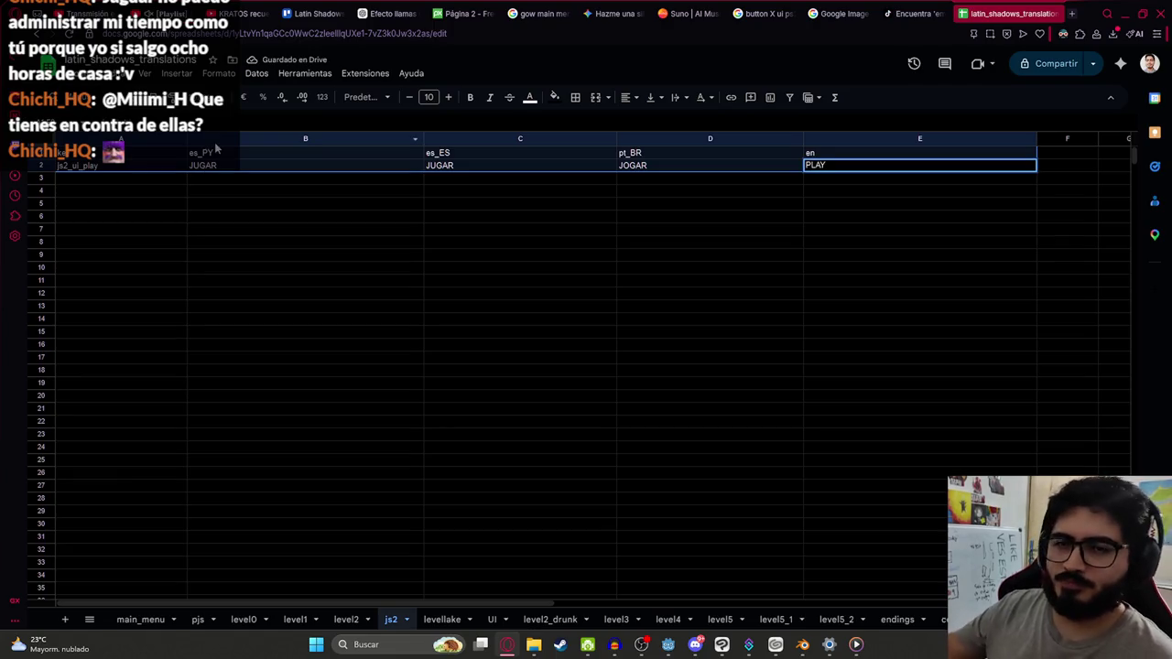
key(Return)
Step: Fill row 3 with key js2_ui_select, ELEGIR in B3 and C3, and SELECT in E3
text(js2_ui_play)
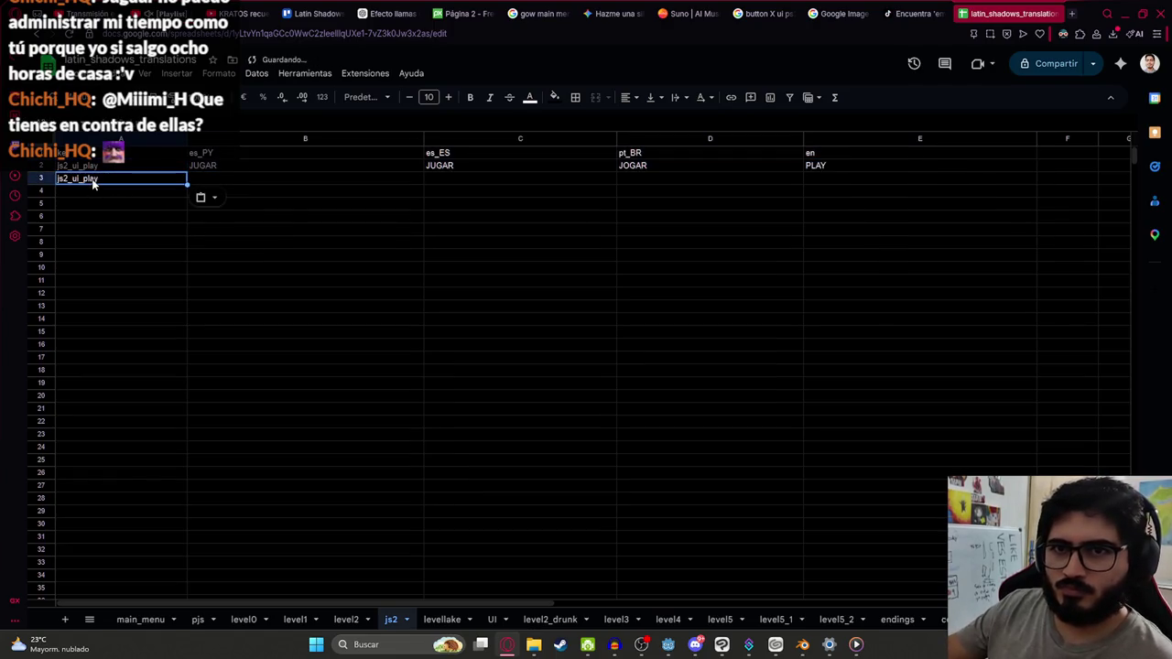
key(BackSpace)
key(BackSpace)
key(BackSpace)
text(select)
key(Tab)
key(Tab)
key(Tab)
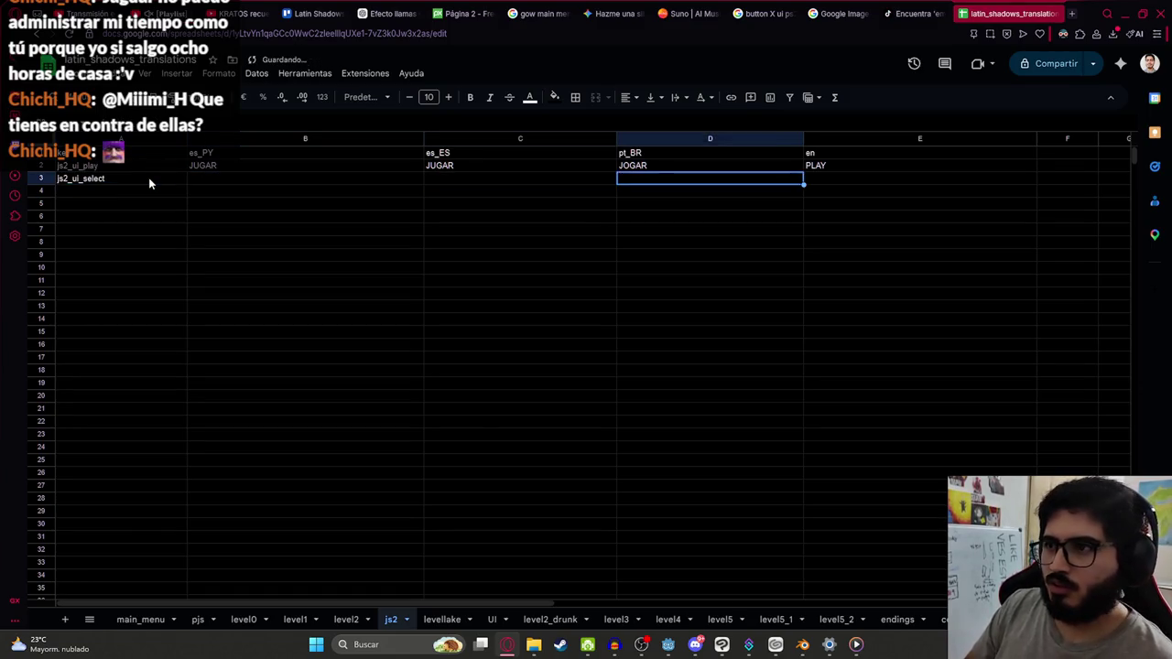
text(SELECT)
key(Left)
key(Left)
key(Left)
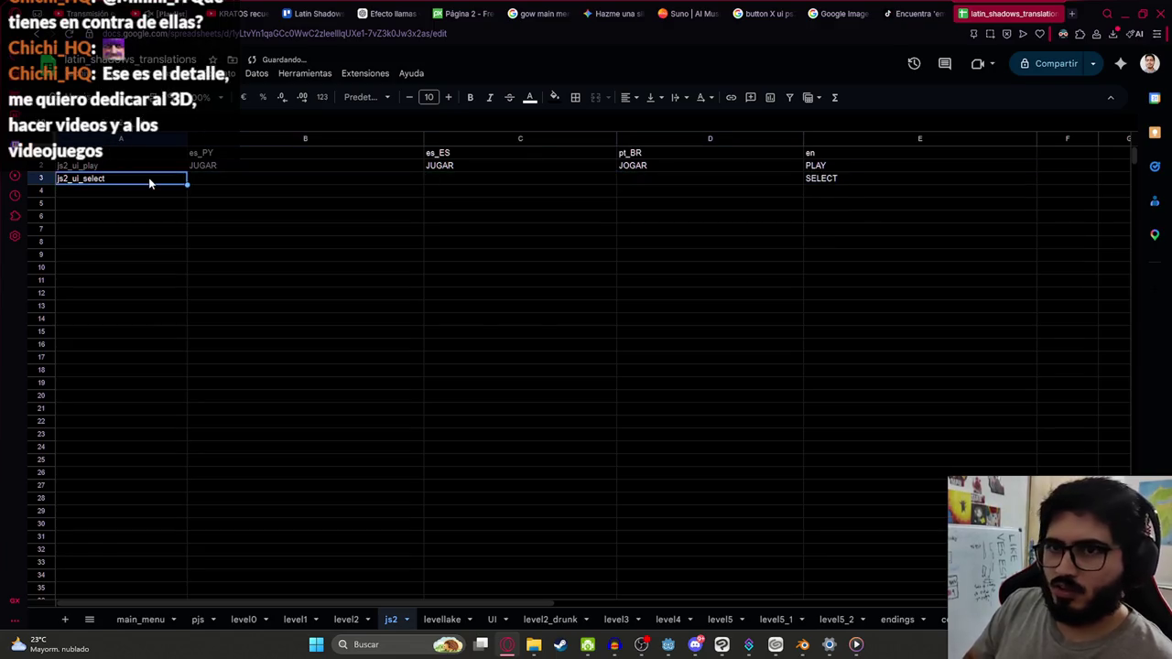
key(Right)
text(ELEGIR)
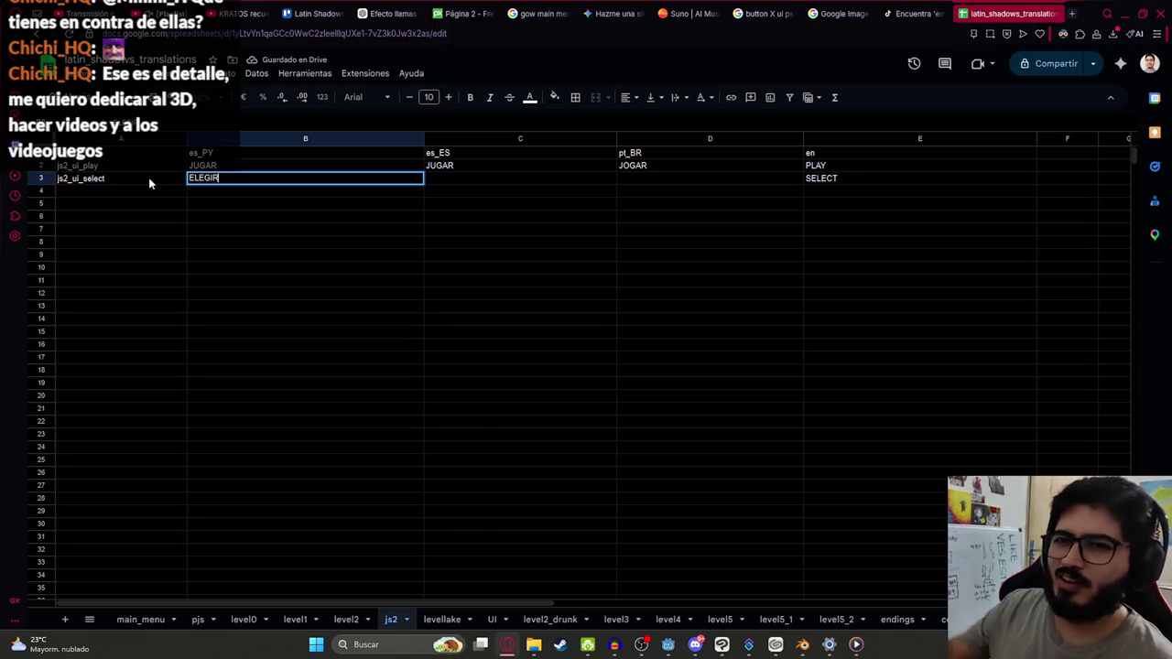
key(Return)
key(Up)
key(ctrl+c)
key(Right)
key(ctrl+v)
click(661, 180)
key(ctrl+t)
Step: Translate ELEGIR from Spanish to Portuguese in Google's translator and select the result, ESCOLHER
text(trad)
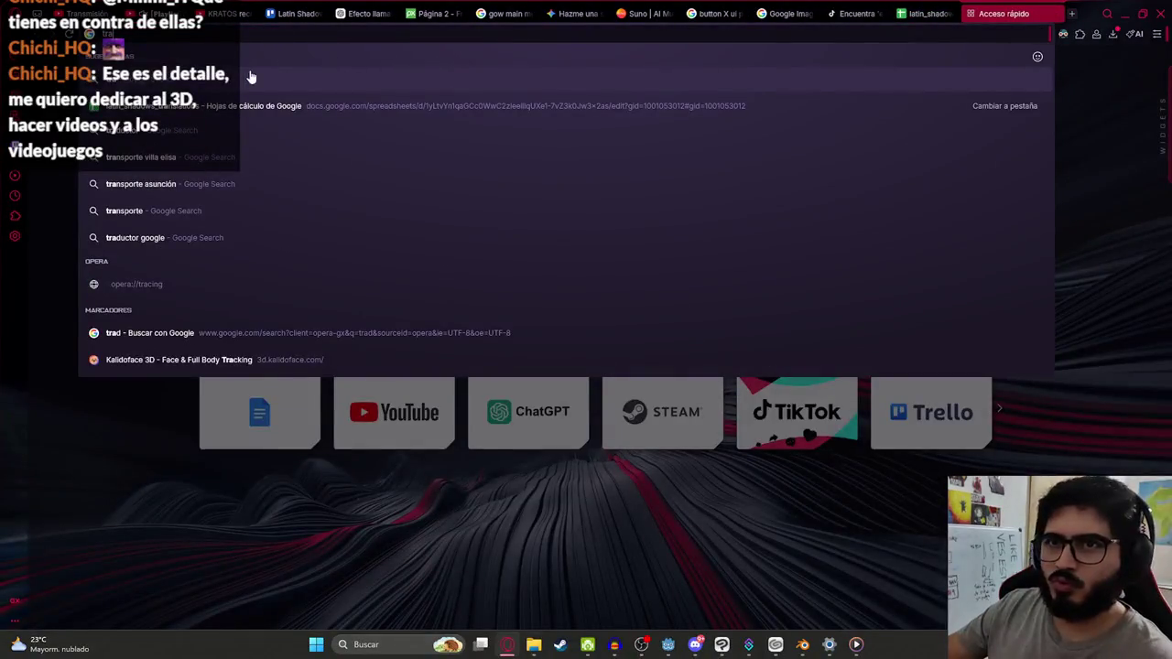
key(Return)
click(228, 221)
key(ctrl+v)
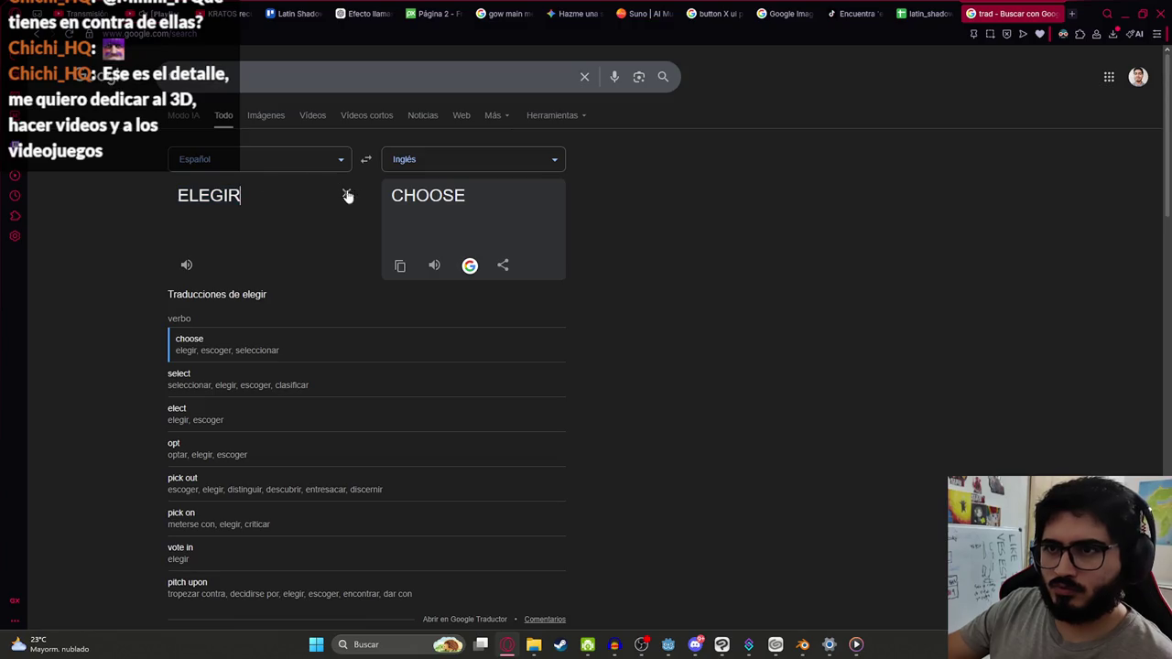
click(419, 161)
text(portu)
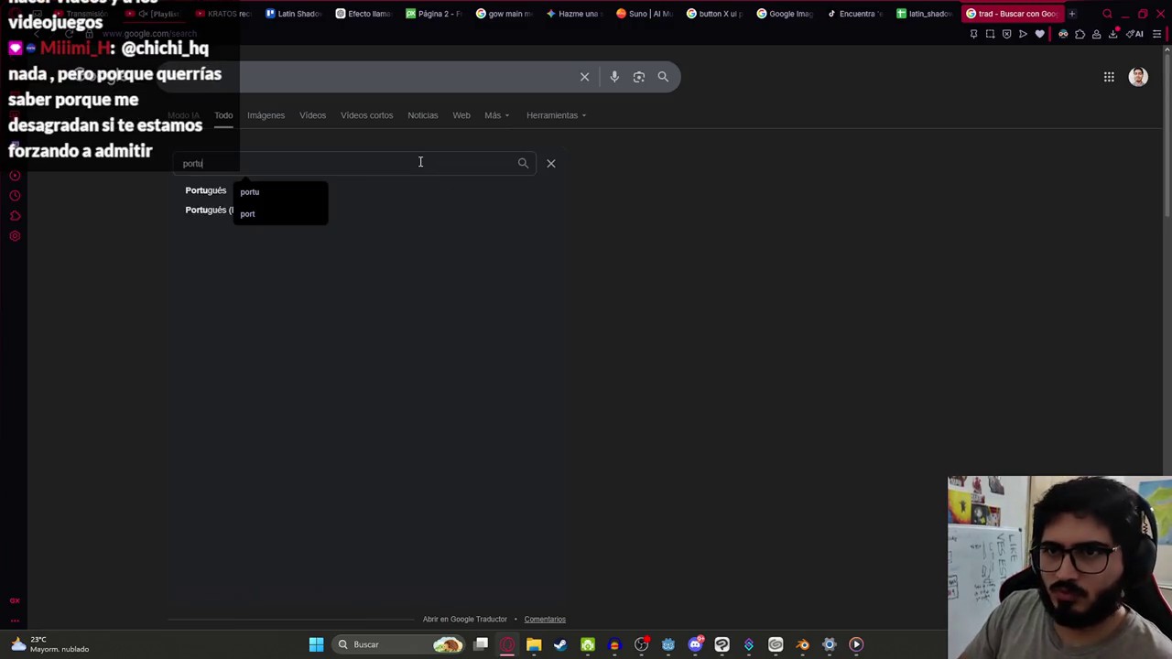
click(204, 190)
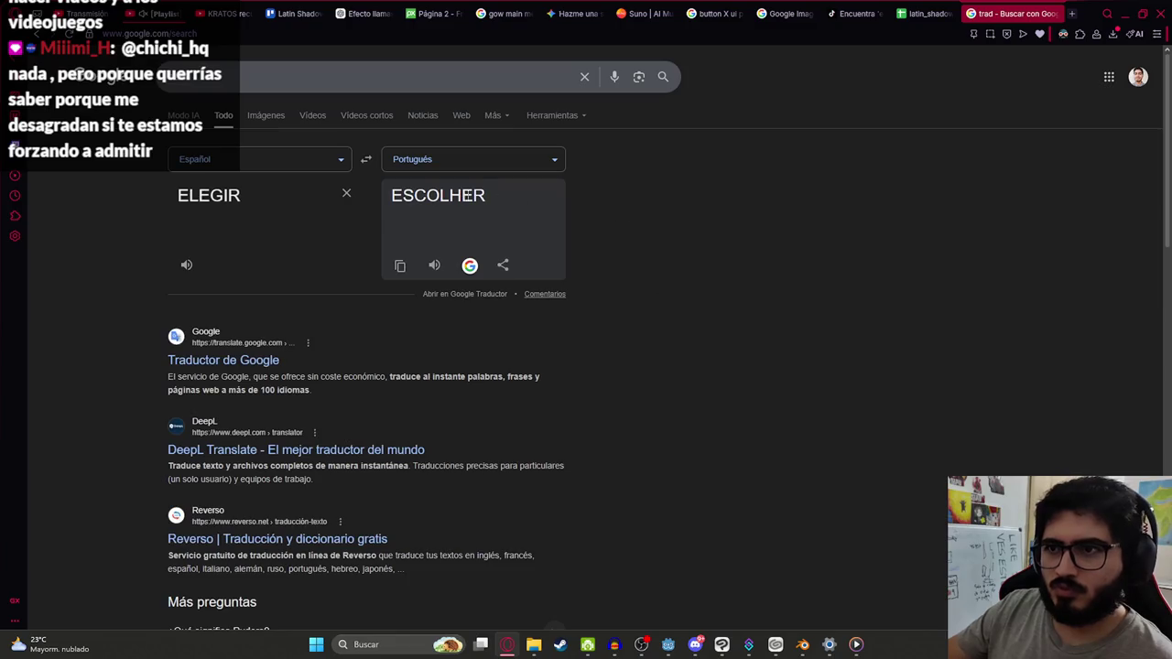
double_click(412, 200)
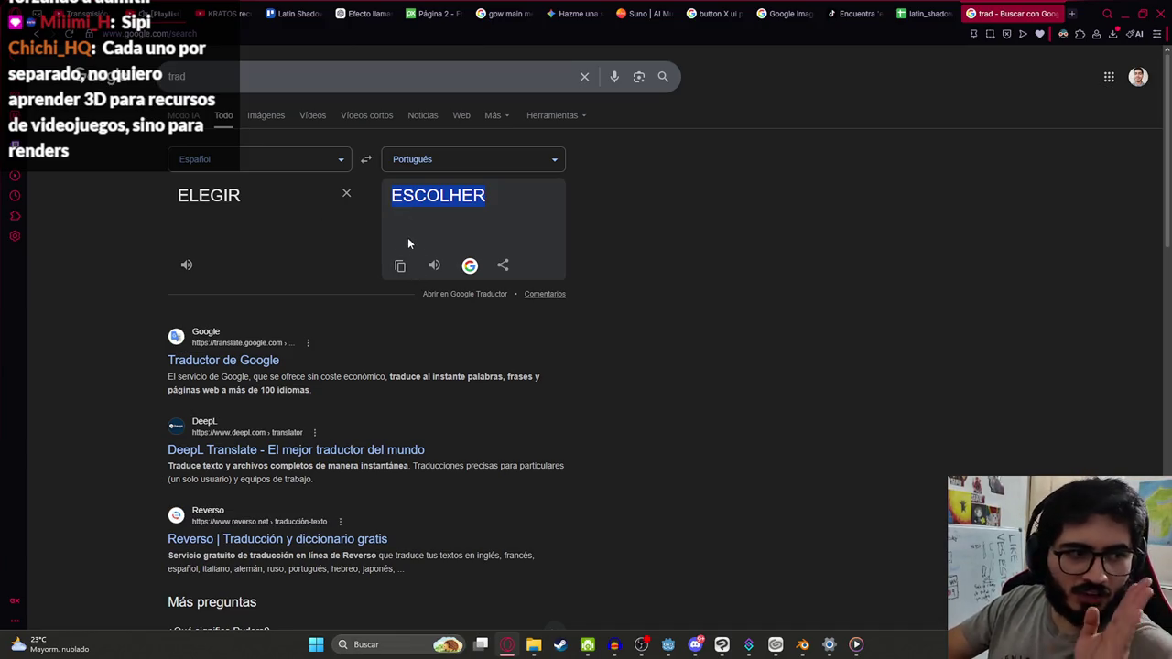
click(928, 13)
Step: Paste ESCOLHER into D3 and download the js2 sheet as a comma-separated .csv file
key(ctrl+v)
key(ctrl+z)
click(81, 75)
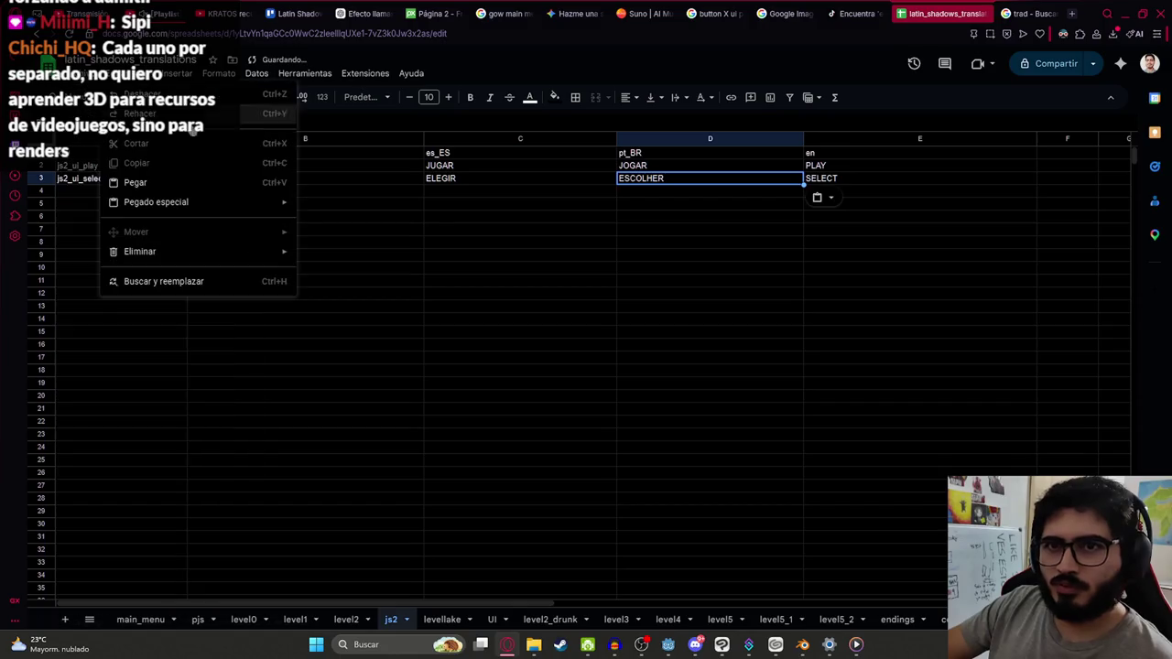
mouse_move(128, 222)
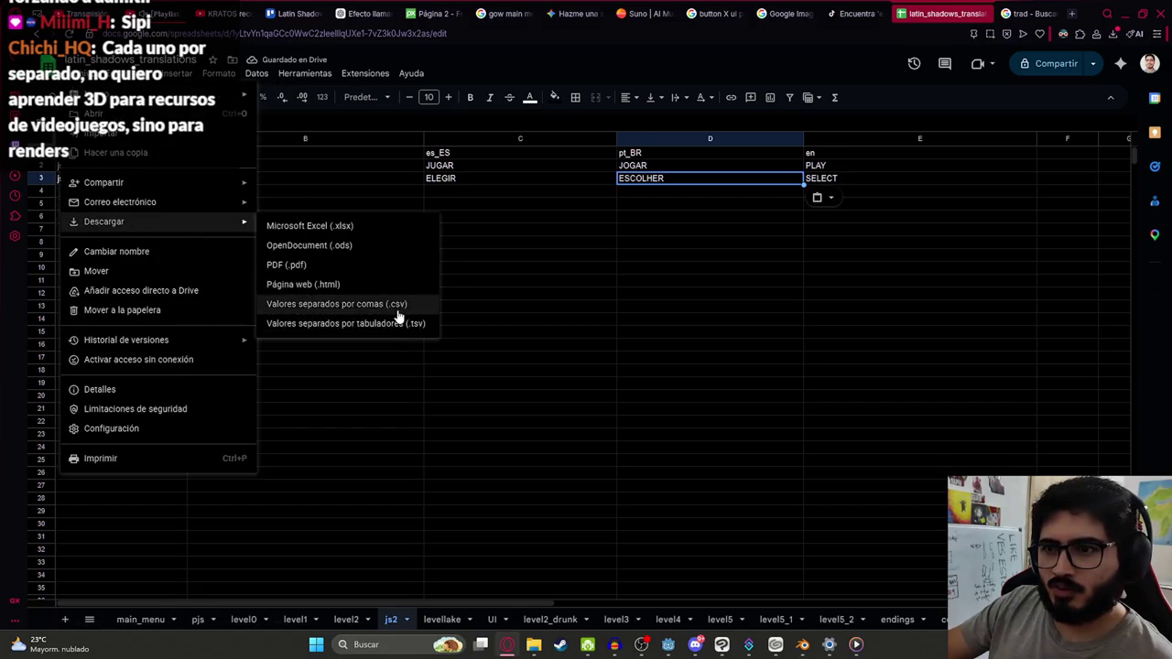
click(398, 308)
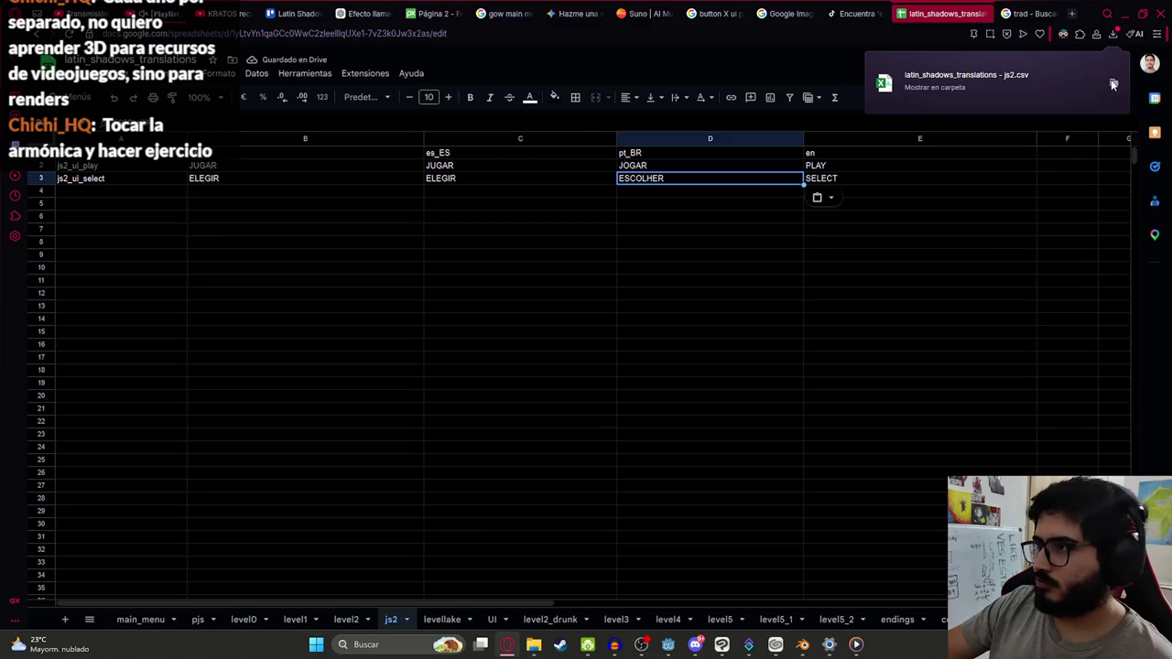
click(1113, 86)
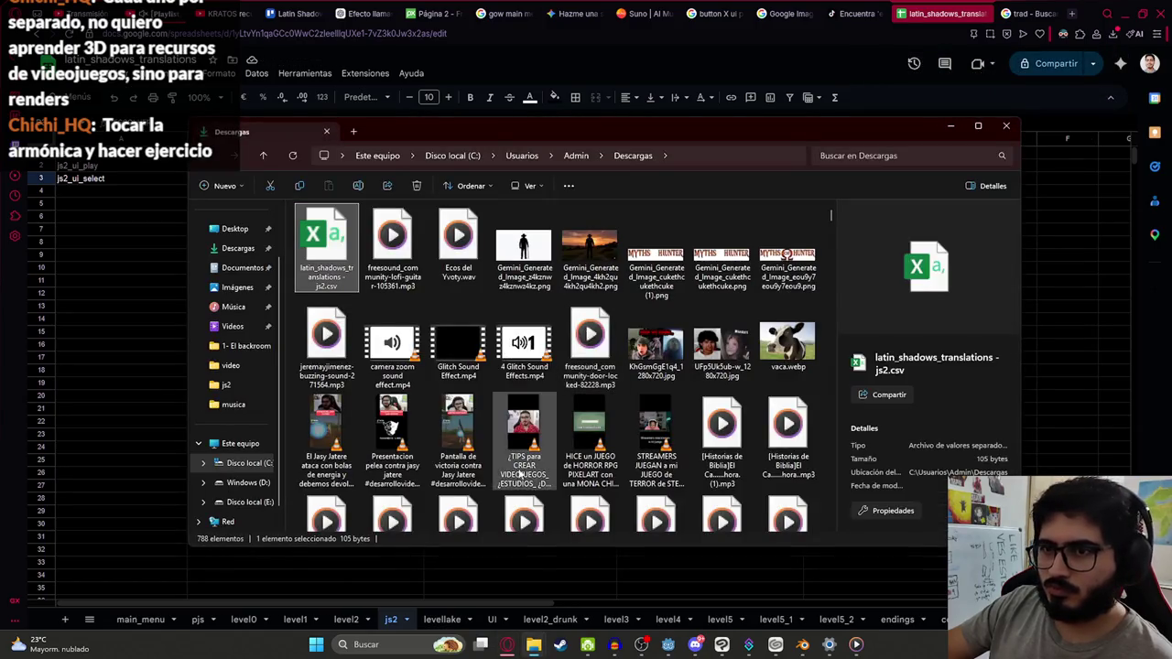
Step: Browse from D:\Mis Videojuegos into juegoterror1's translations folder, where the js2 CSV appears
mouse_move(529, 643)
click(502, 615)
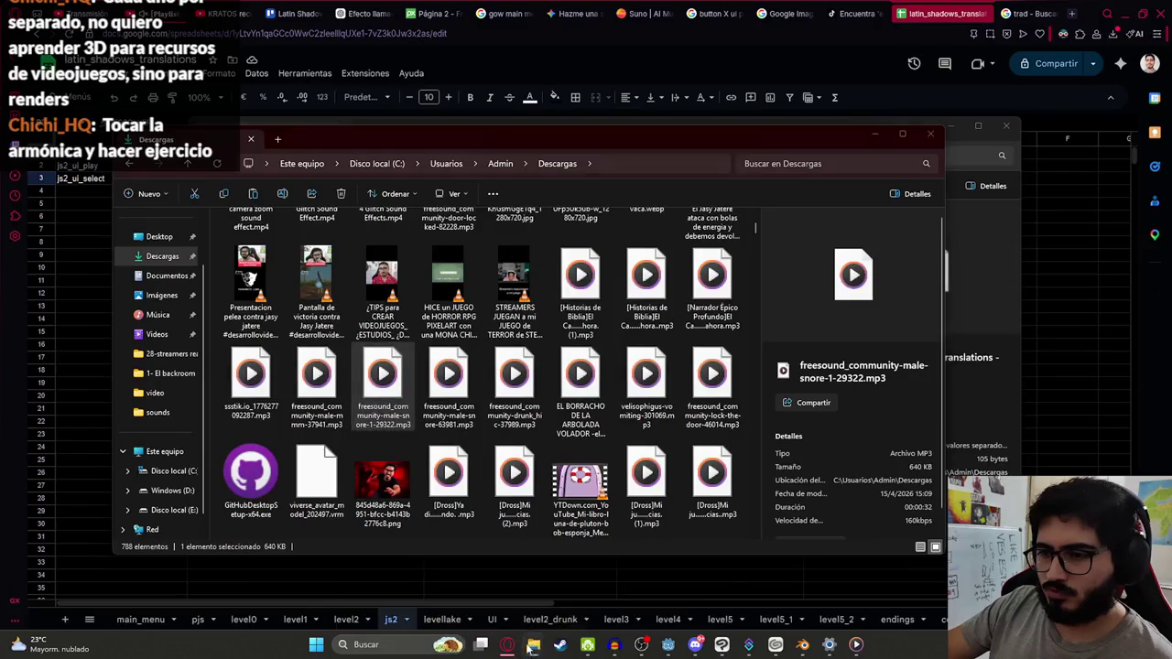
click(421, 589)
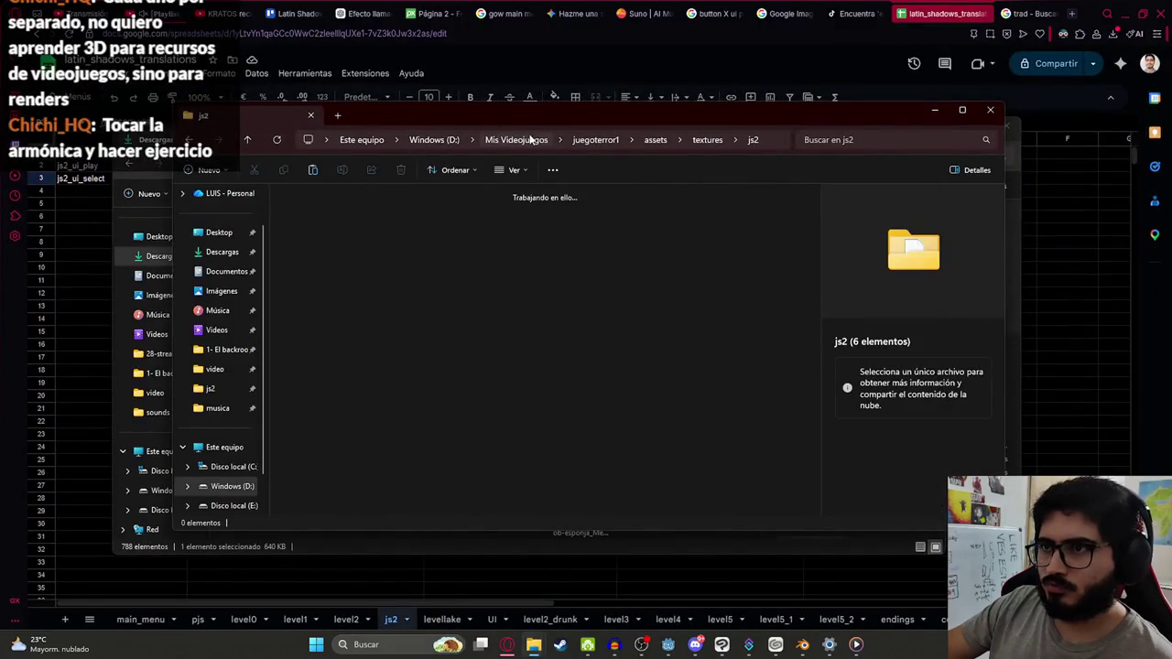
click(529, 139)
double_click(752, 237)
double_click(764, 300)
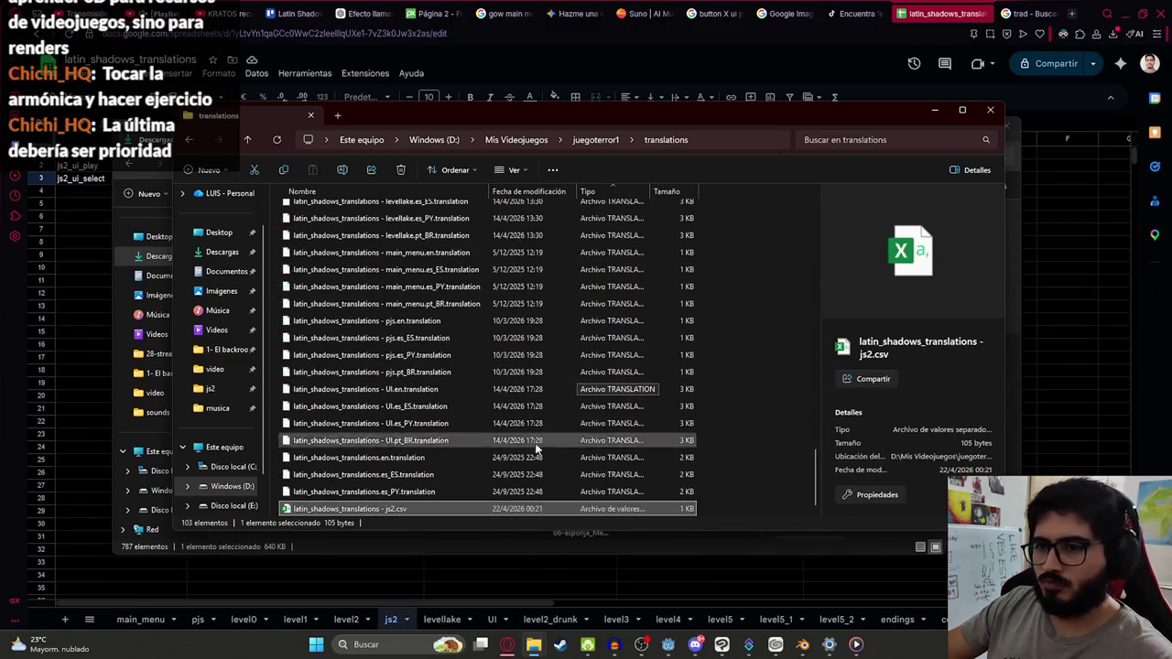
Step: Select the SELECCIONAR label and open Project Settings on the Localization tab
click(667, 644)
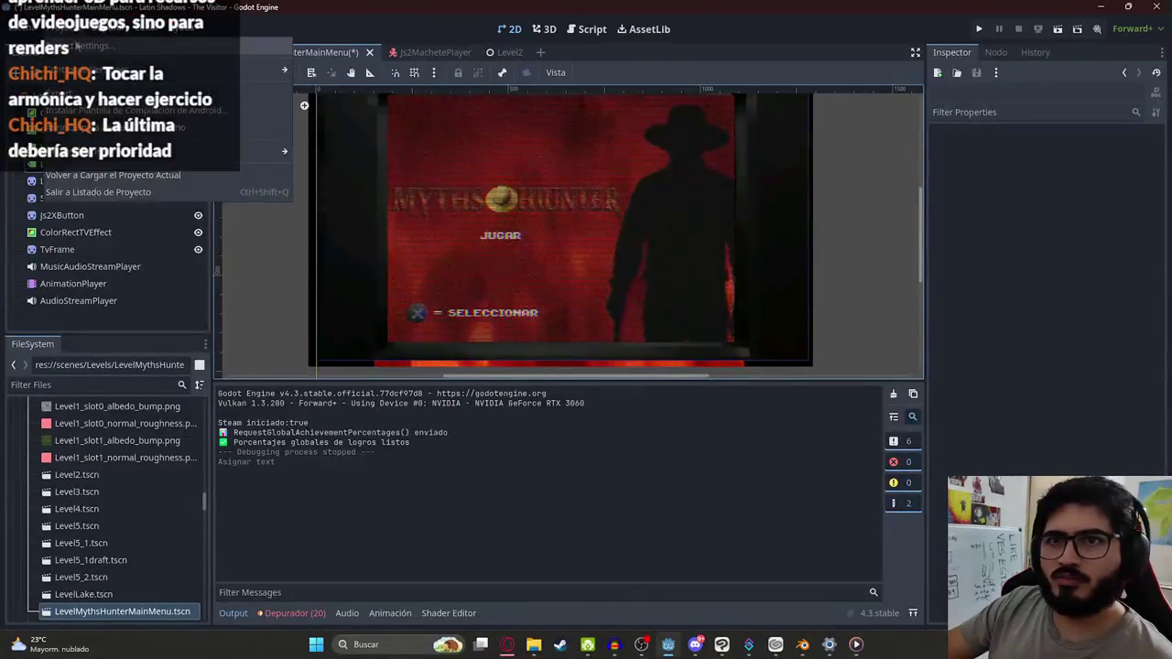
click(64, 26)
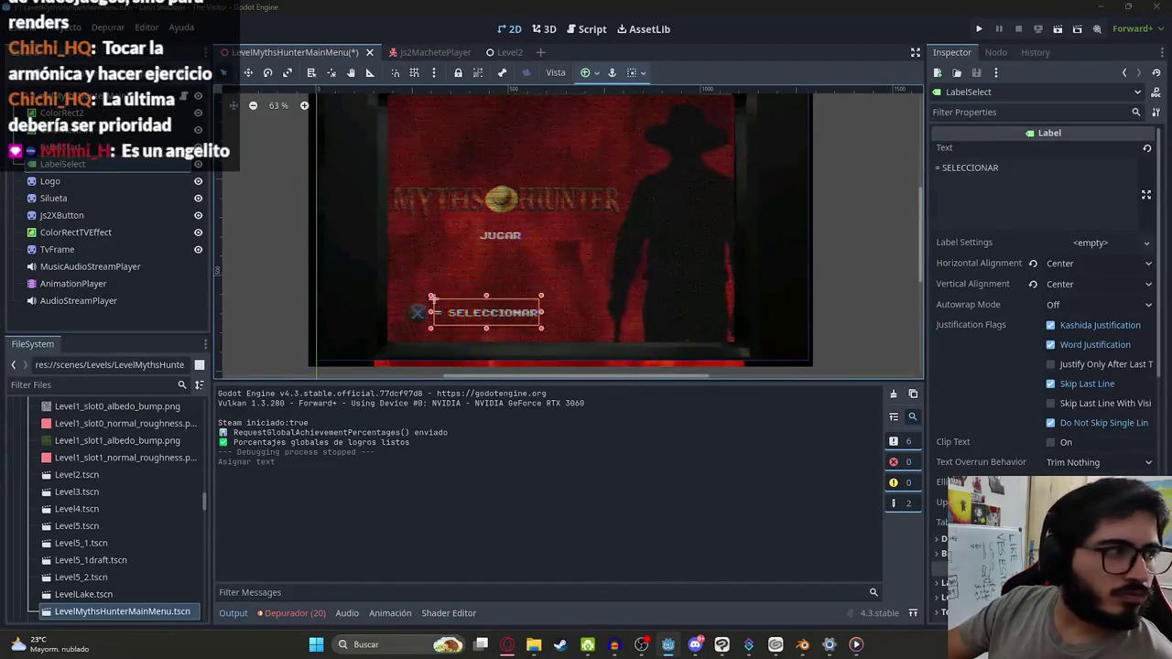
click(110, 48)
click(291, 148)
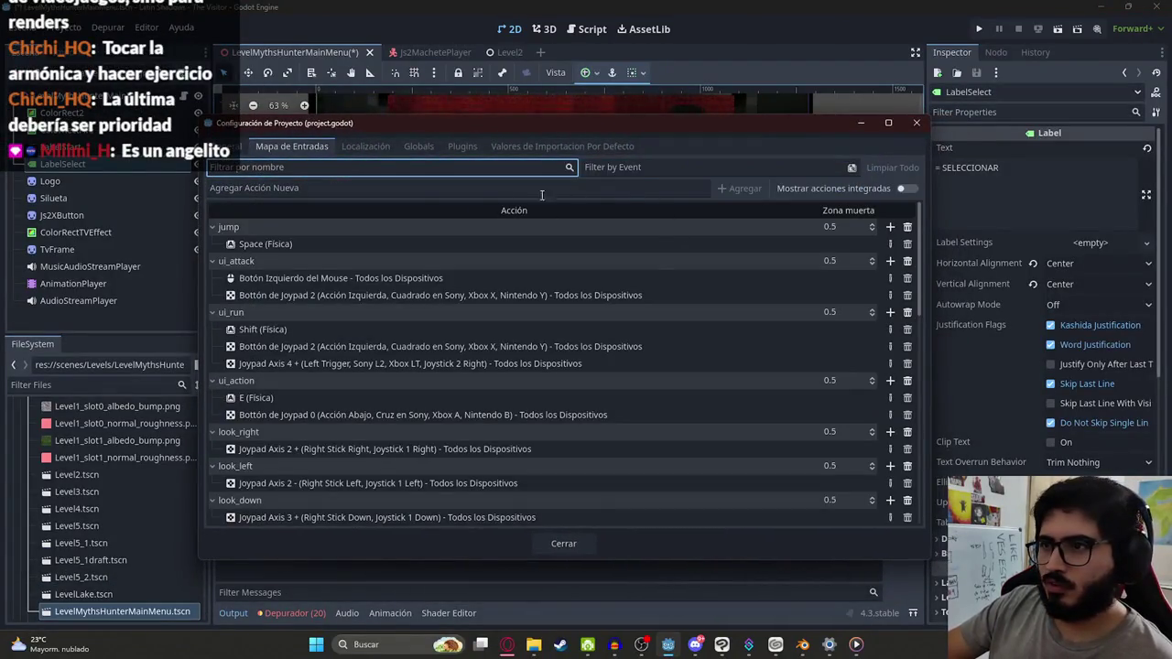
click(366, 147)
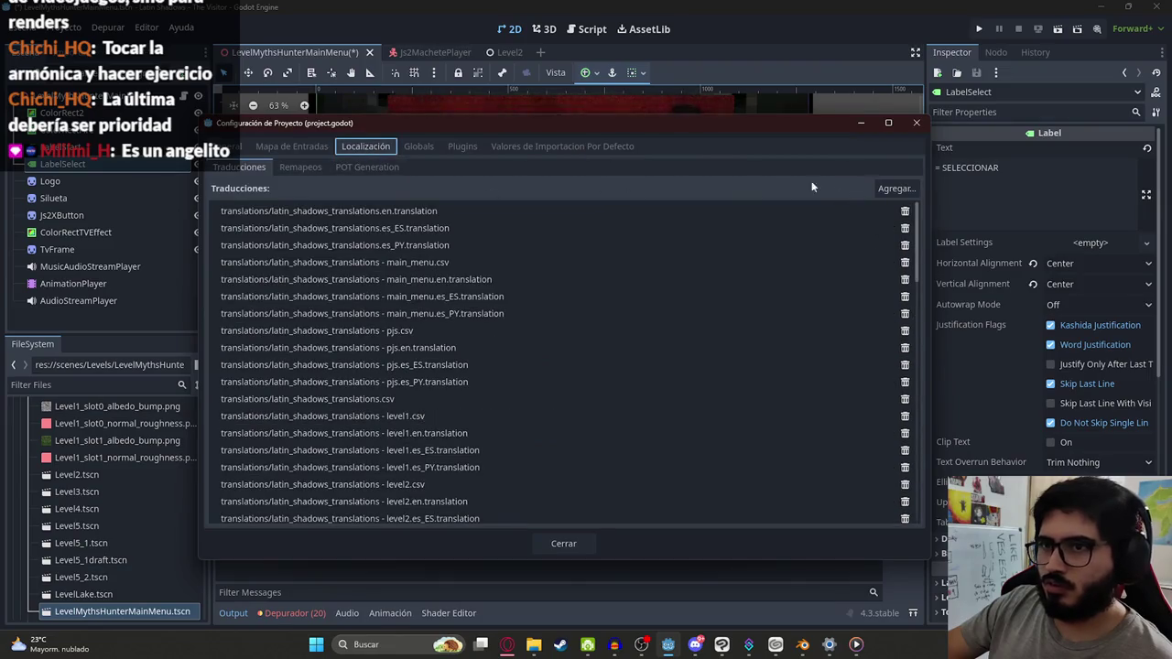
Step: Add the four js2 .translation files from the translations folder to the project's localization
click(896, 189)
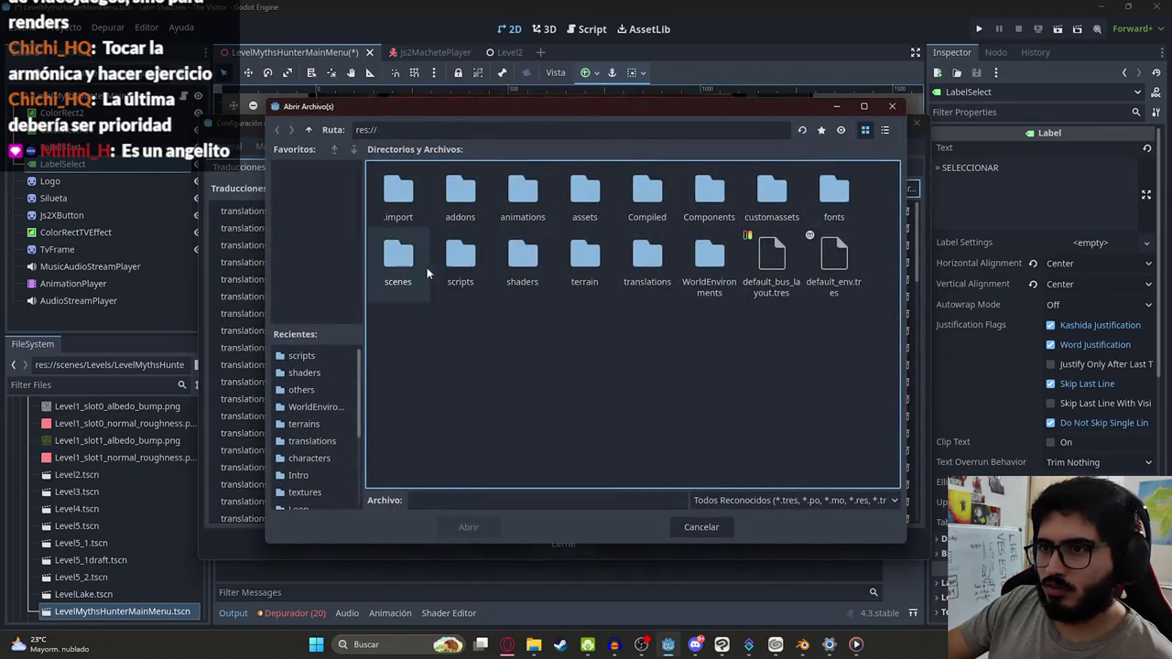
double_click(639, 272)
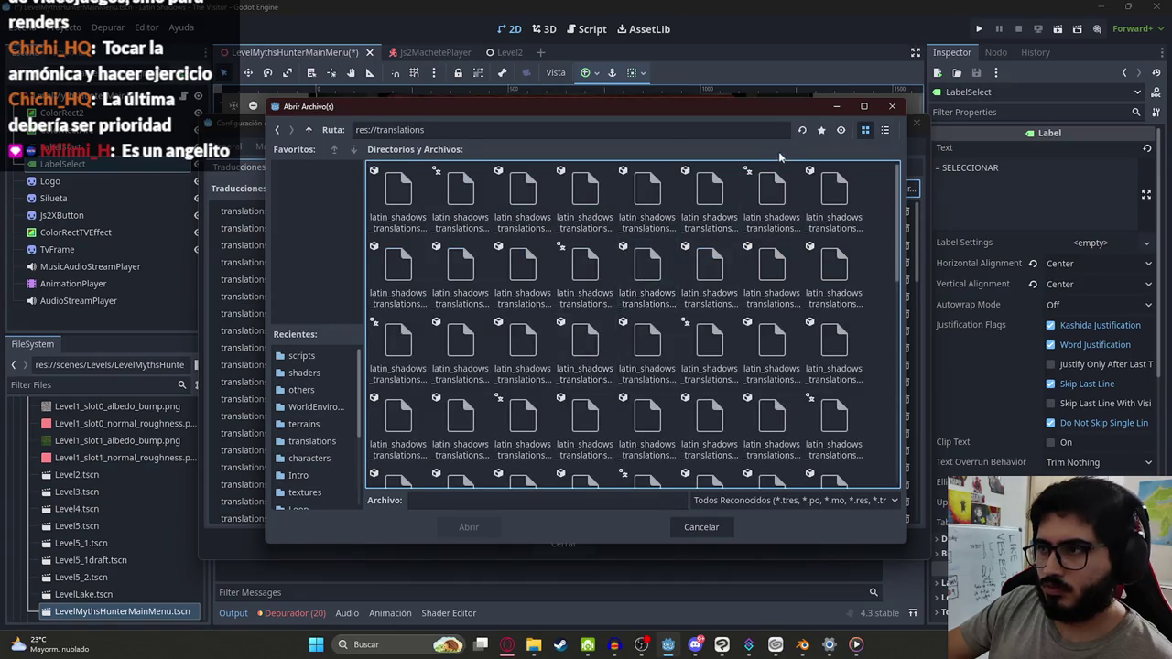
click(885, 129)
scroll(526, 315, down, 10)
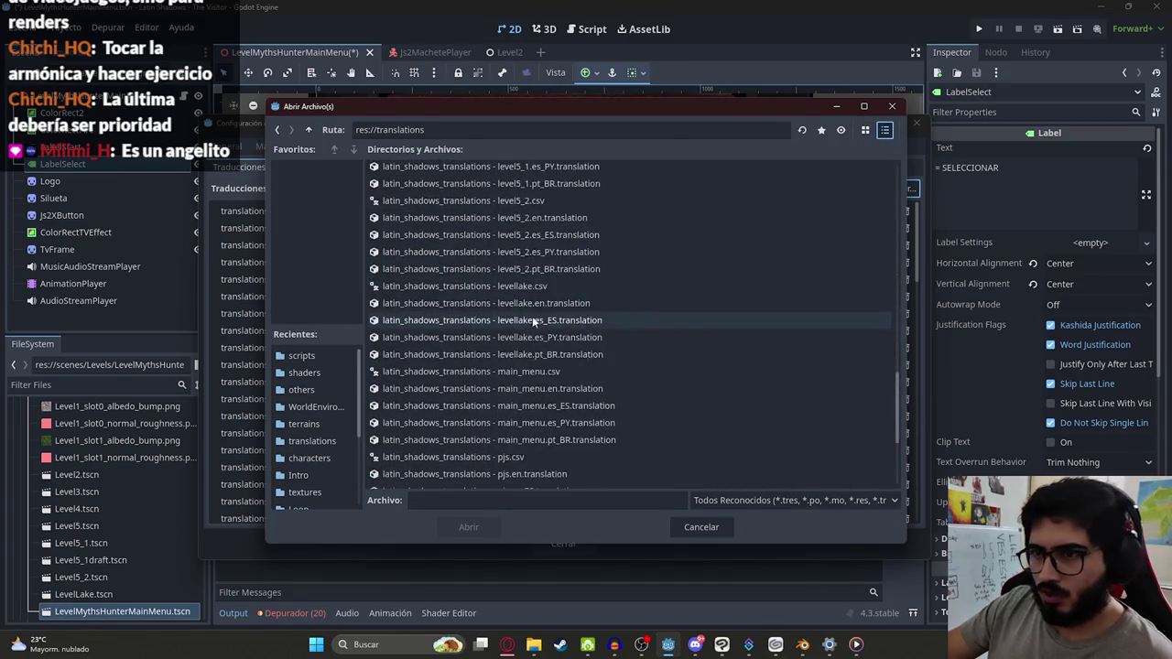
scroll(550, 328, up, 6)
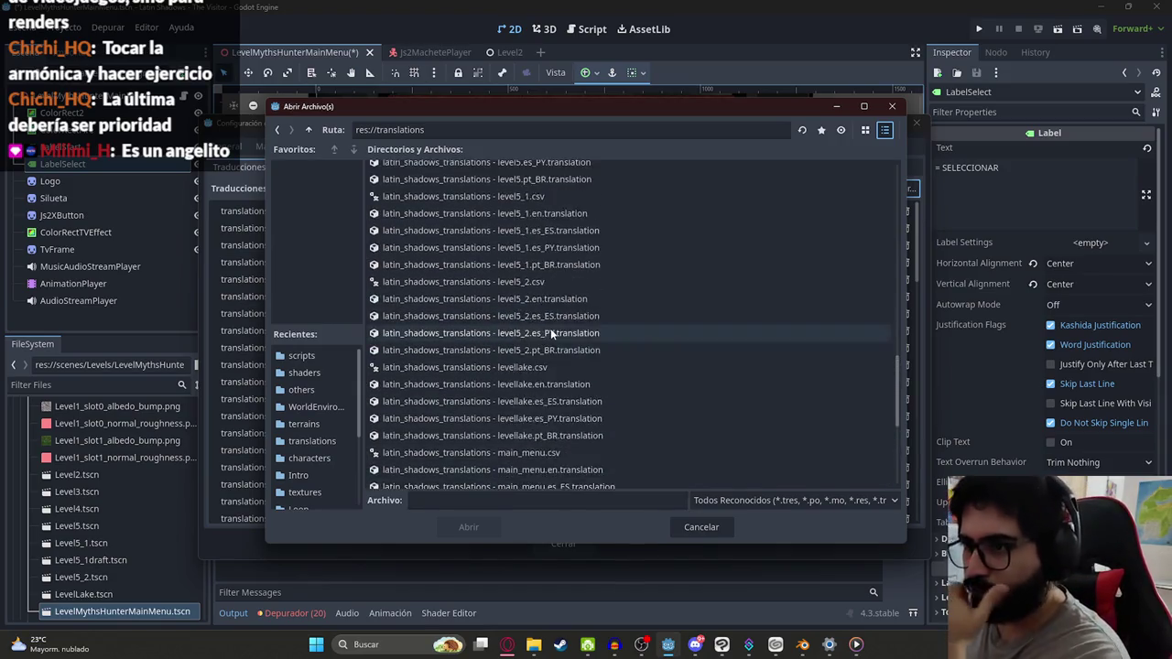
scroll(550, 328, down, 3)
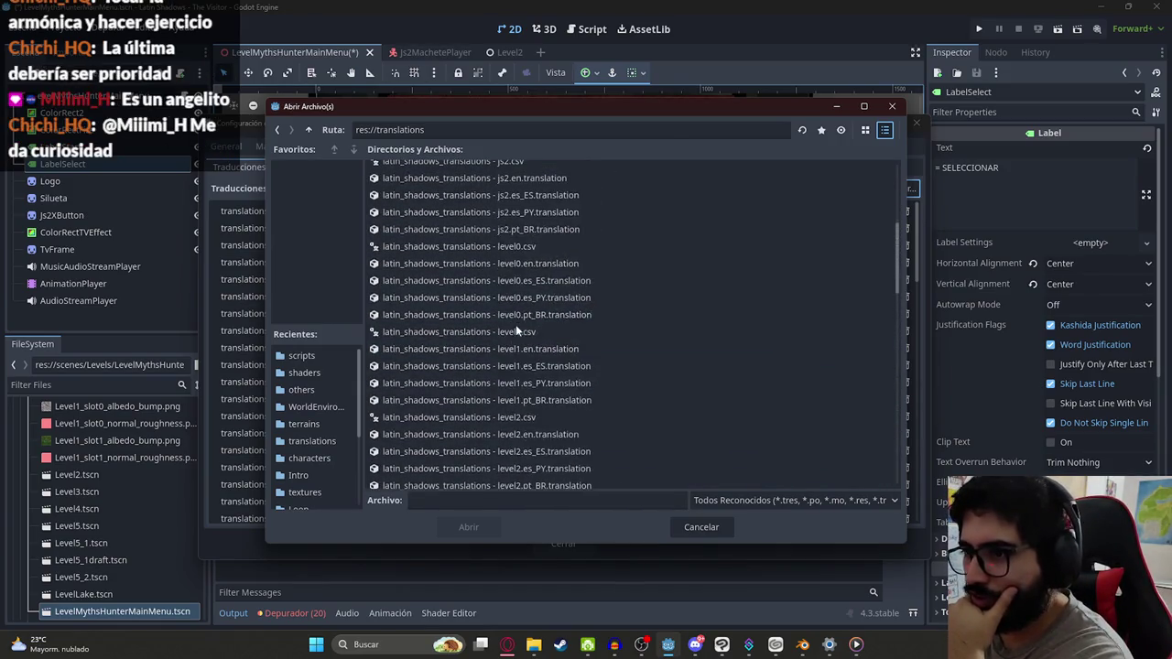
scroll(522, 311, up, 12)
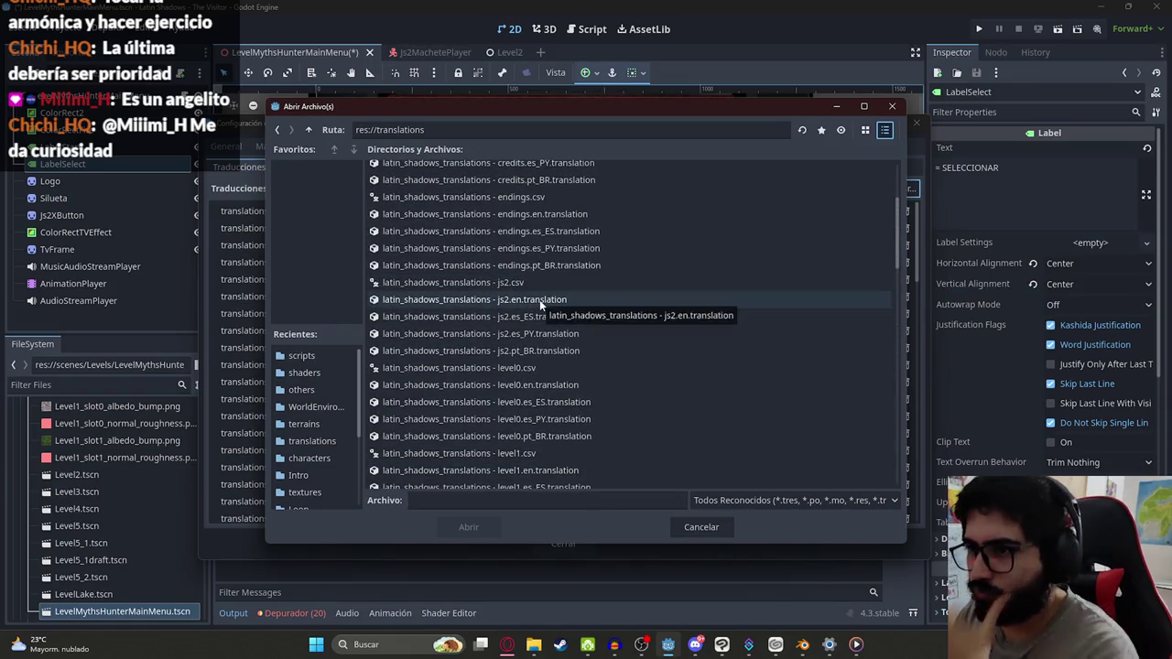
click(522, 298)
shift+click(529, 349)
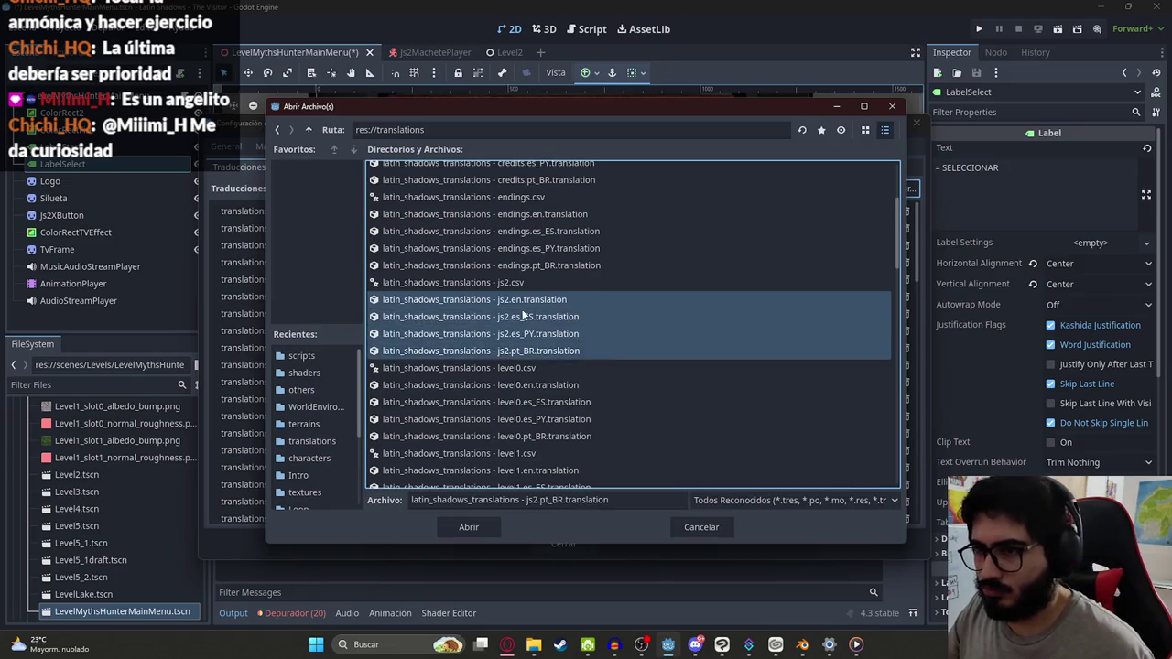
click(466, 527)
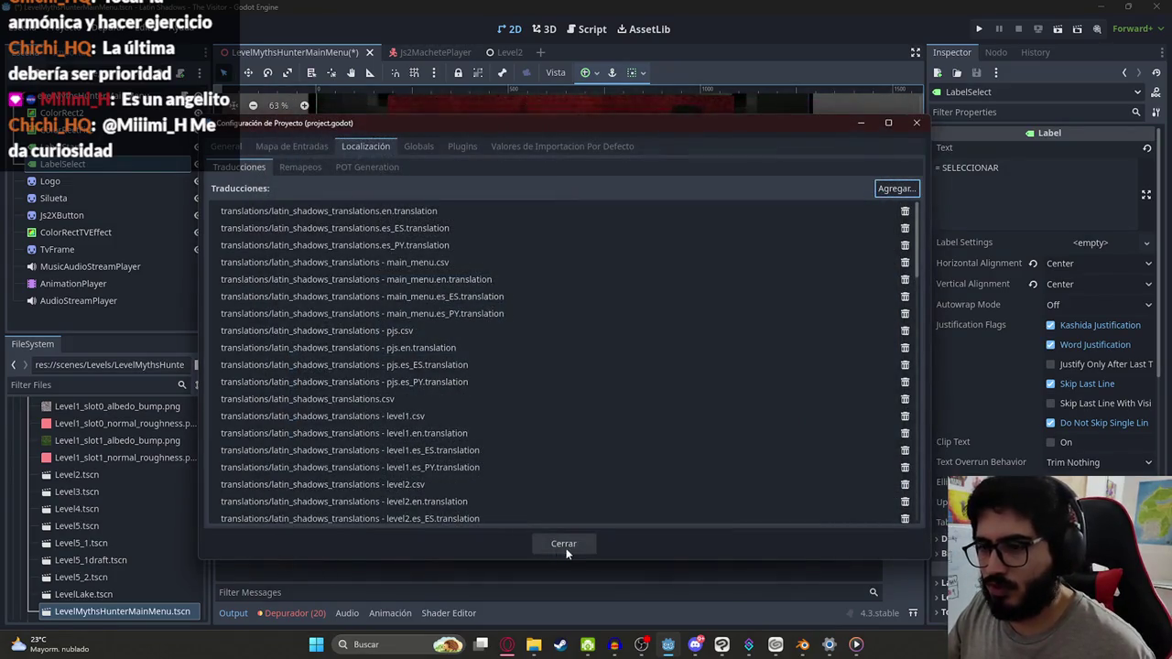
click(564, 546)
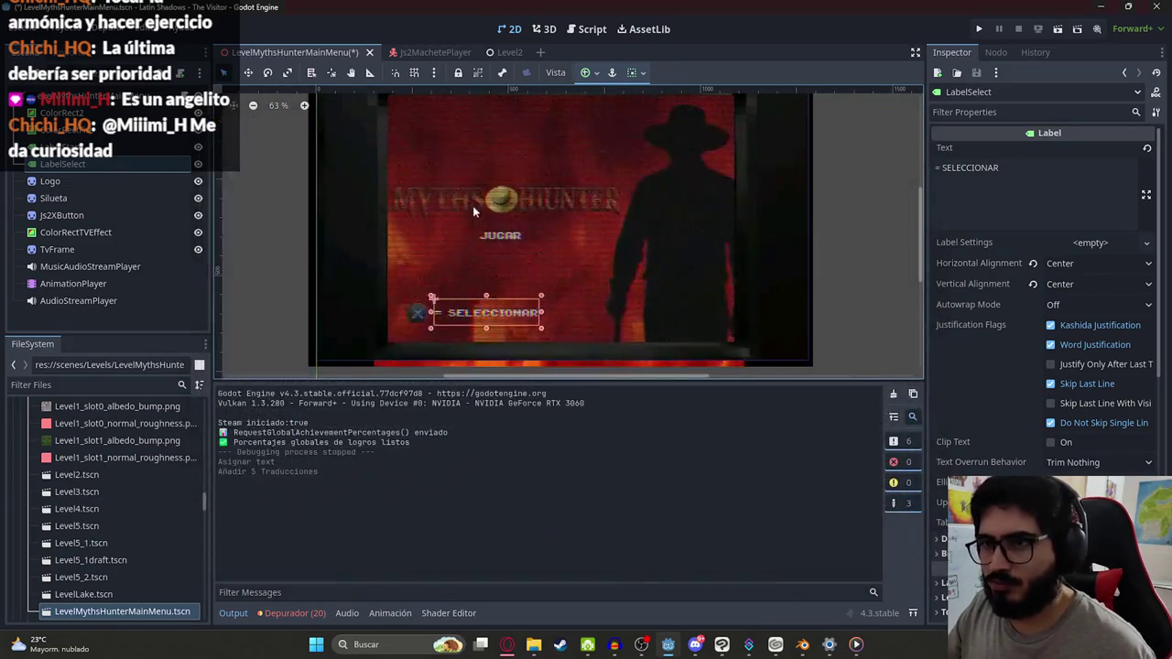
Step: Replace SELECCIONAR in the label's Text with the js2_ui_select key
double_click(965, 172)
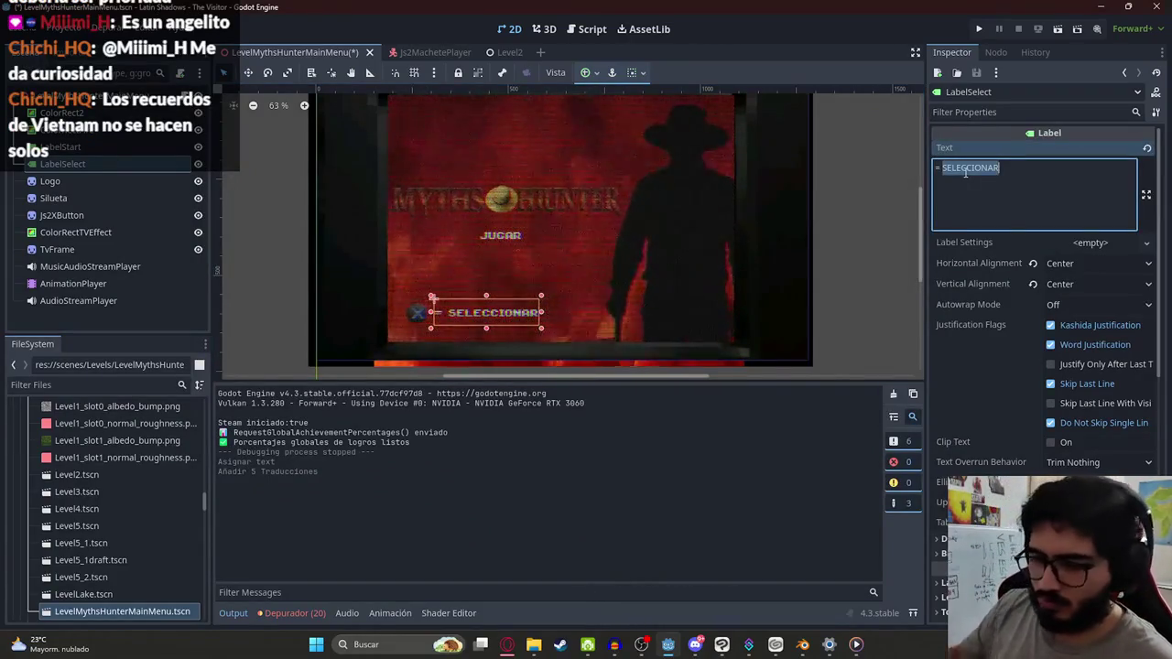
key(alt+Tab)
click(512, 643)
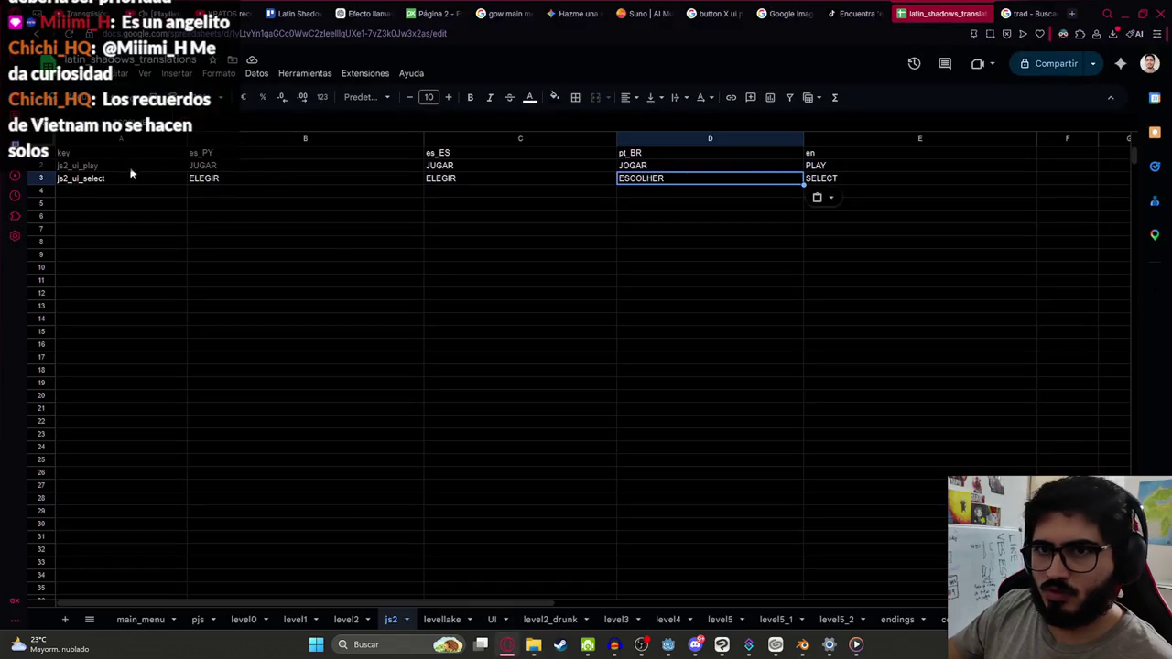
key(alt+Tab)
key(alt+Tab)
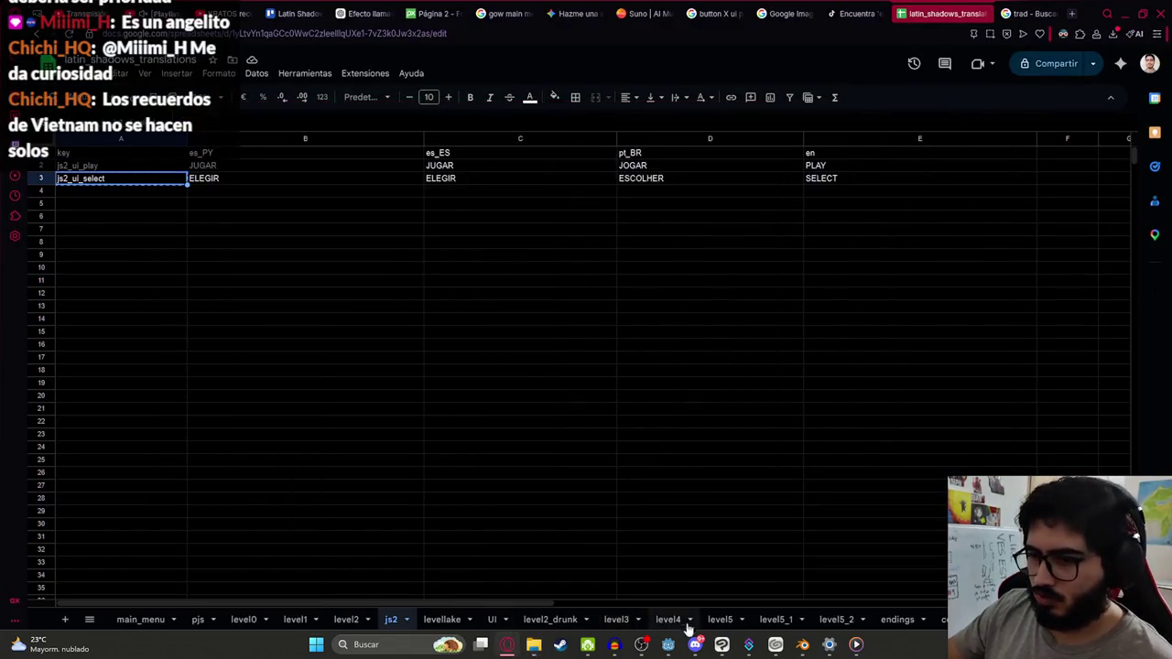
click(667, 643)
text(js2_ui_select)
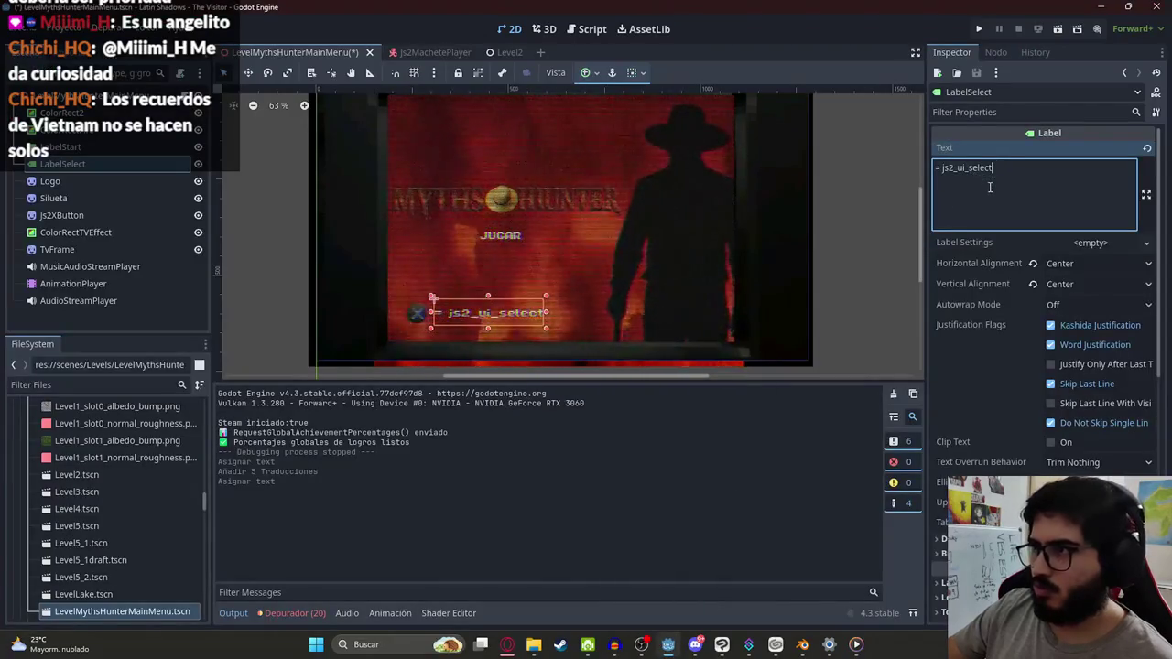
Step: Save the scene and remove the '= ' prefix from the select label's text
key(ctrl+s)
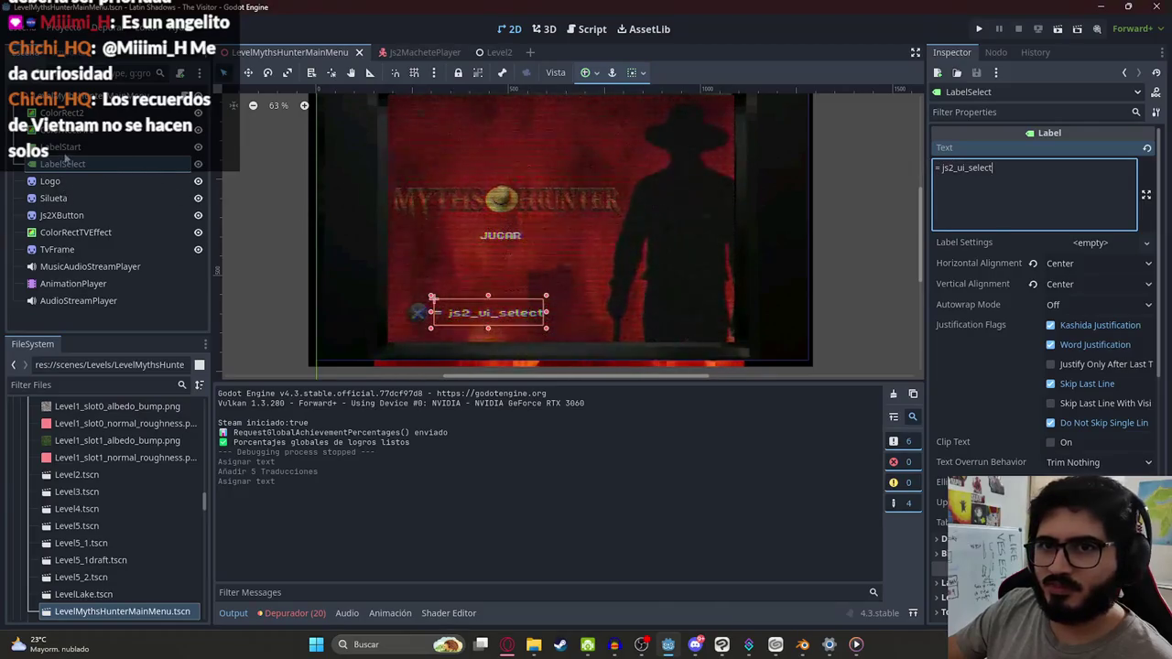
right_click(417, 306)
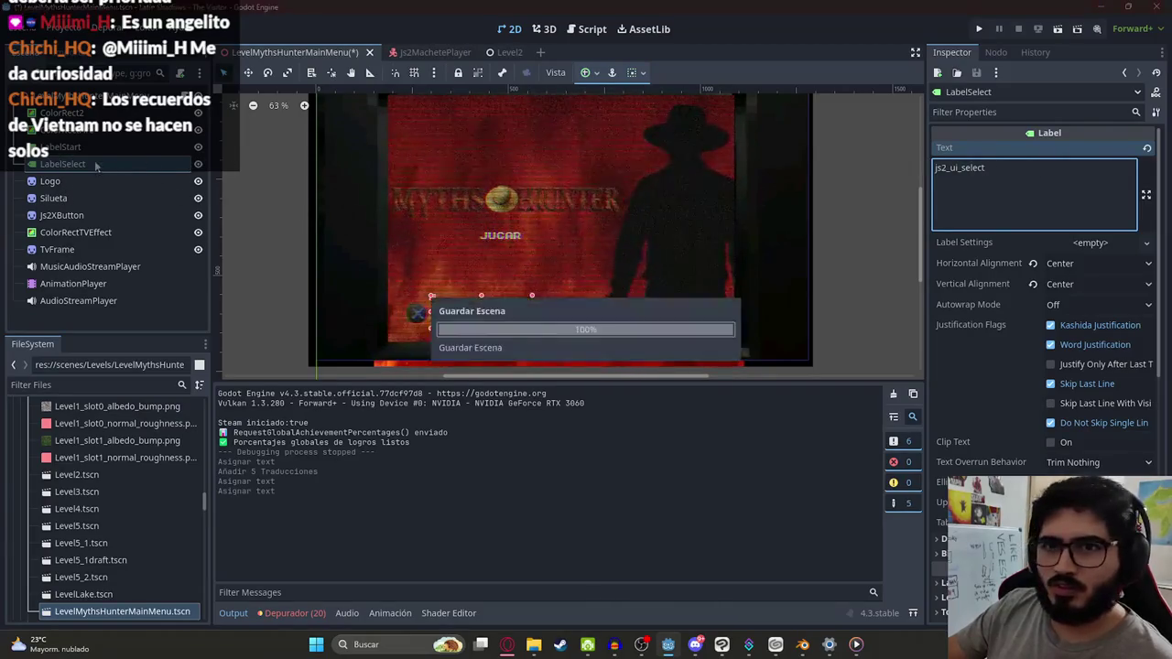
click(476, 345)
Step: Paste the key into the JUGAR label's Text and test-run the main menu scene
click(66, 146)
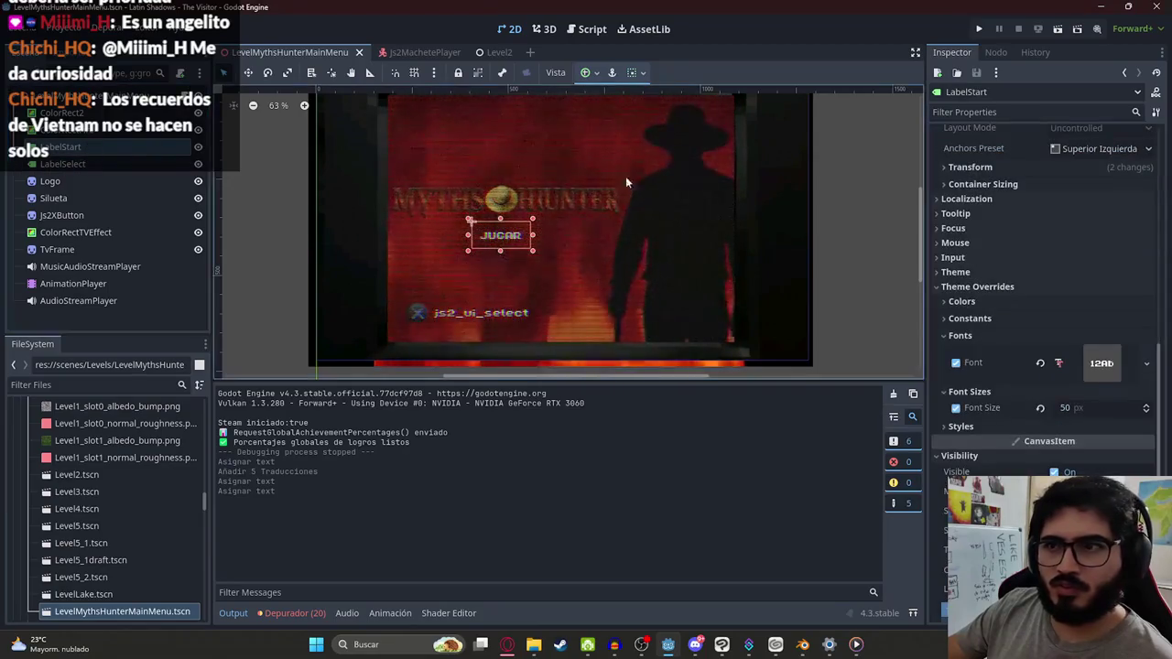
scroll(1031, 147, up, 10)
click(1033, 192)
key(ctrl+a)
text(js2_ui_select)
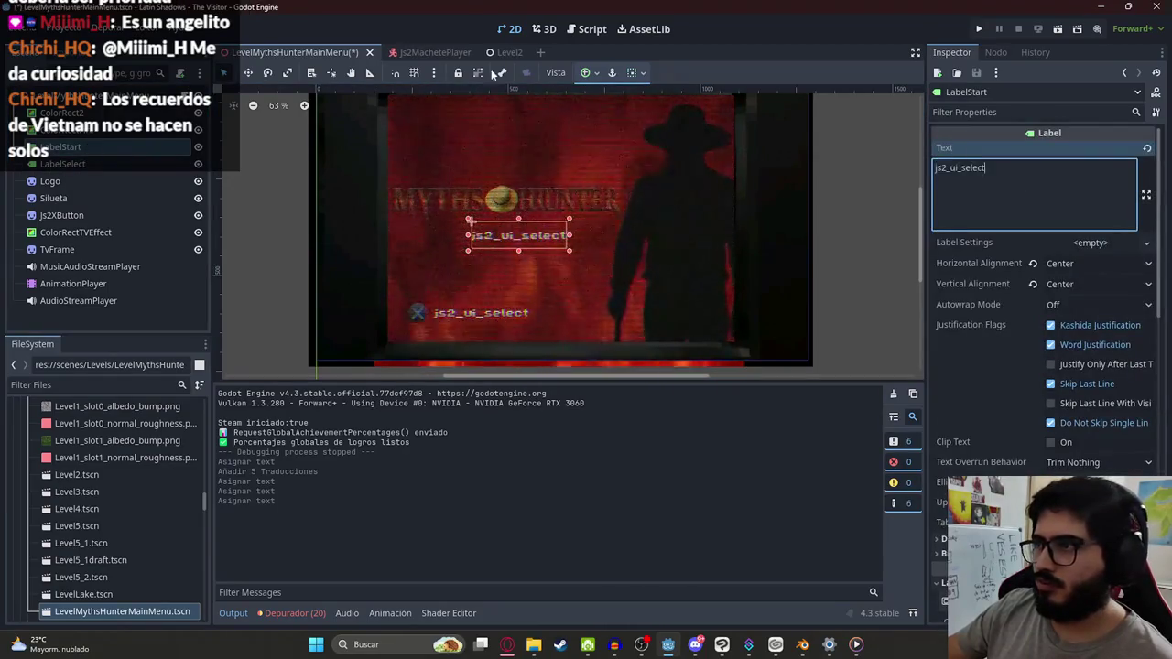
right_click(270, 52)
click(397, 149)
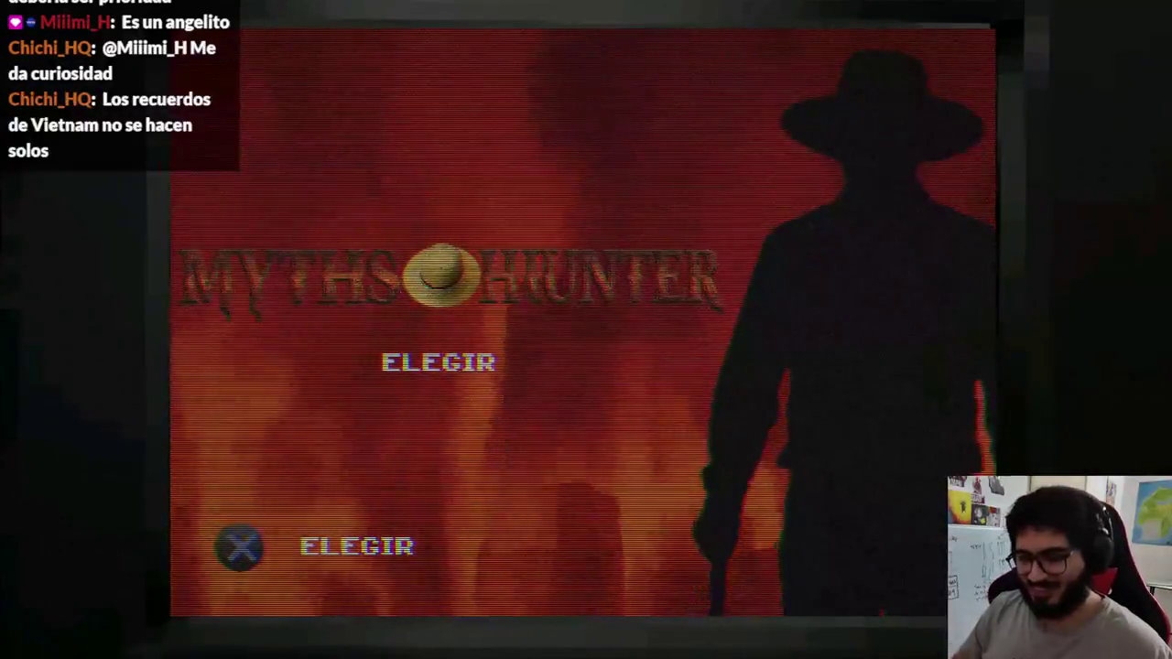
key(F8)
Step: Change that label's key to js2_ui_play, save, and rerun the scene showing JUGAR and ELEGIR
key(BackSpace)
key(BackSpace)
key(BackSpace)
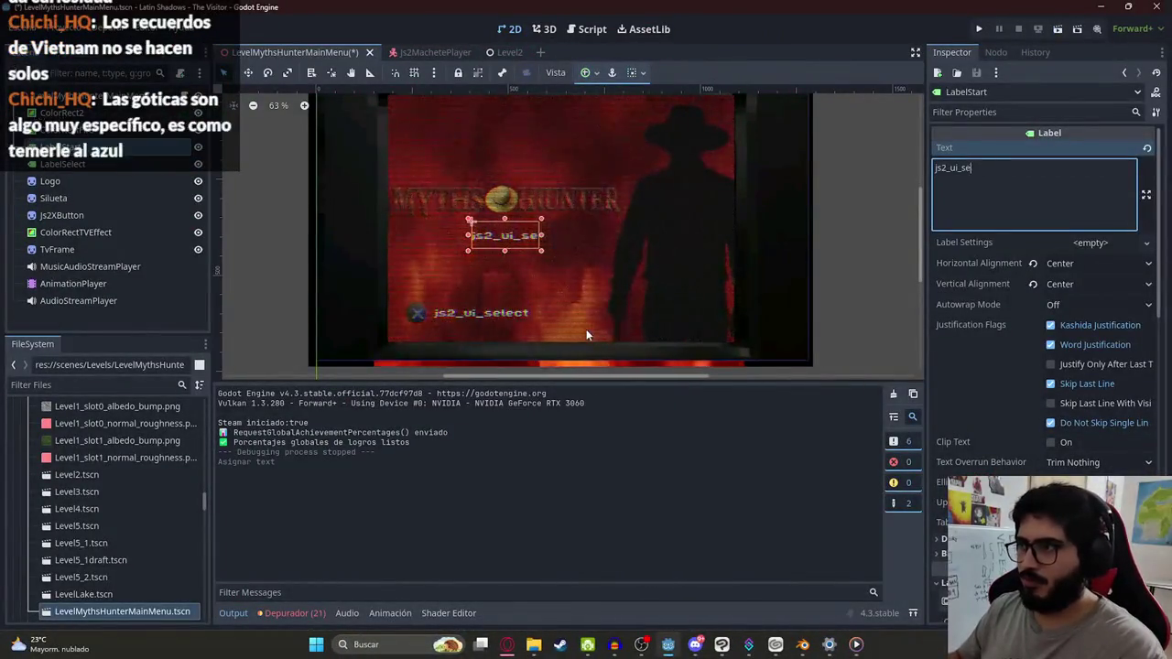
text(play)
key(ctrl+s)
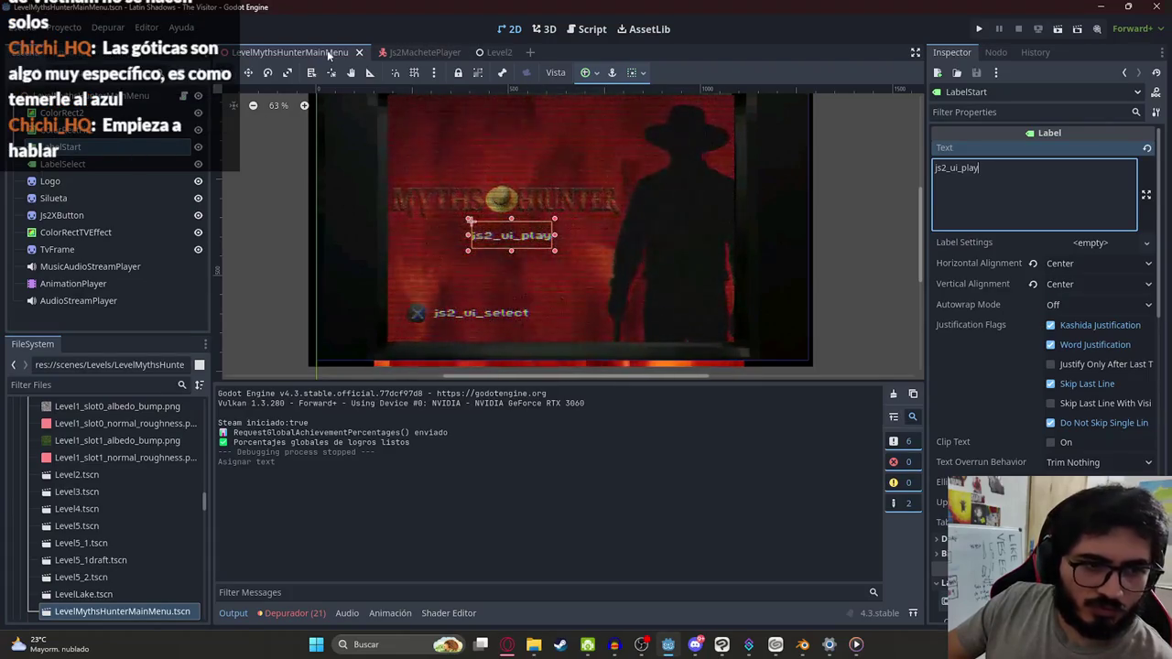
right_click(327, 50)
click(349, 146)
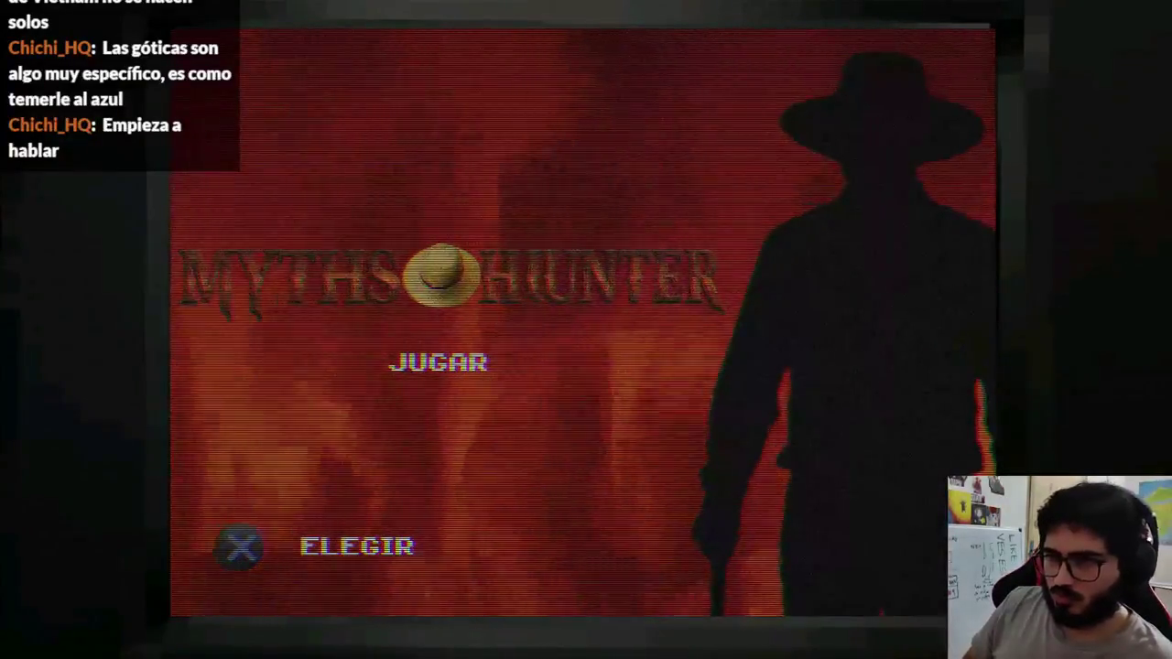
key(alt+F4)
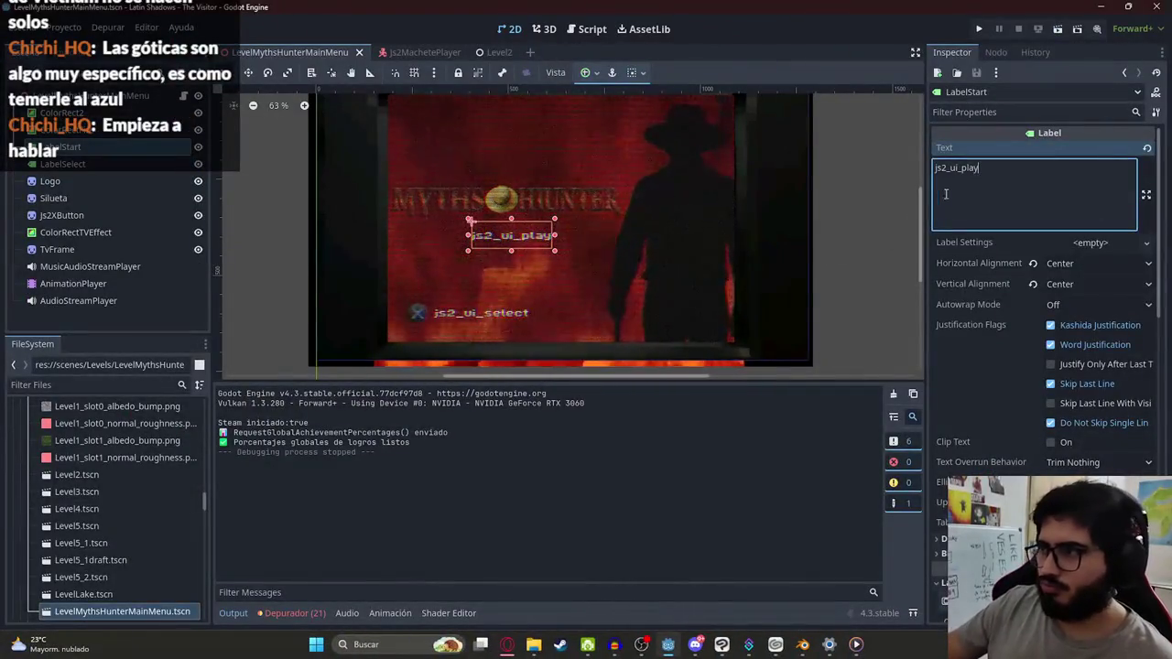
Step: Select the LabelSelect label, save the main menu scene and test-run it
click(812, 213)
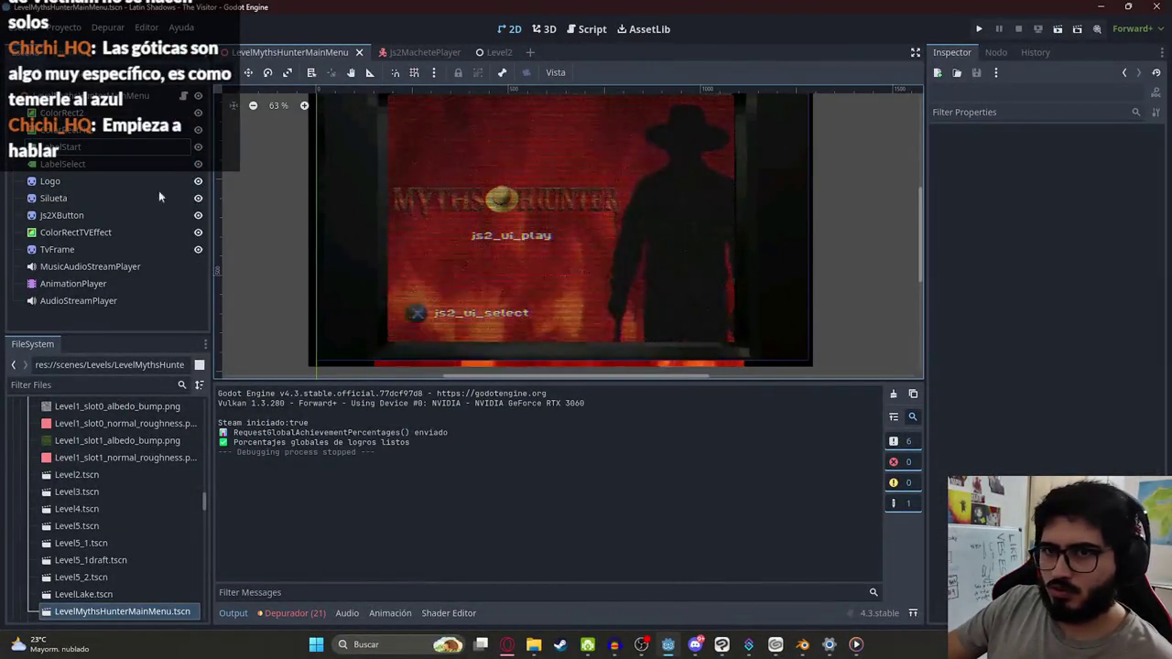
click(467, 313)
right_click(432, 304)
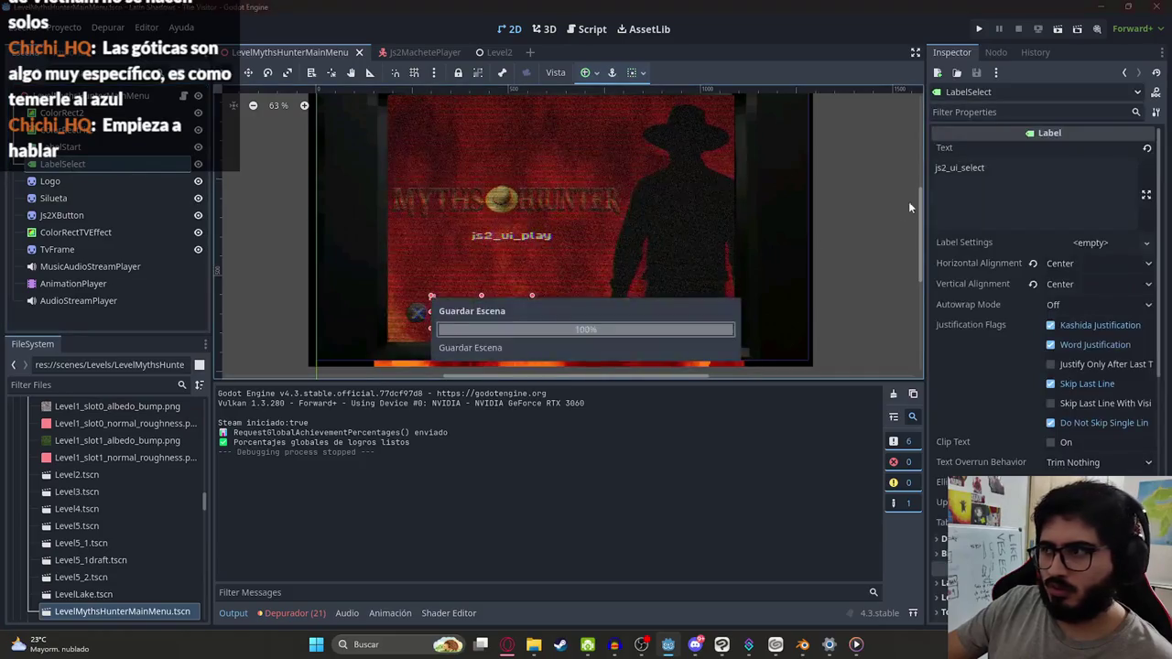
click(938, 168)
text(=)
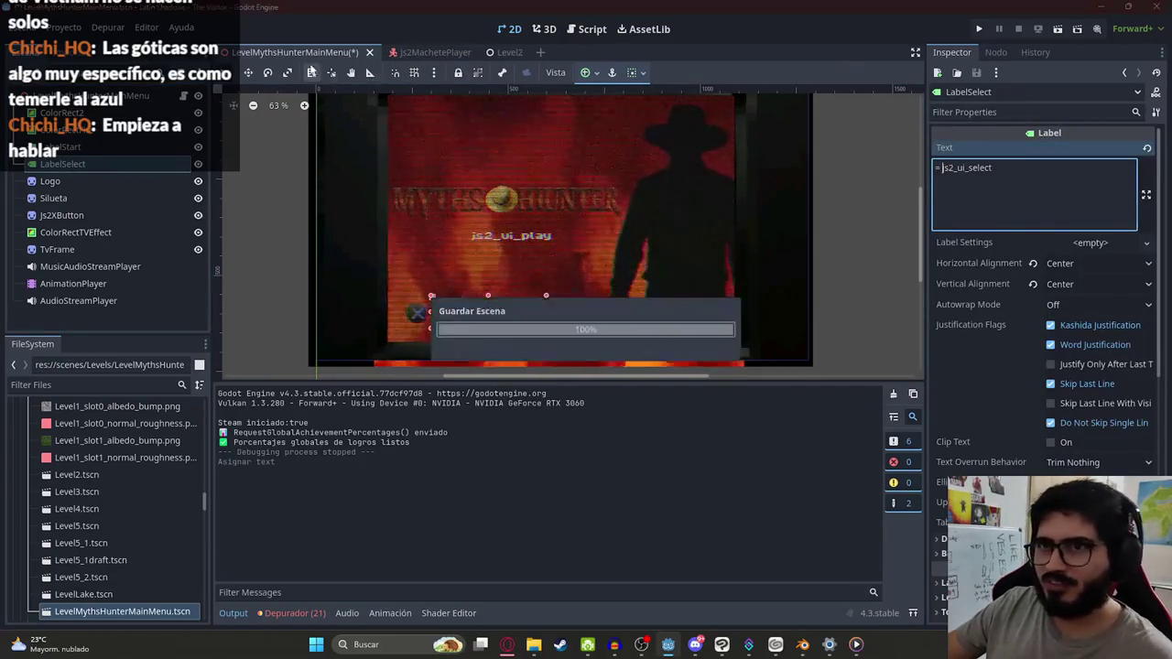
right_click(303, 52)
click(357, 74)
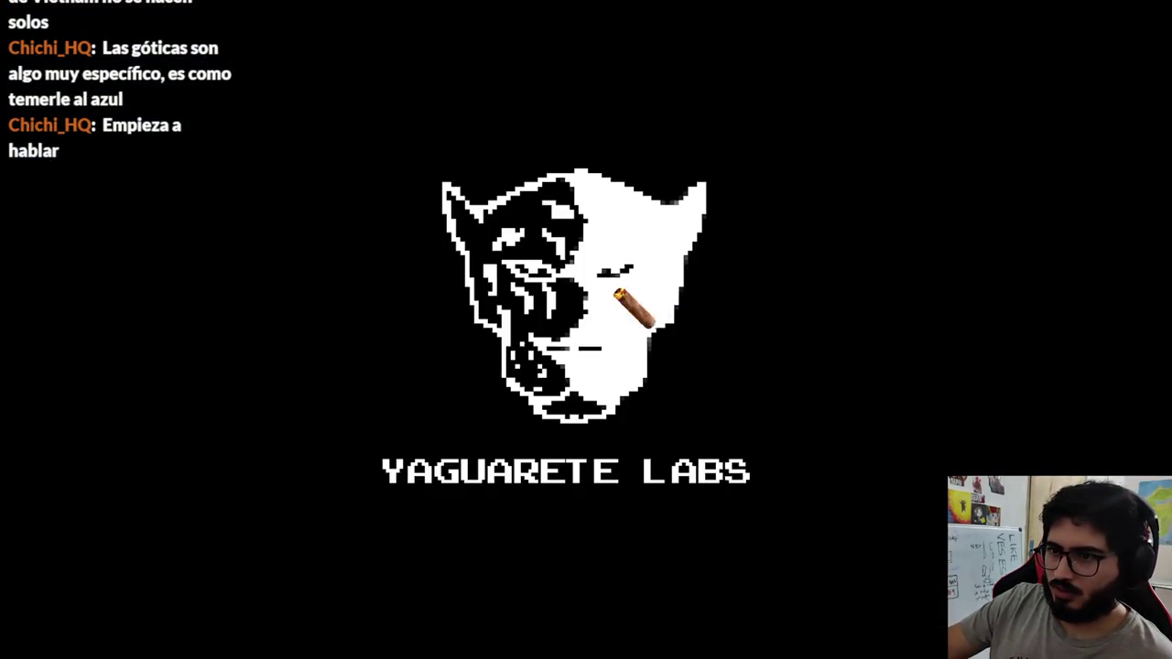
key(F8)
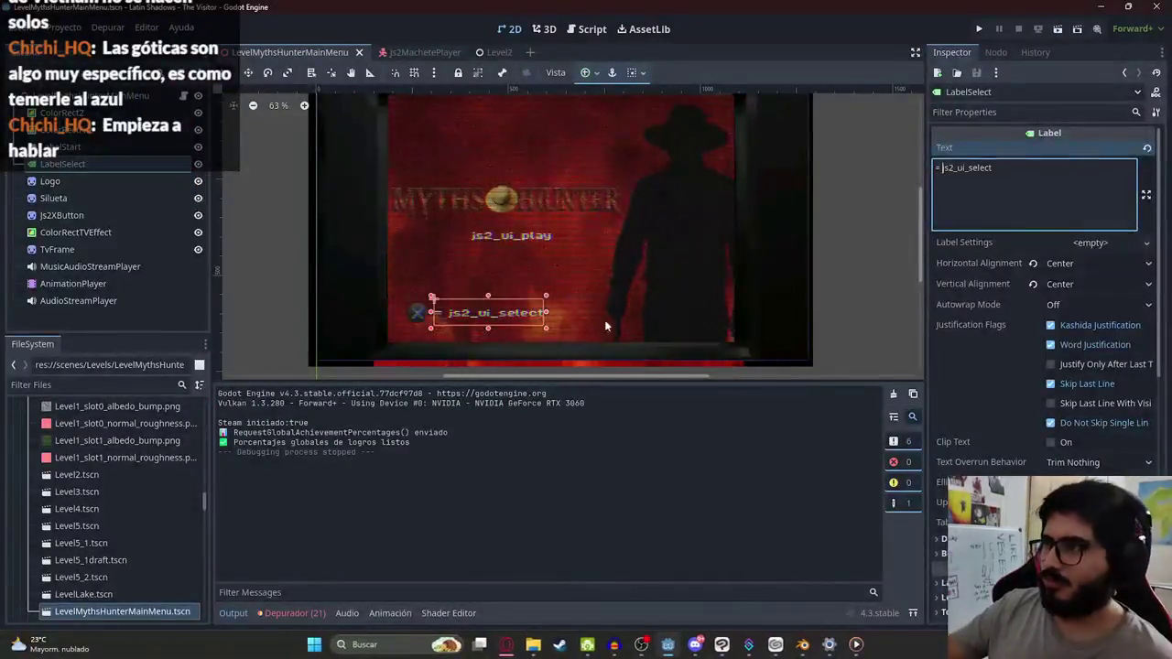
Step: Set LabelSelect's text to tr("js2_ui_select"), save the scene and test-run it
double_click(956, 167)
text(tr)
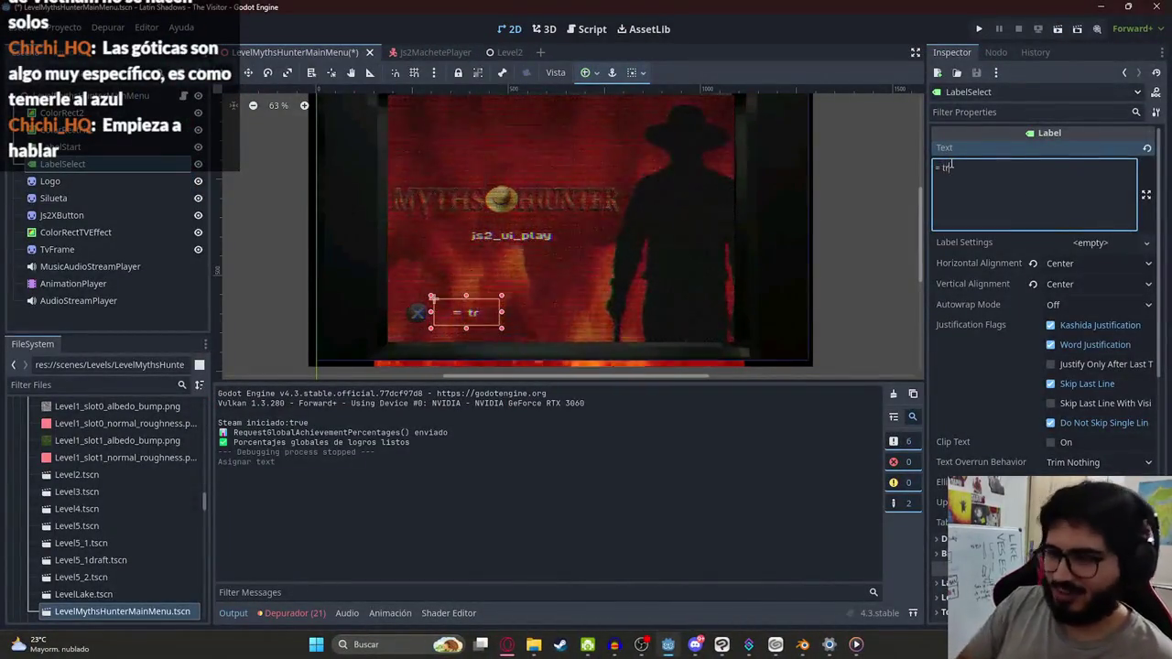
text(("js2_ui_select"))
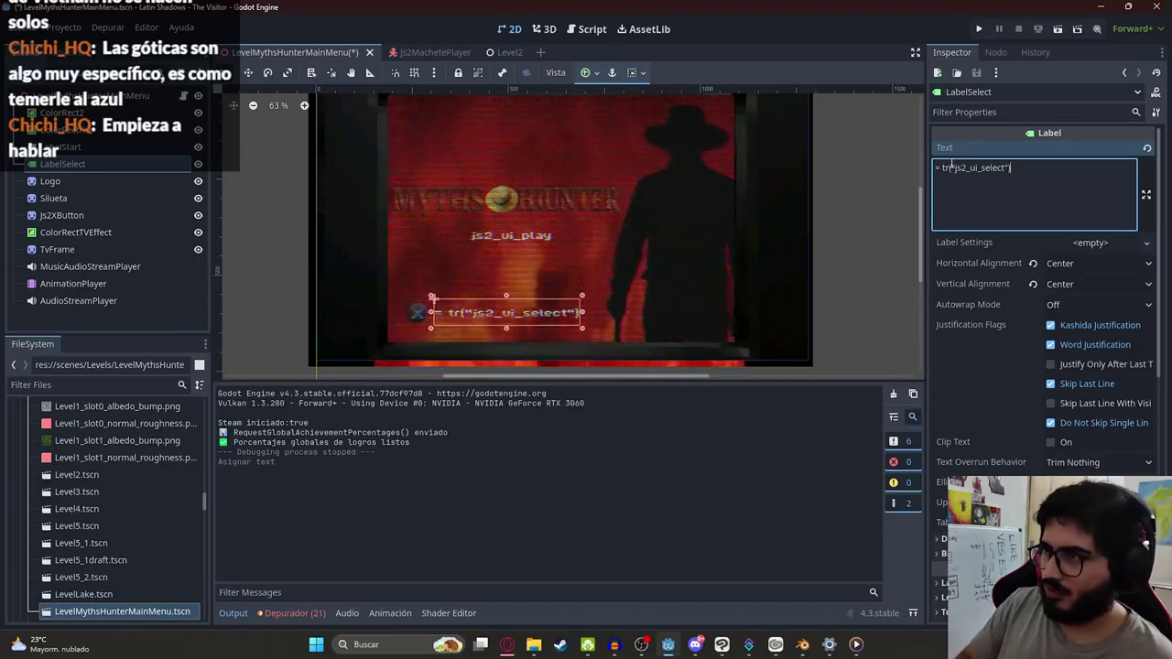
right_click(321, 47)
click(366, 73)
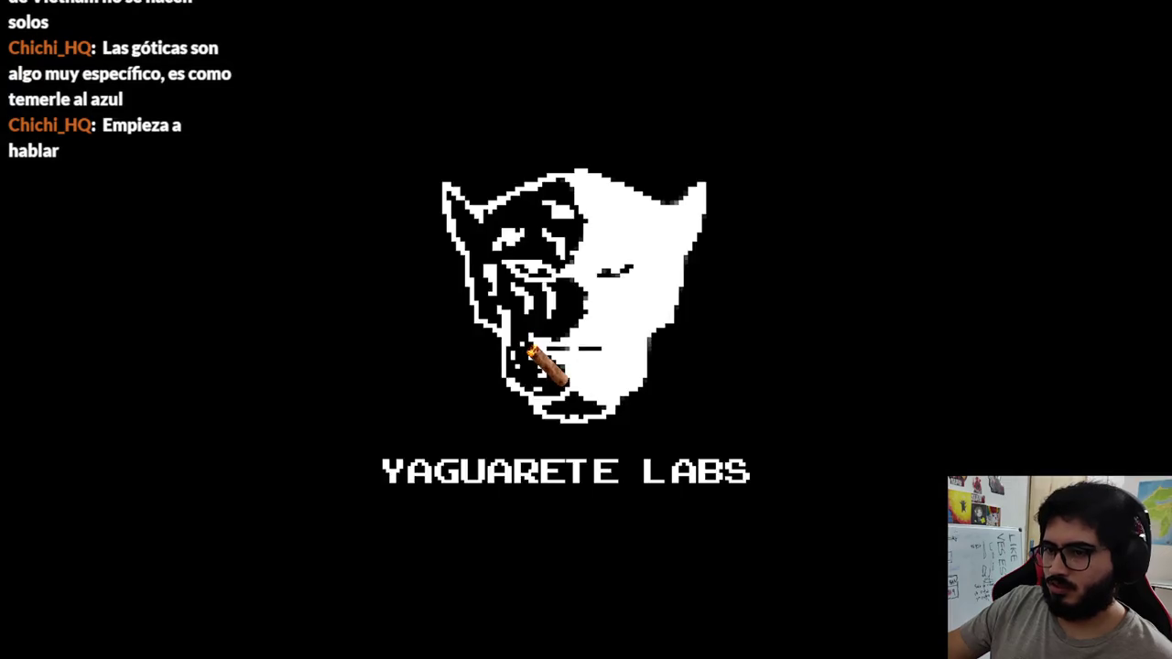
key(F8)
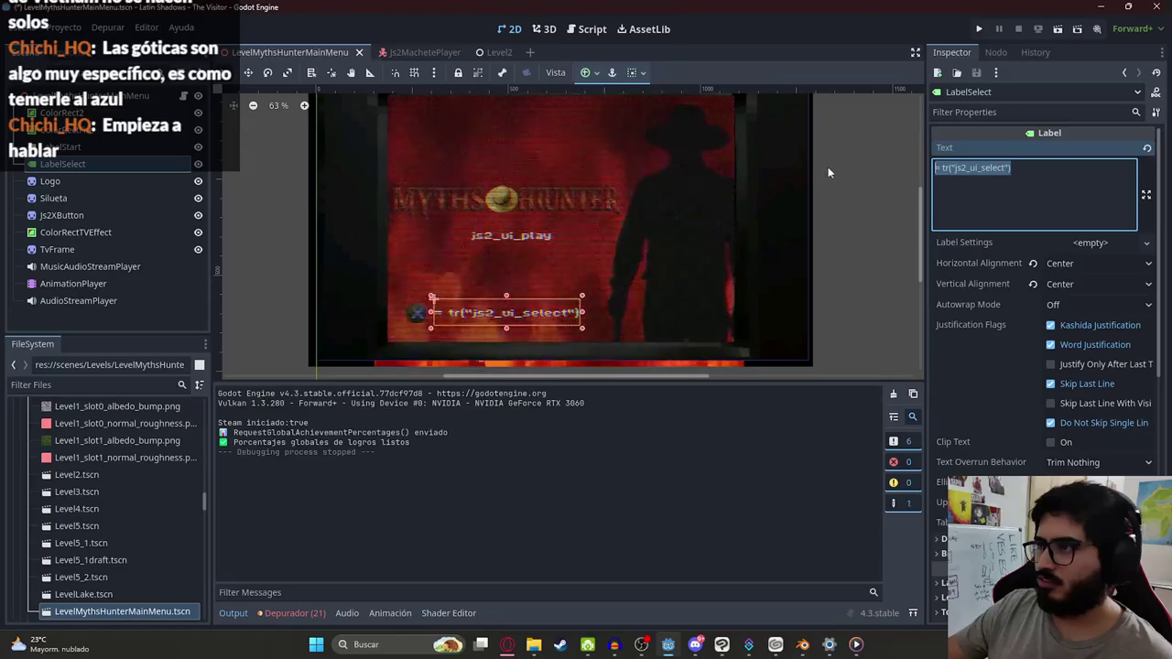
Step: Change LabelSelect's Inspector text to "= SELECT" and save the scene
key(BackSpace)
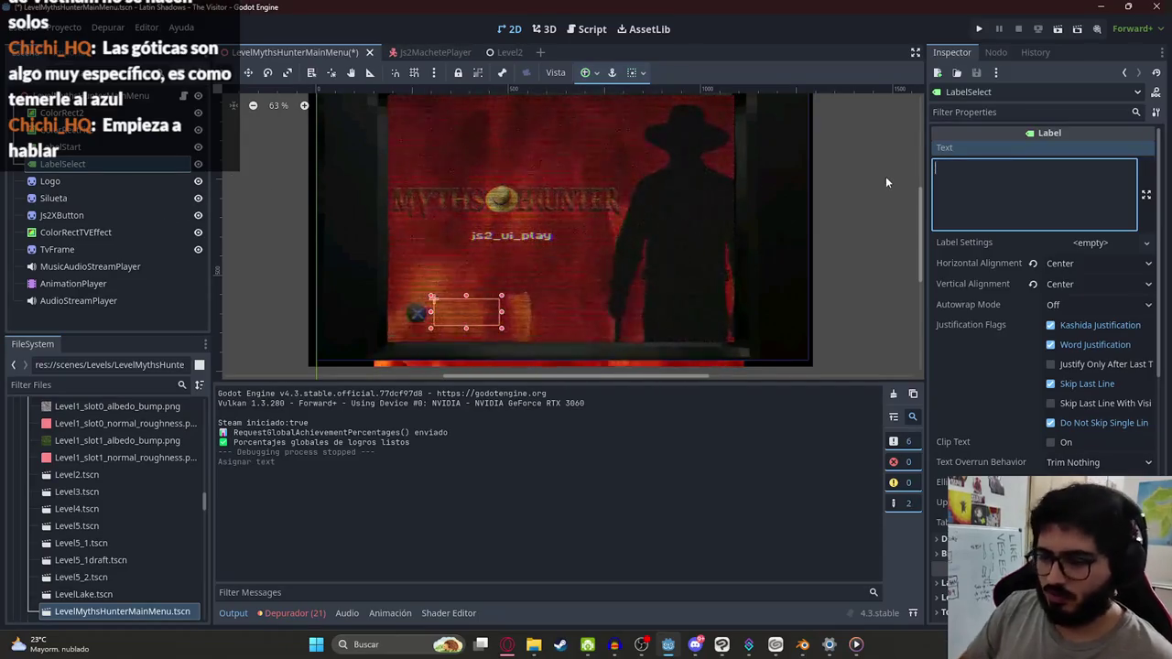
text(= JUGAR)
key(BackSpace)
key(BackSpace)
key(BackSpace)
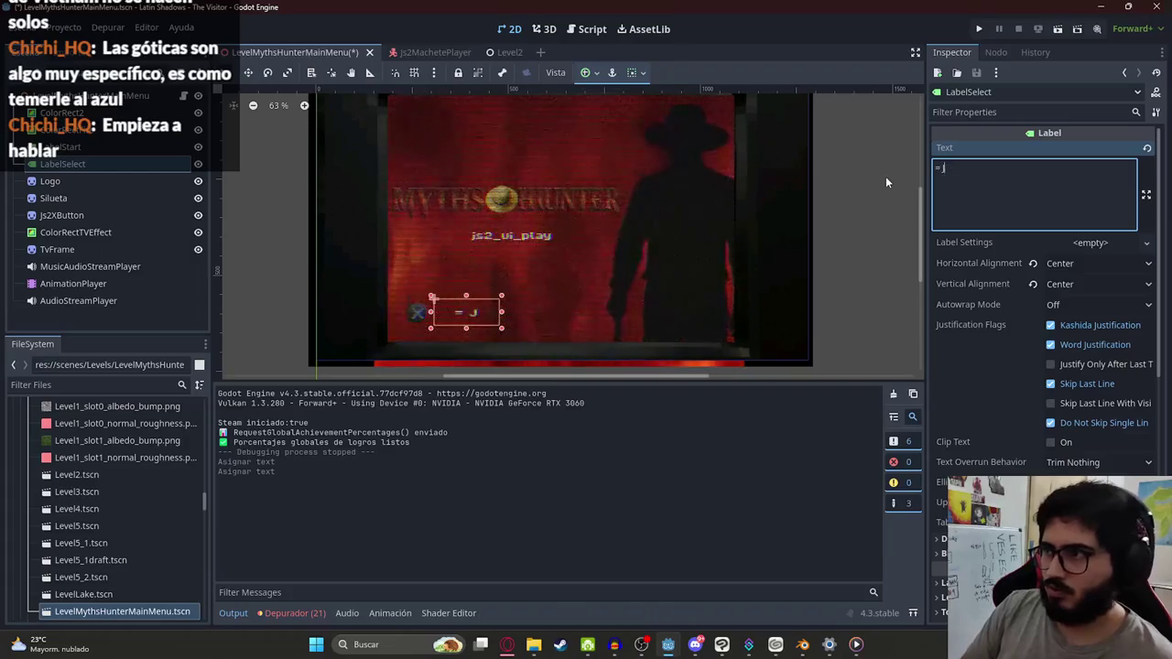
text(SELECT)
key(ctrl+s)
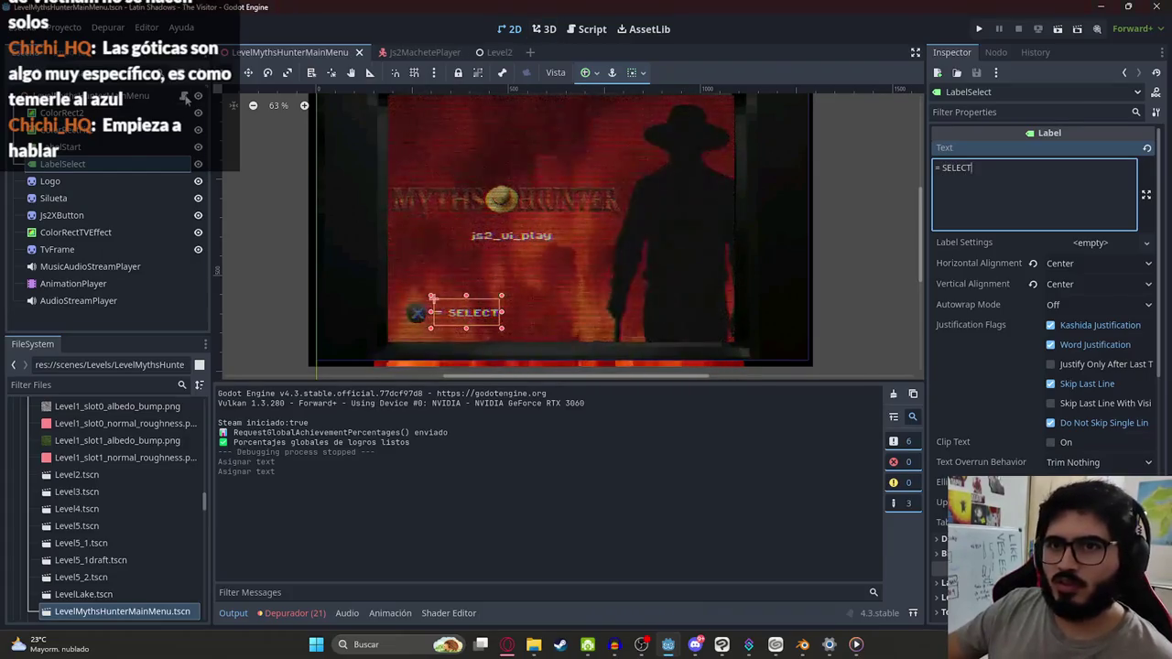
Step: Open level_myths_hunter_main_menu.gd and add a new line after the play("Loop") call in _ready
key(ctrl+F3)
click(595, 214)
key(Return)
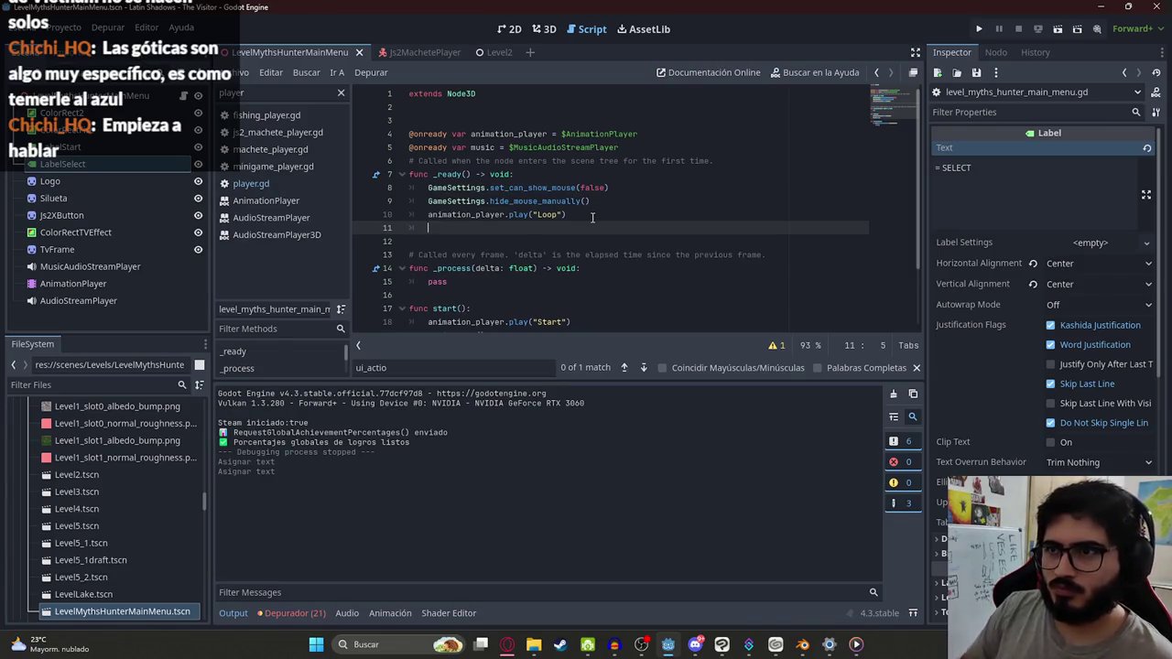
click(631, 148)
key(Return)
text(@ONREA)
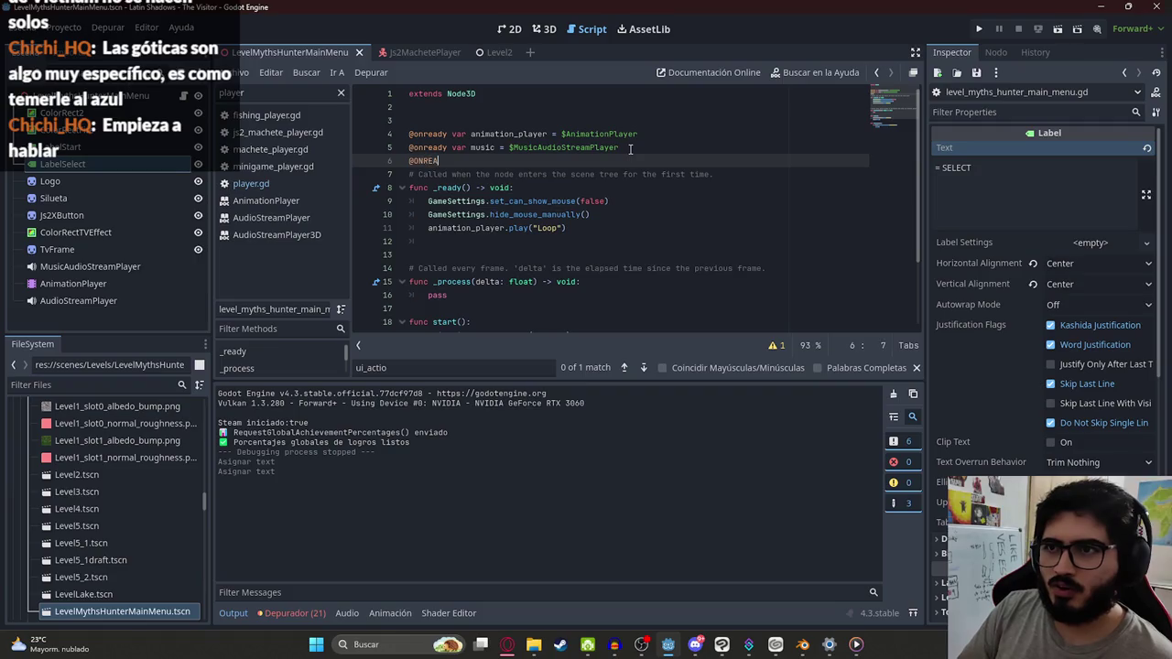
key(BackSpace)
key(BackSpace)
key(BackSpace)
key(Return)
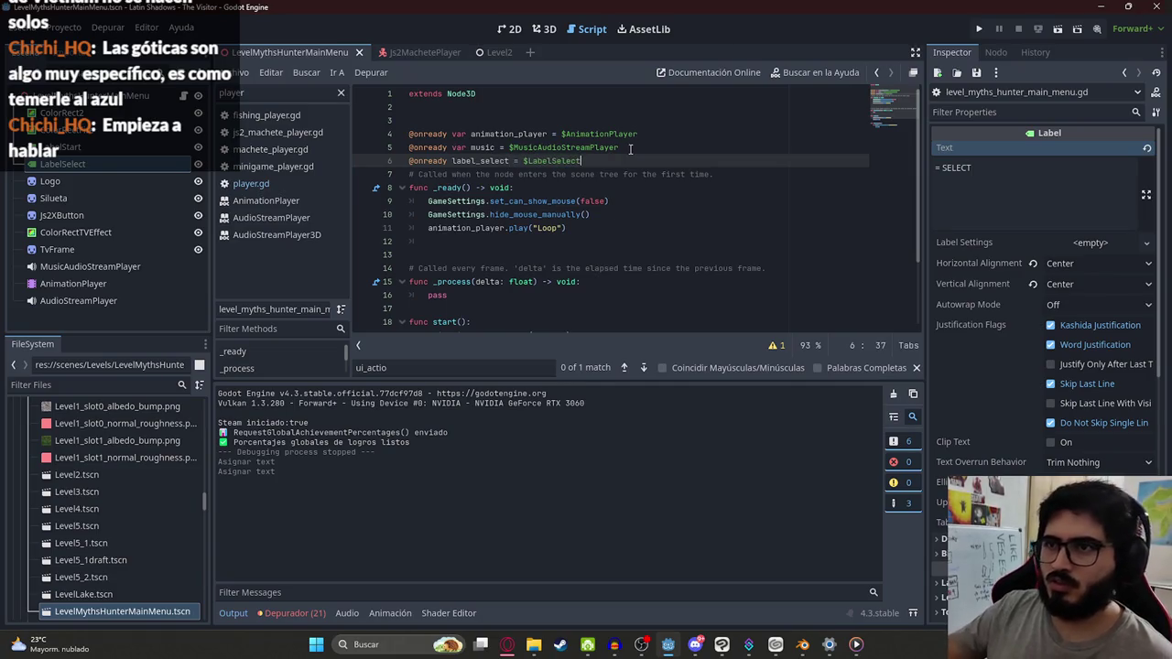
click(453, 160)
text(var)
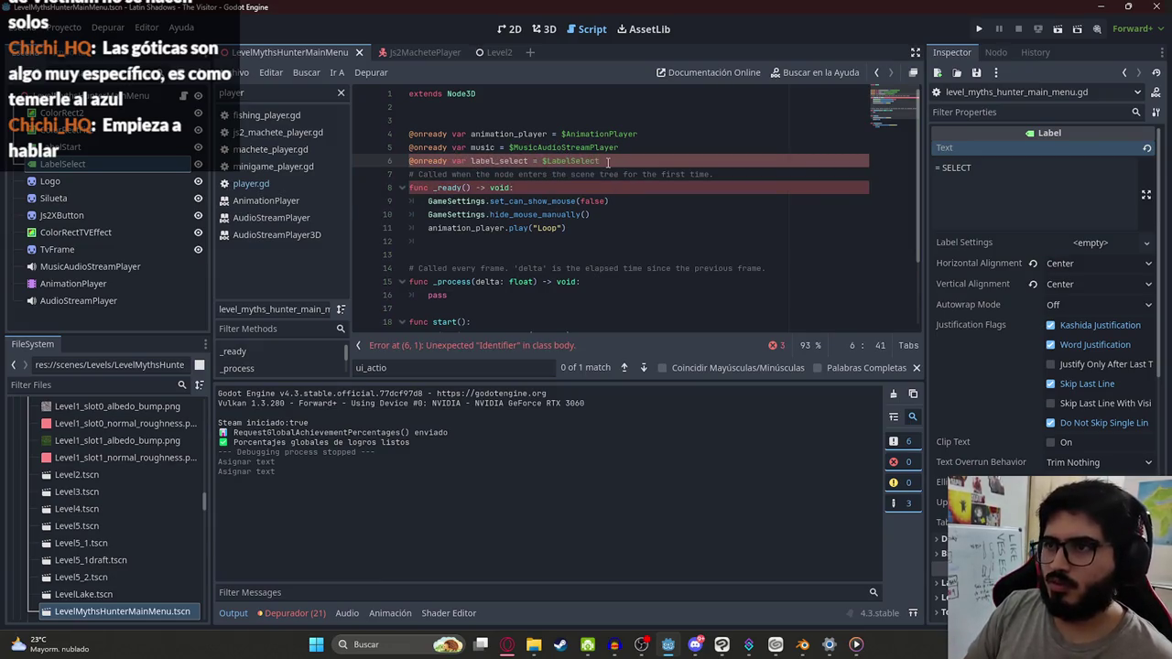
Step: In _ready, set label_select.text to "= " + tr("js2_ui_select") after the Loop animation
click(582, 229)
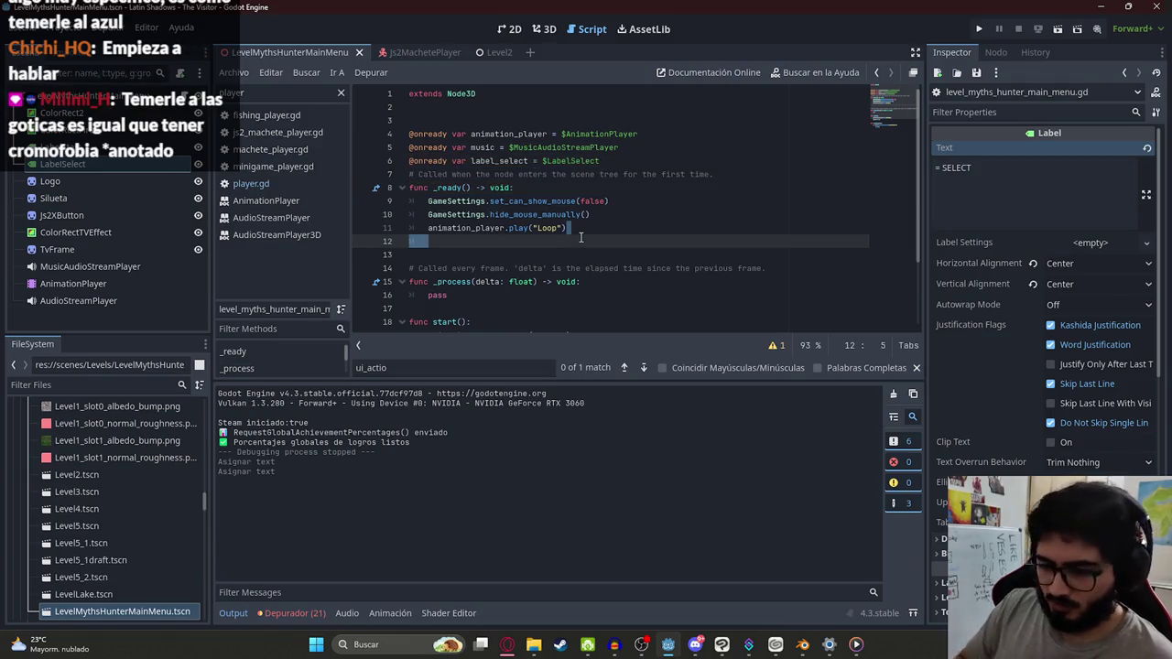
key(Delete)
key(Return)
text(;l)
text(abel_select.)
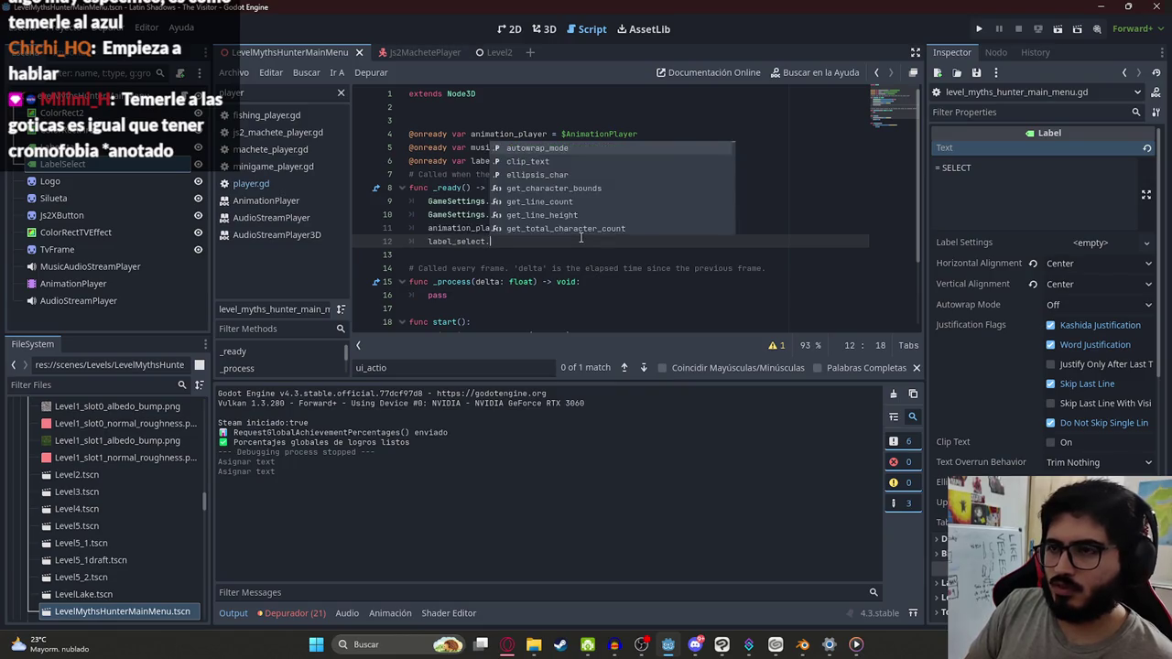
text(xt =)
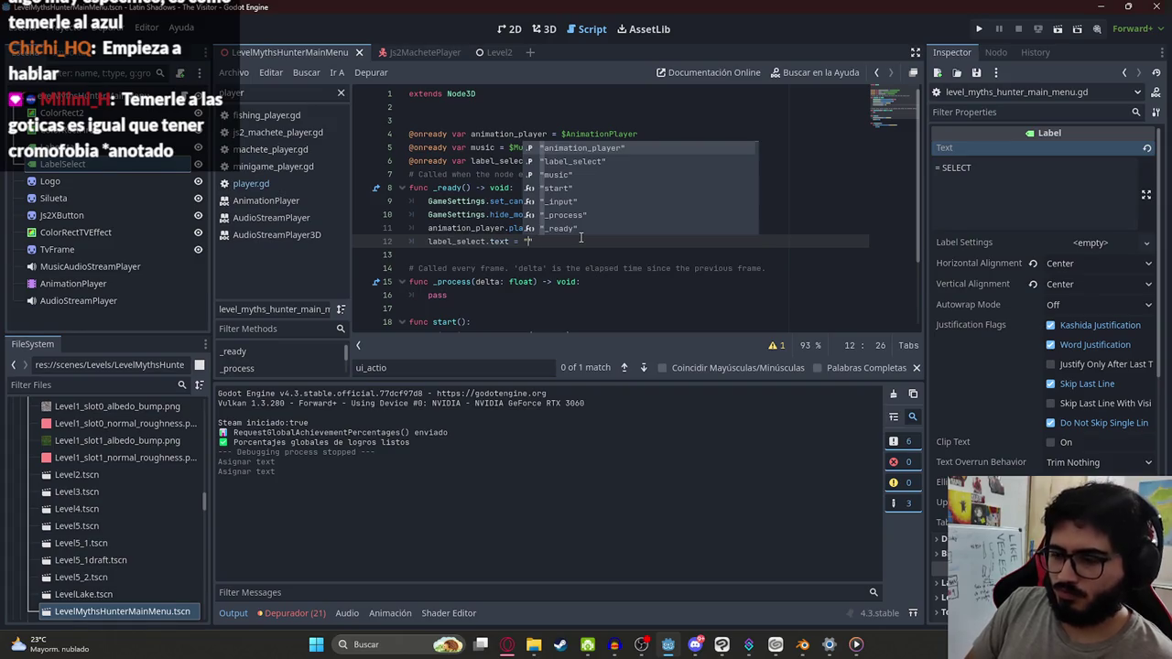
text(" + tr("js2_ui_select)
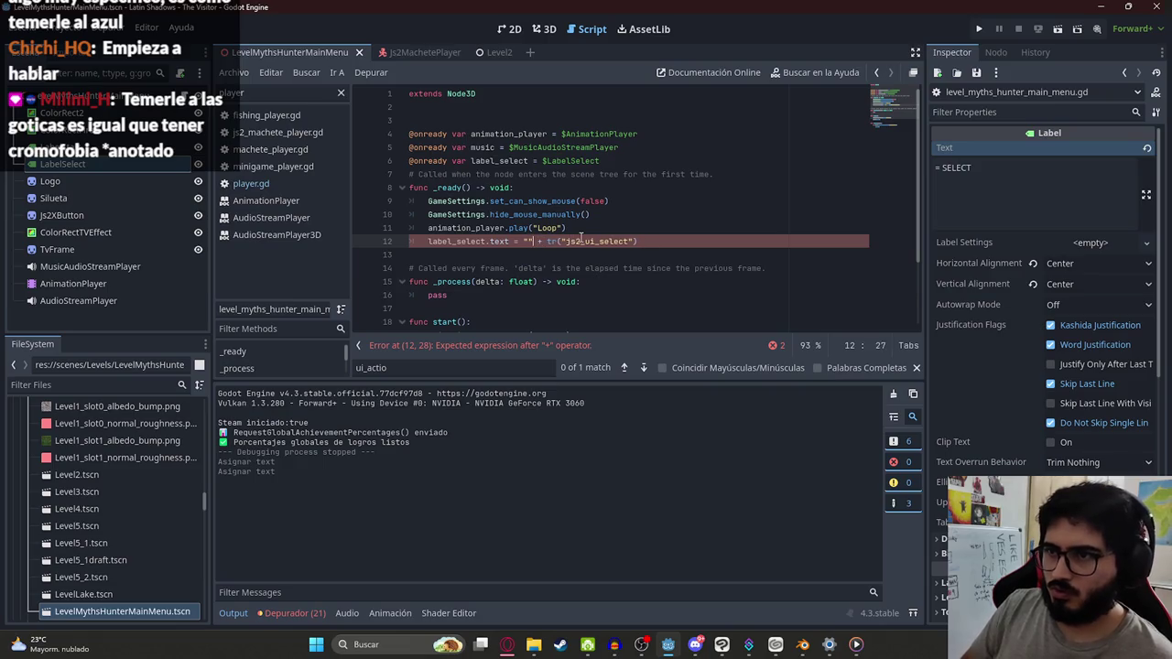
text(=)
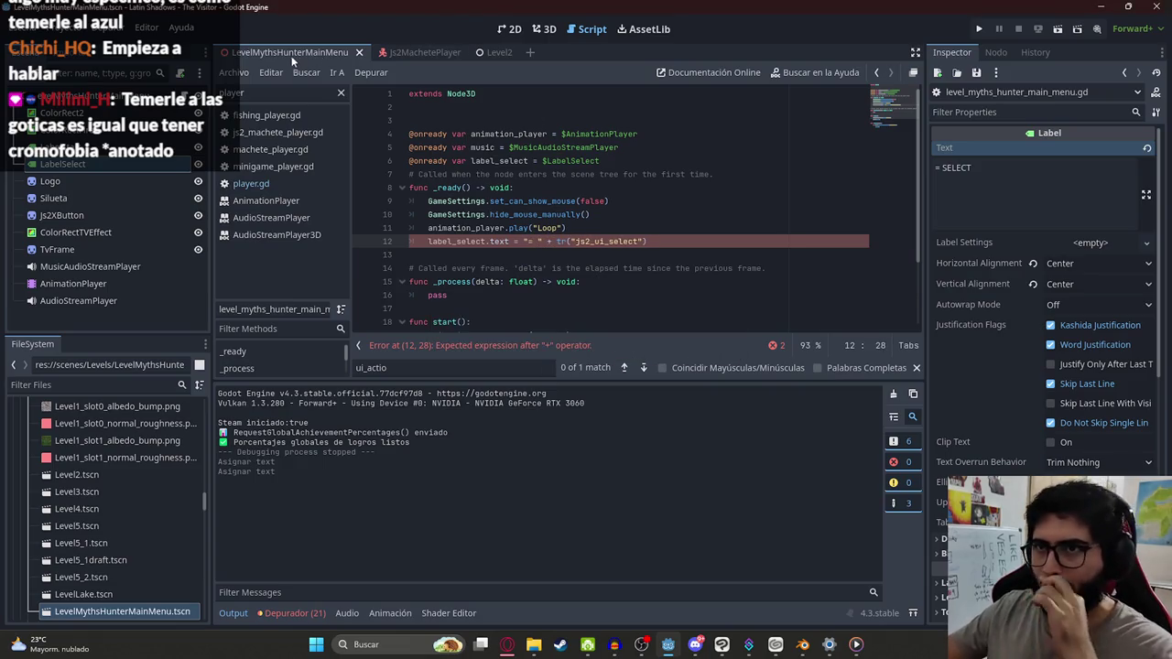
Step: Save the main menu script and run the game to see "= ELEGIR"
right_click(291, 55)
click(351, 154)
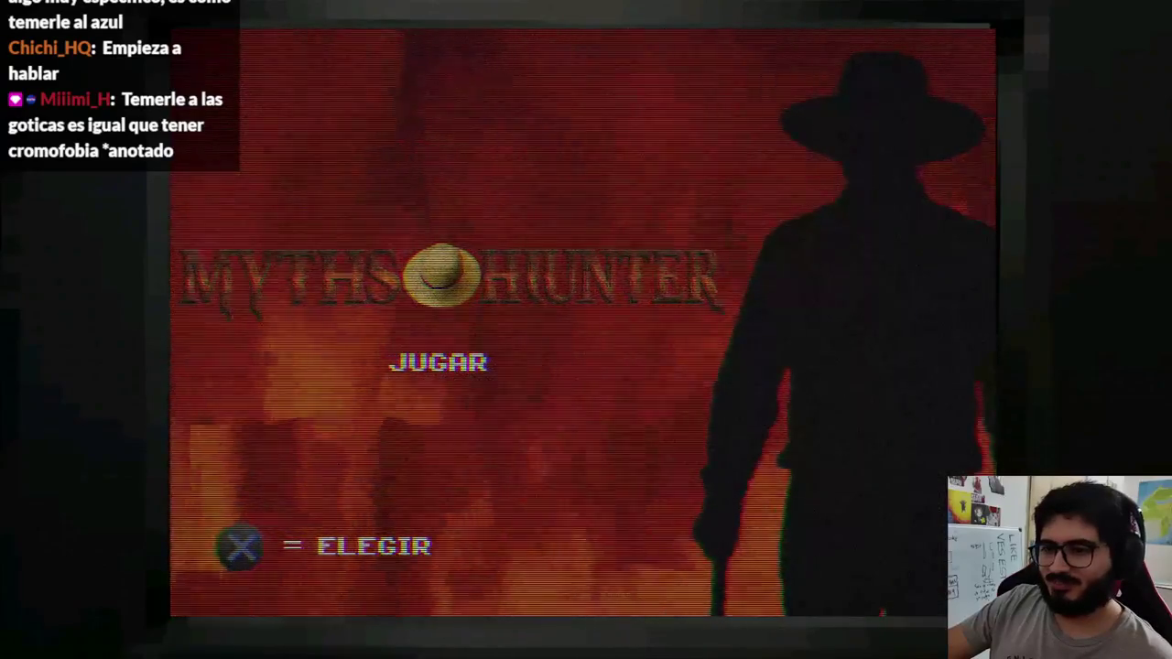
key(Return)
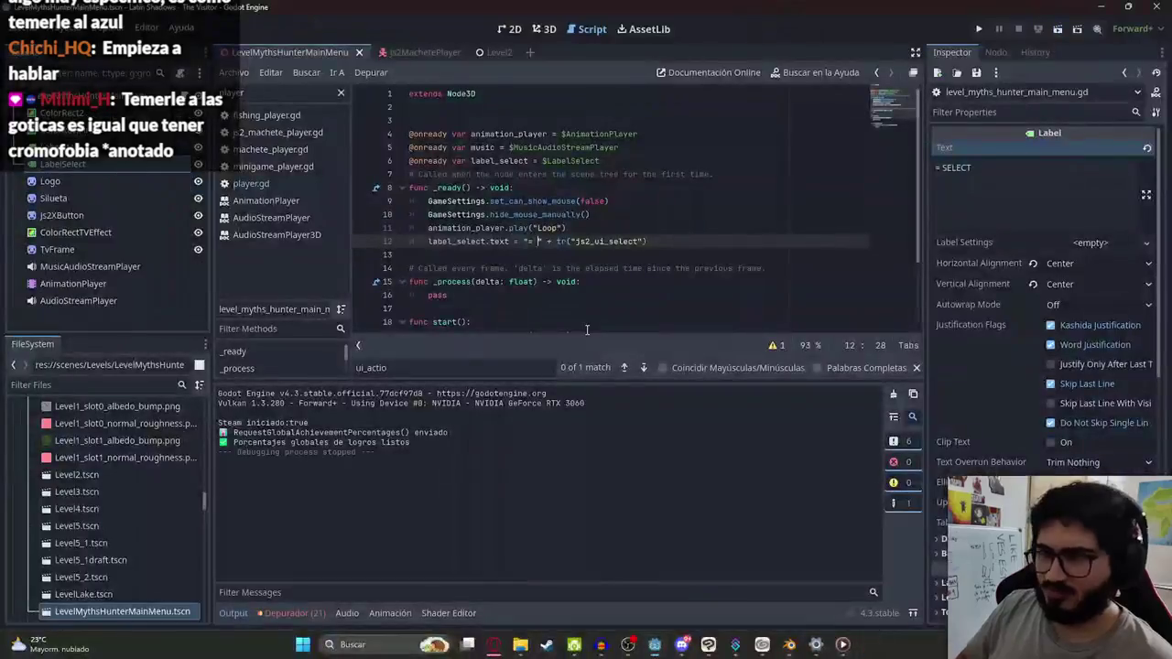
Step: In the 2D view, select the AnimationPlayer's Start animation and scrub through it
click(514, 28)
click(106, 283)
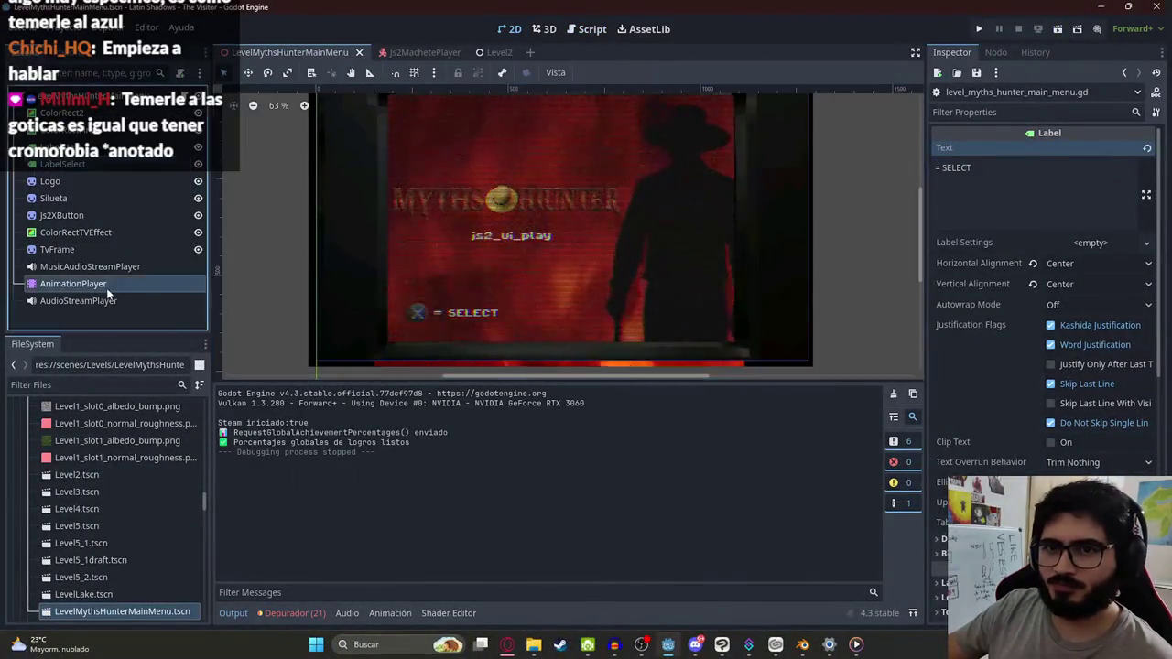
click(509, 395)
mouse_move(378, 424)
mouse_down()
mouse_move(348, 422)
mouse_move(394, 422)
mouse_move(312, 426)
mouse_move(412, 431)
mouse_move(312, 427)
mouse_up()
scroll(551, 252, down, 4)
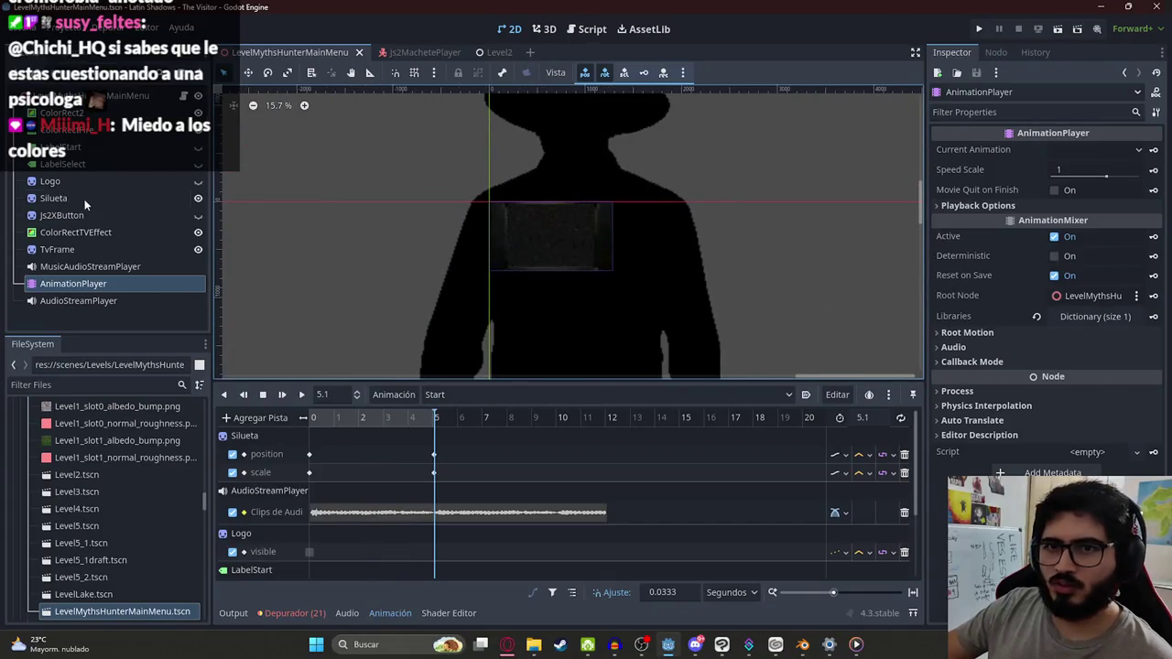
Step: Shift Silueta's position keyframe later and move the silhouette to -3088, 622
click(53, 198)
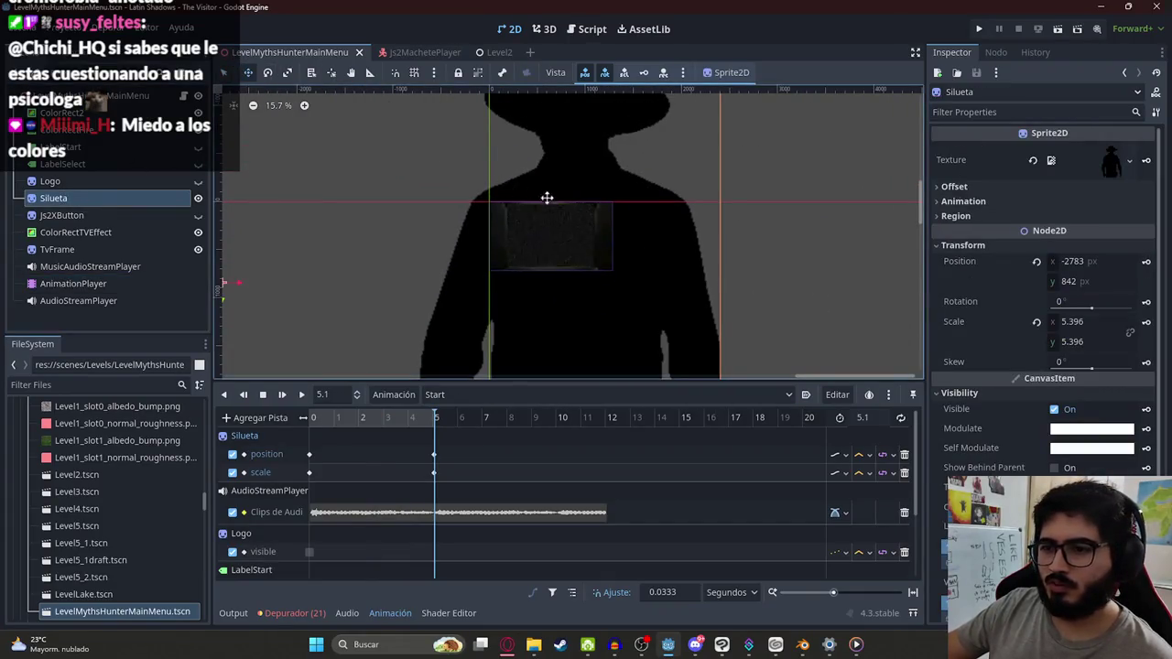
scroll(542, 468, up, 3)
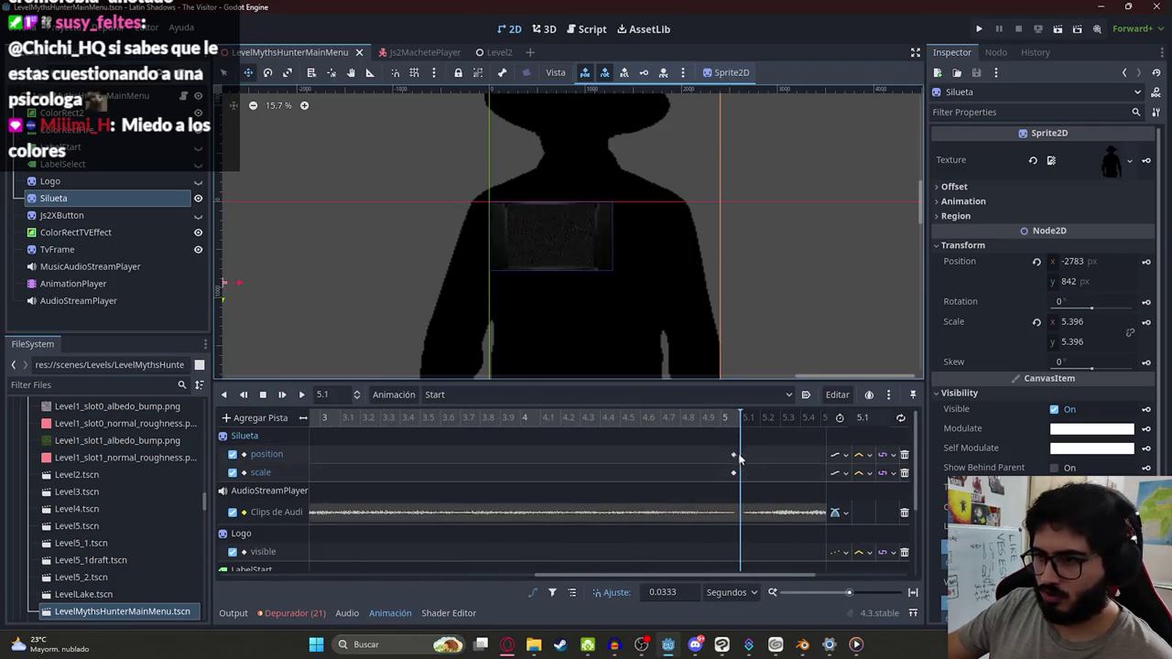
drag(737, 456, 741, 458)
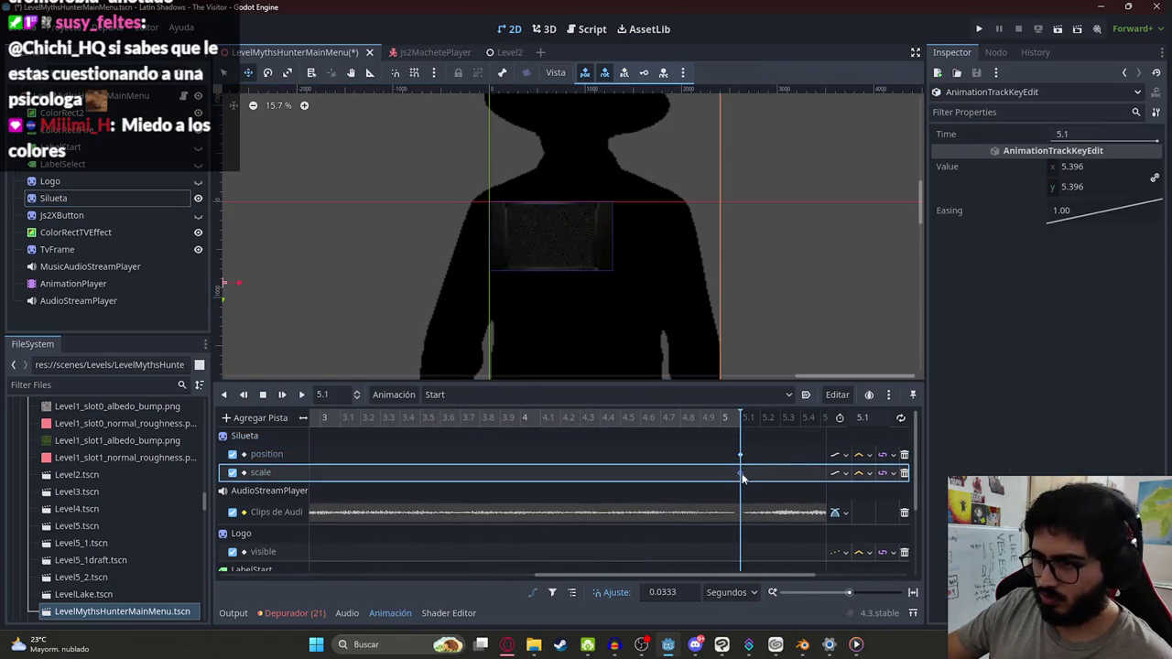
scroll(614, 255, down, 1)
drag(665, 288, 640, 278)
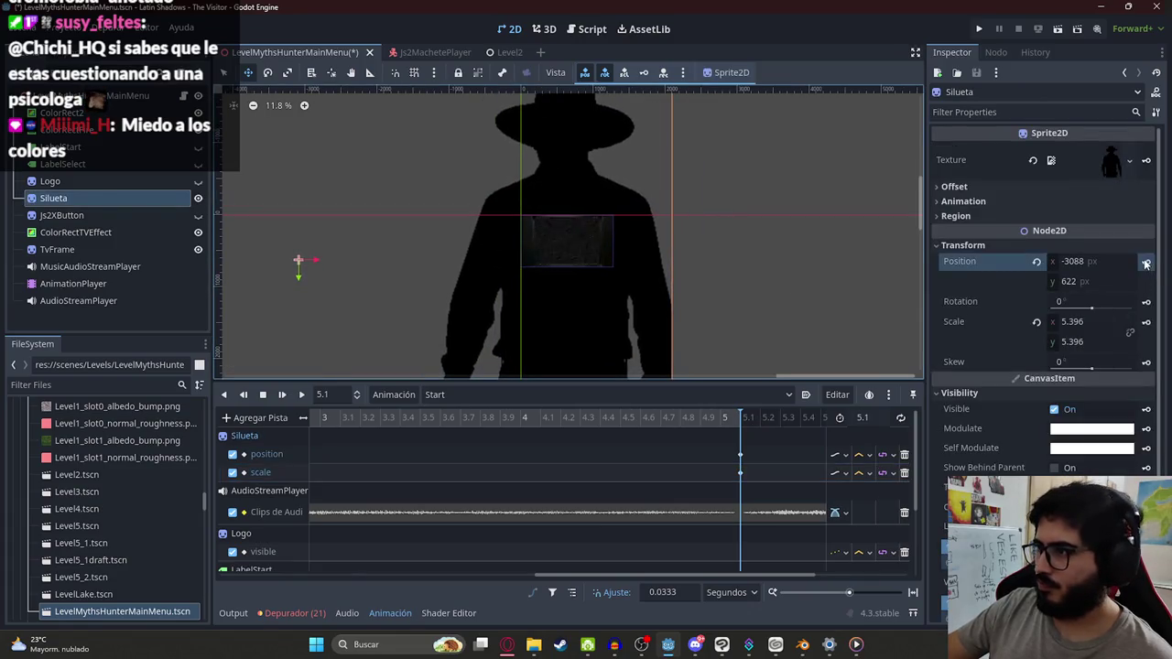
Step: Save the main menu scene
key(ctrl+s)
right_click(286, 52)
click(348, 151)
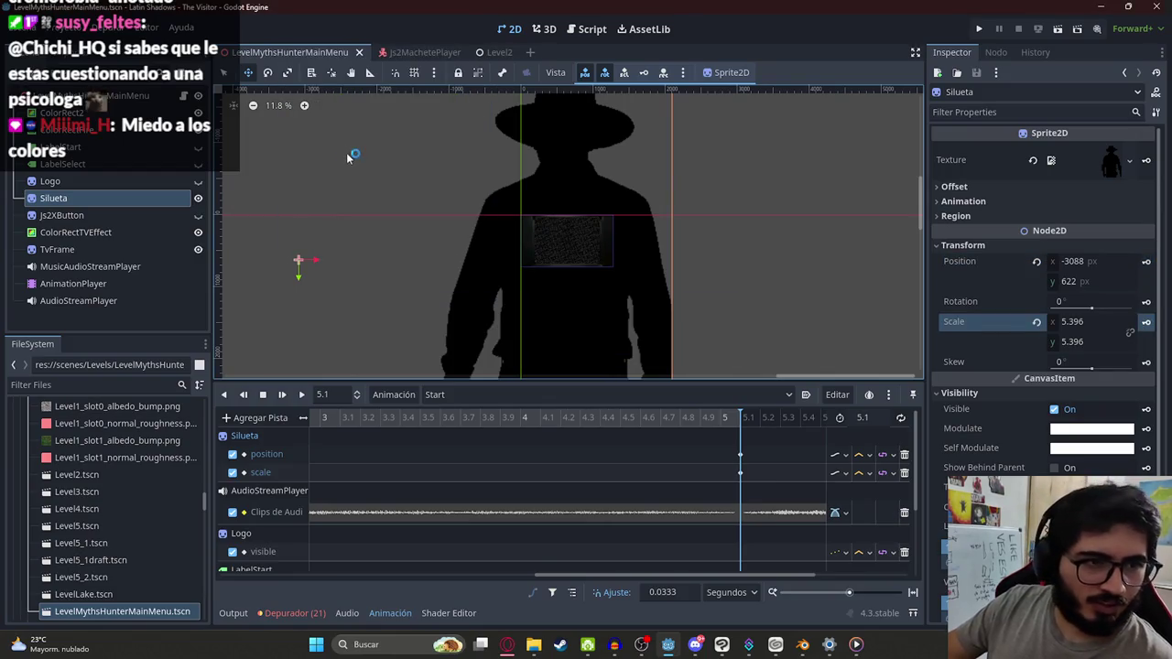
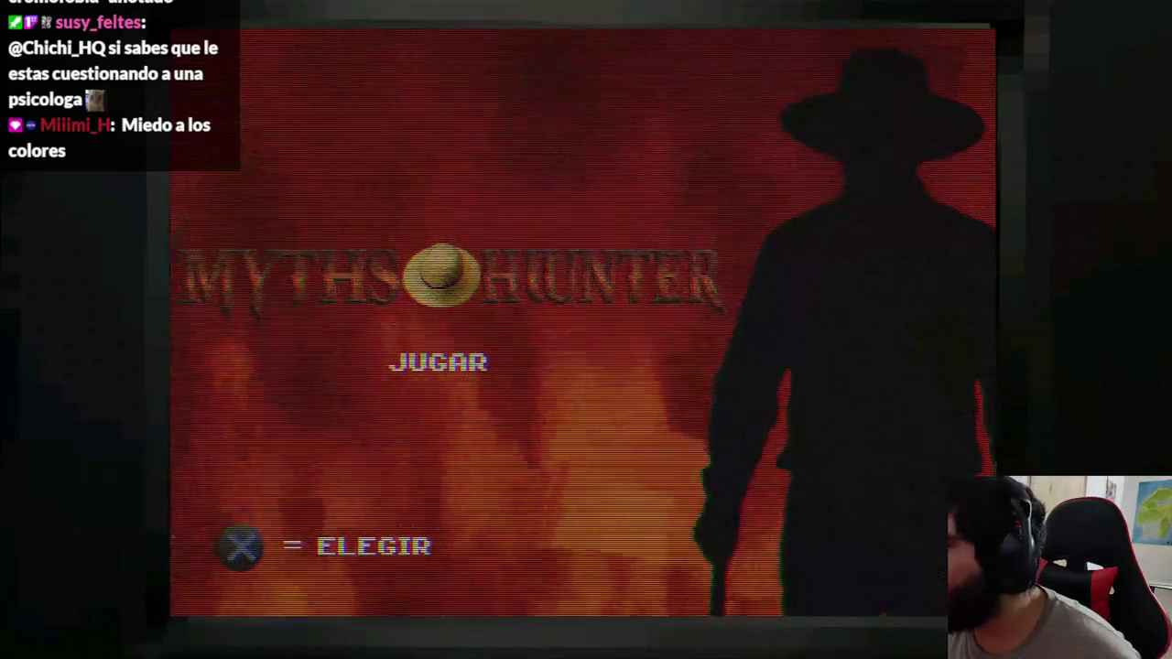
Step: Move the Silueta silhouette left to (-3529, 698) at 5.1 s of the Start animation
key(Return)
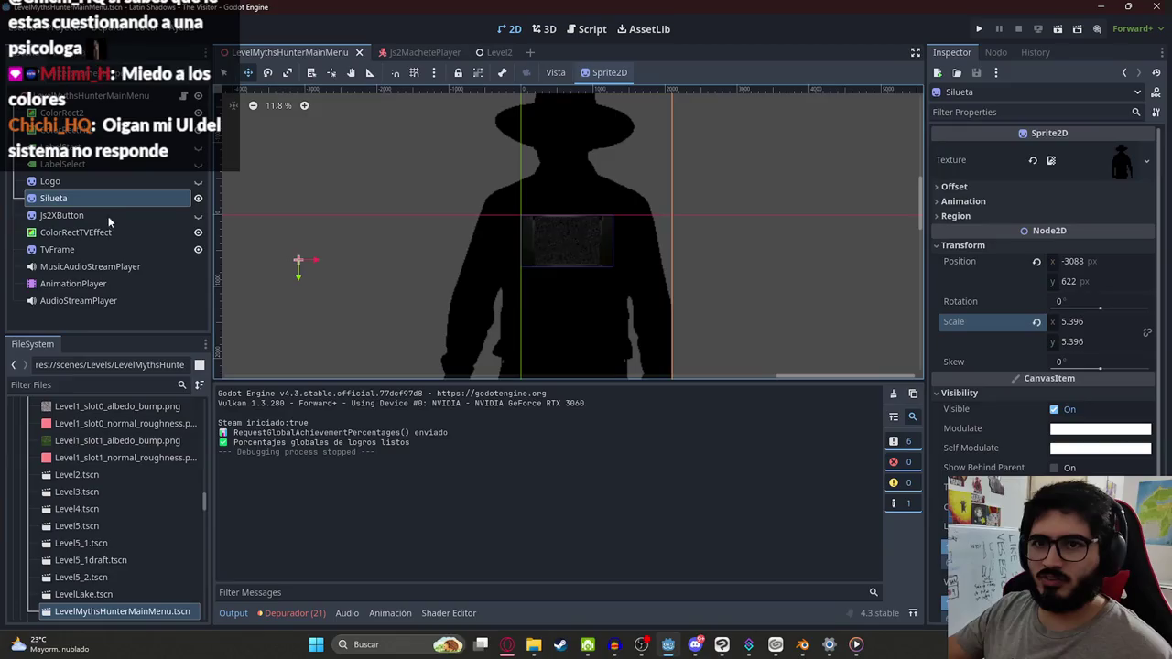
click(80, 284)
click(660, 418)
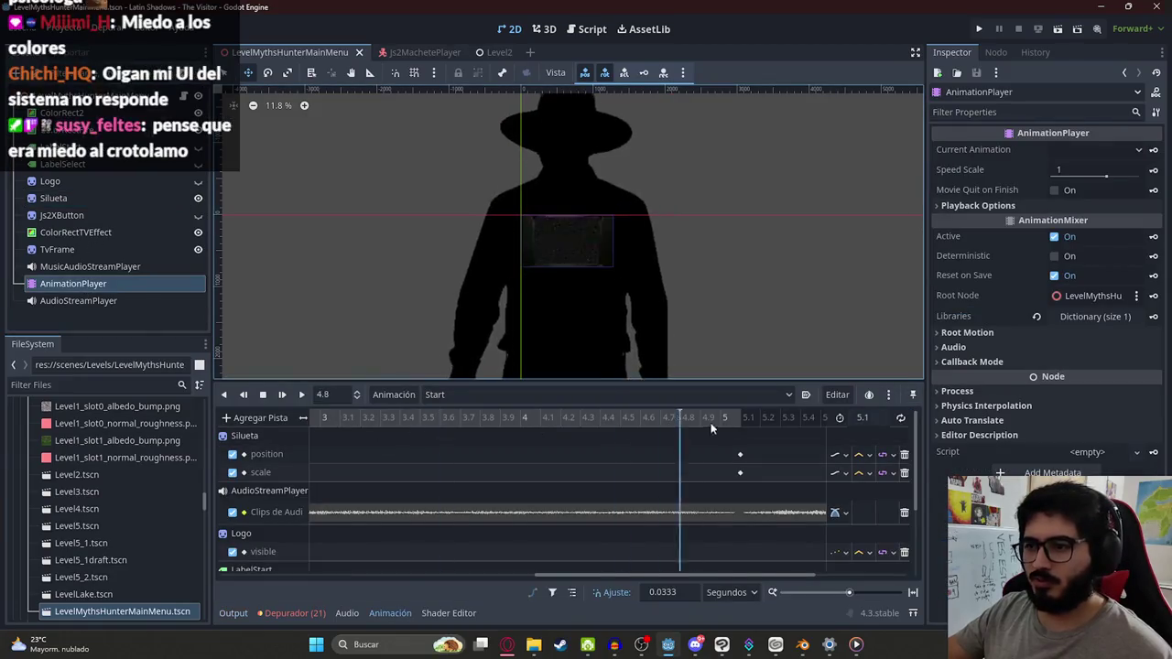
click(696, 292)
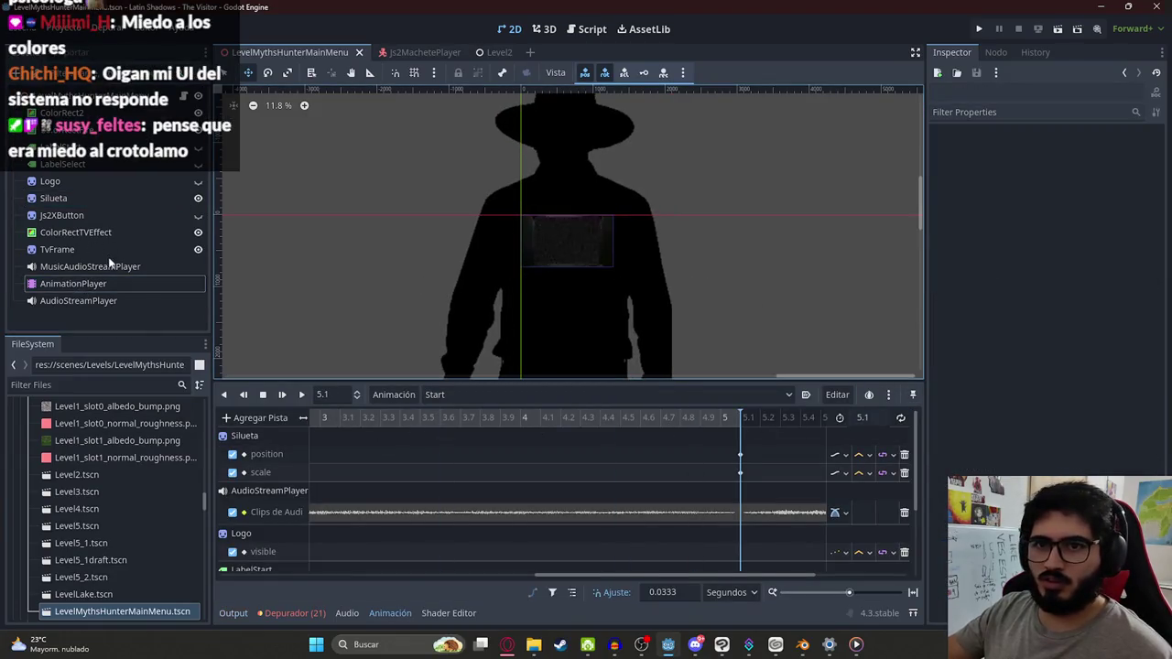
click(518, 195)
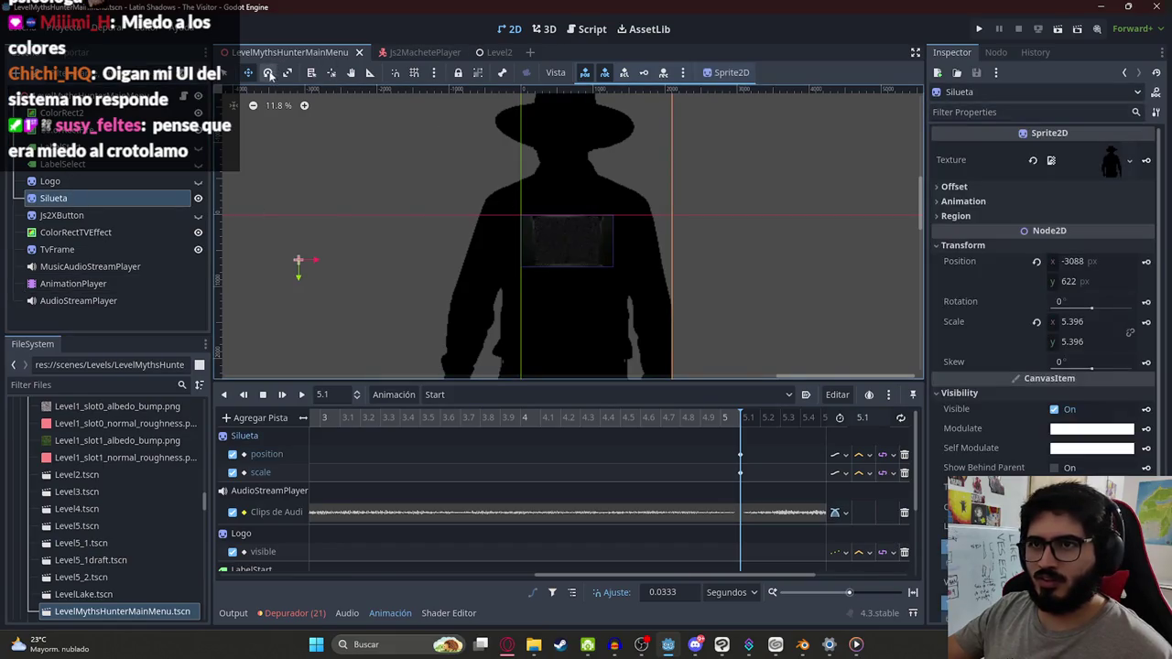
drag(613, 328, 586, 335)
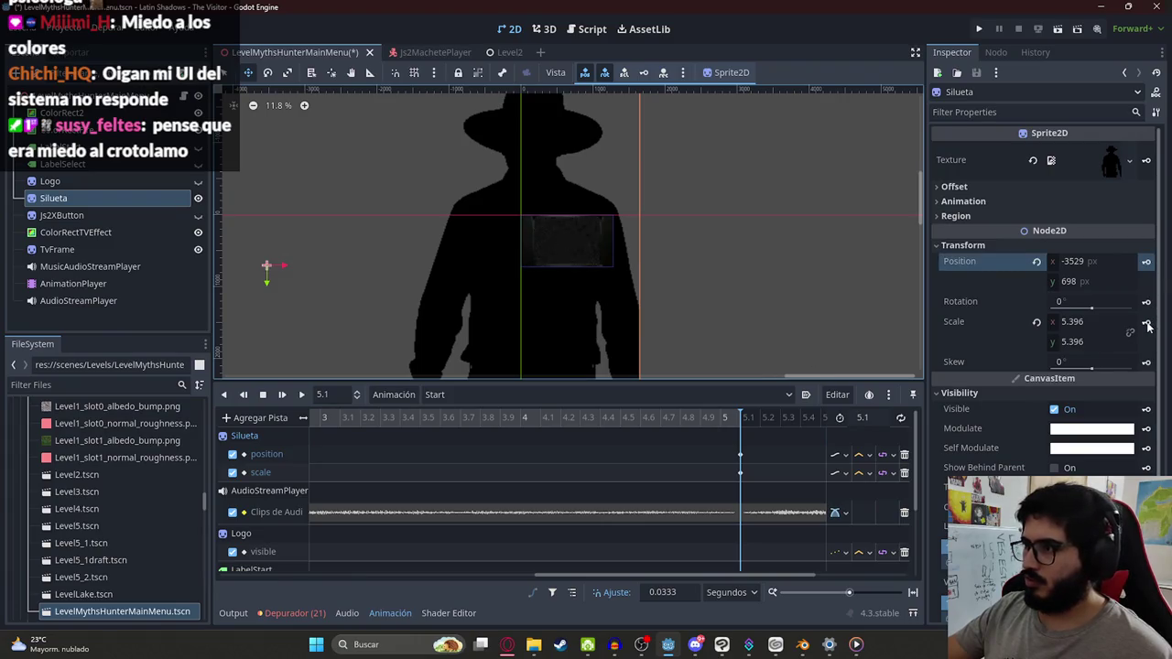
Step: Switch the AnimationPlayer back to RESET, save the scene, and test-run it
click(297, 419)
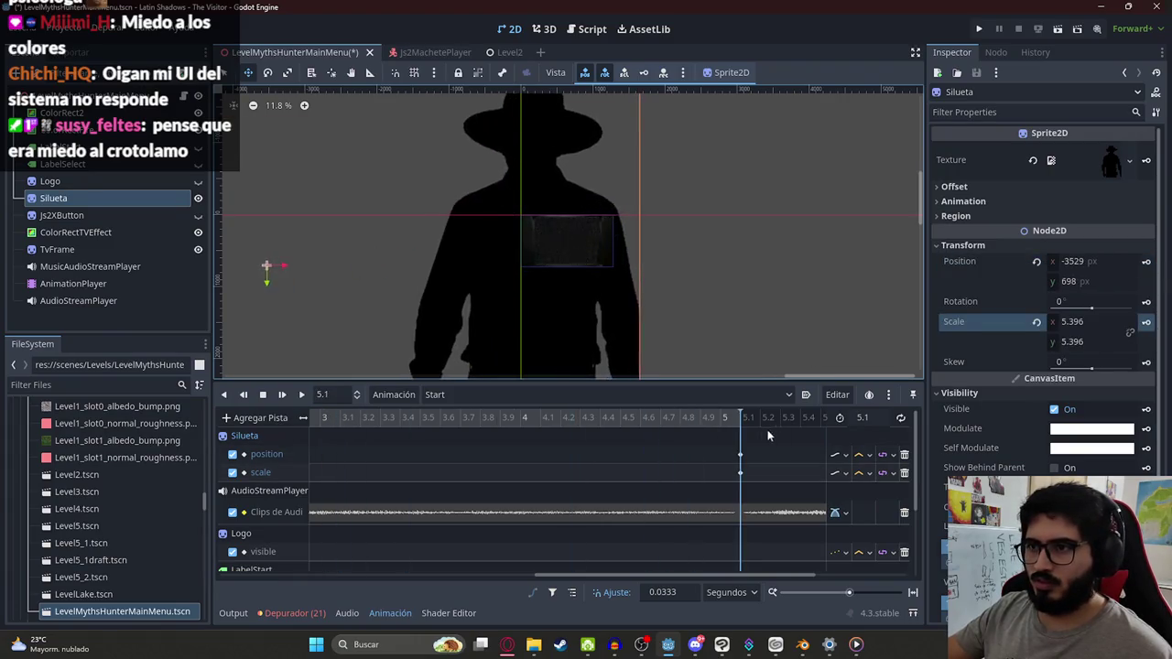
click(434, 394)
click(437, 414)
key(ctrl+s)
right_click(268, 53)
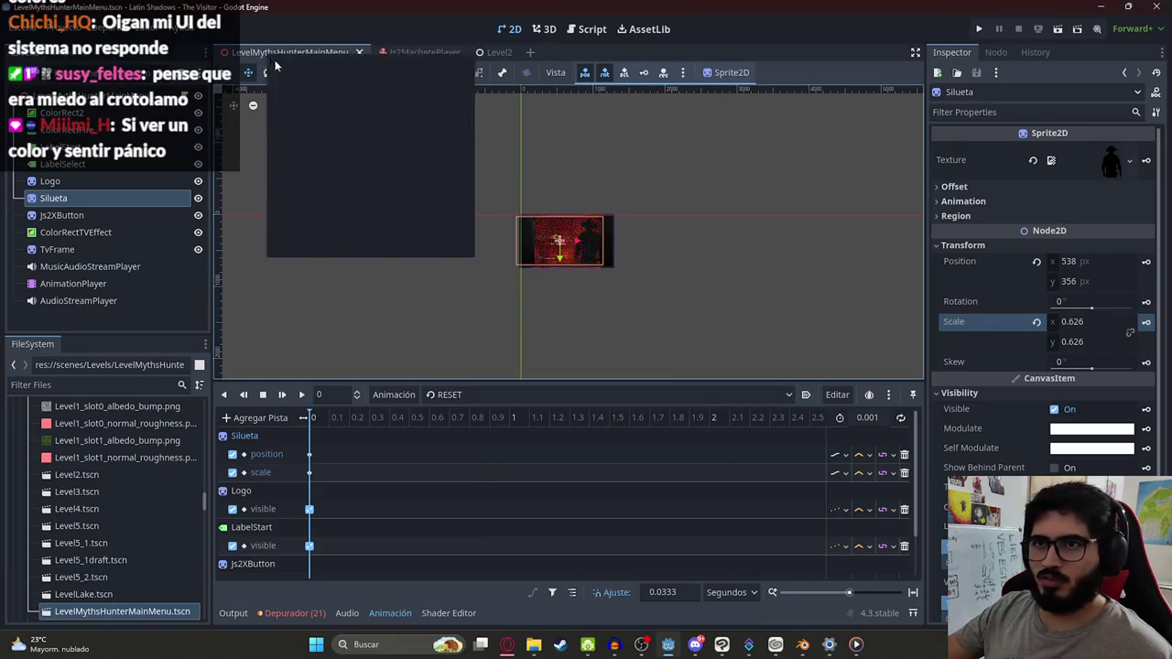
click(316, 156)
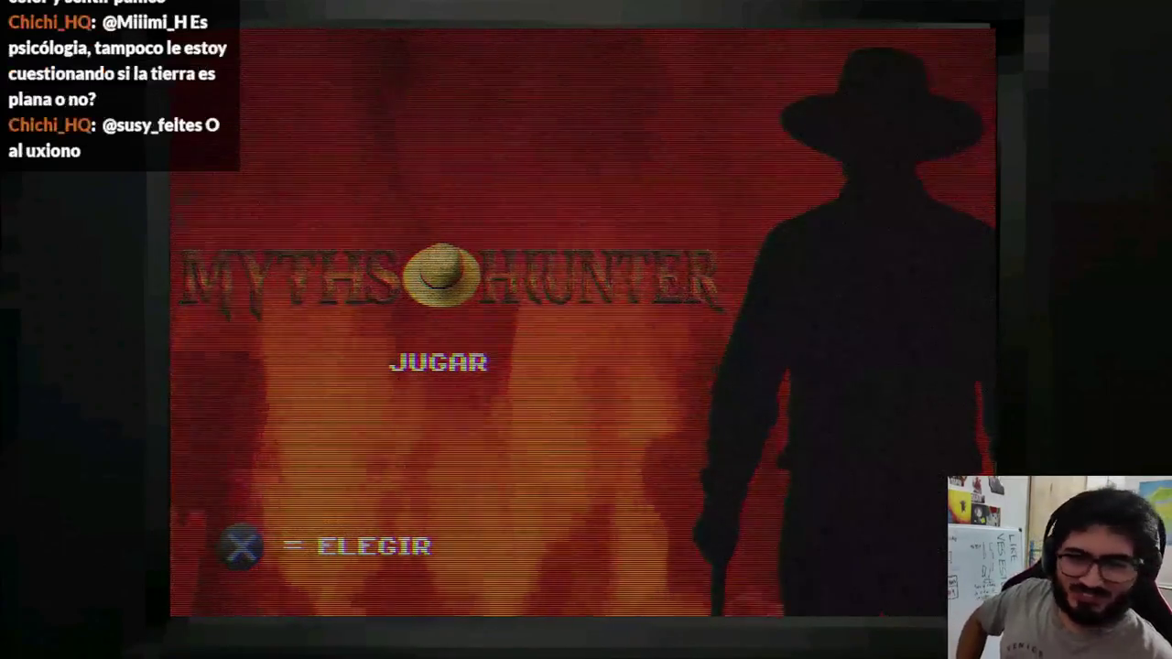
key(F8)
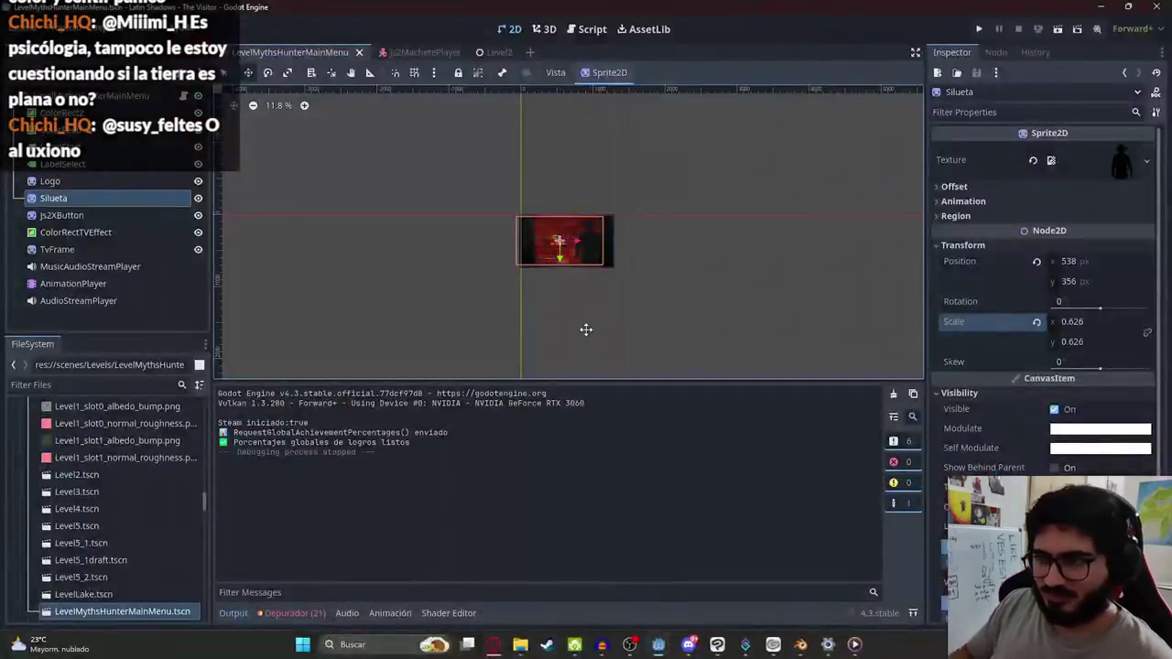
Step: Nudge the SELECT prompt label slightly left to (303, 563)
scroll(587, 300, up, 5)
click(97, 166)
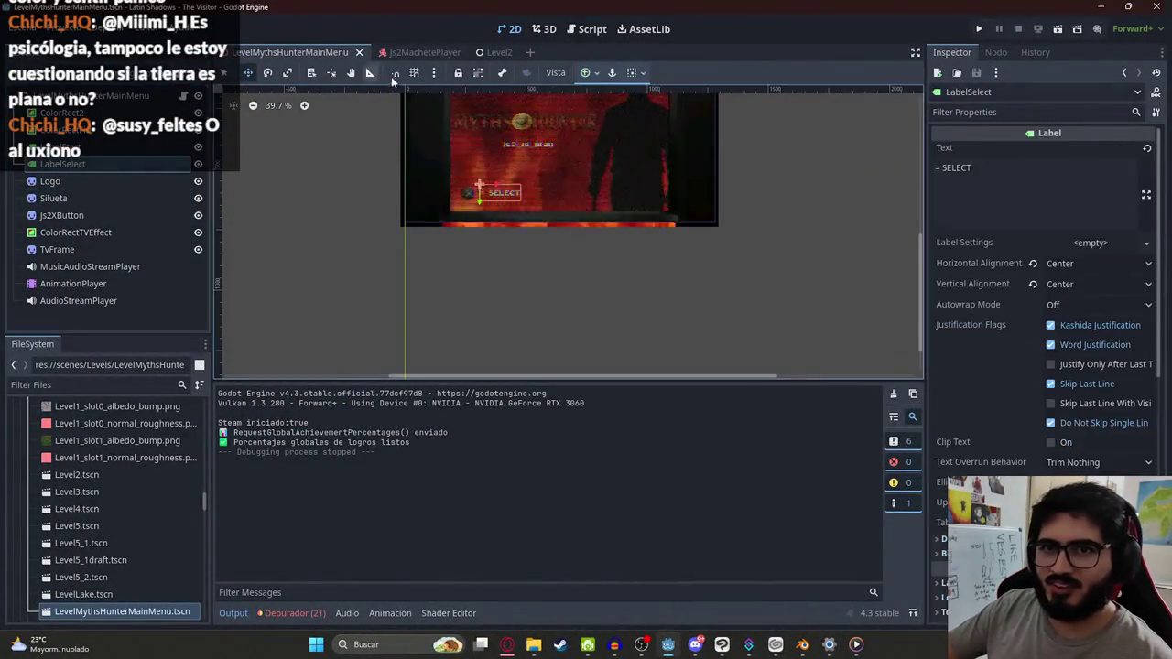
scroll(481, 261, up, 7)
drag(497, 241, 486, 247)
Step: Save and test-run the menu scene, then close the game window
scroll(485, 247, down, 6)
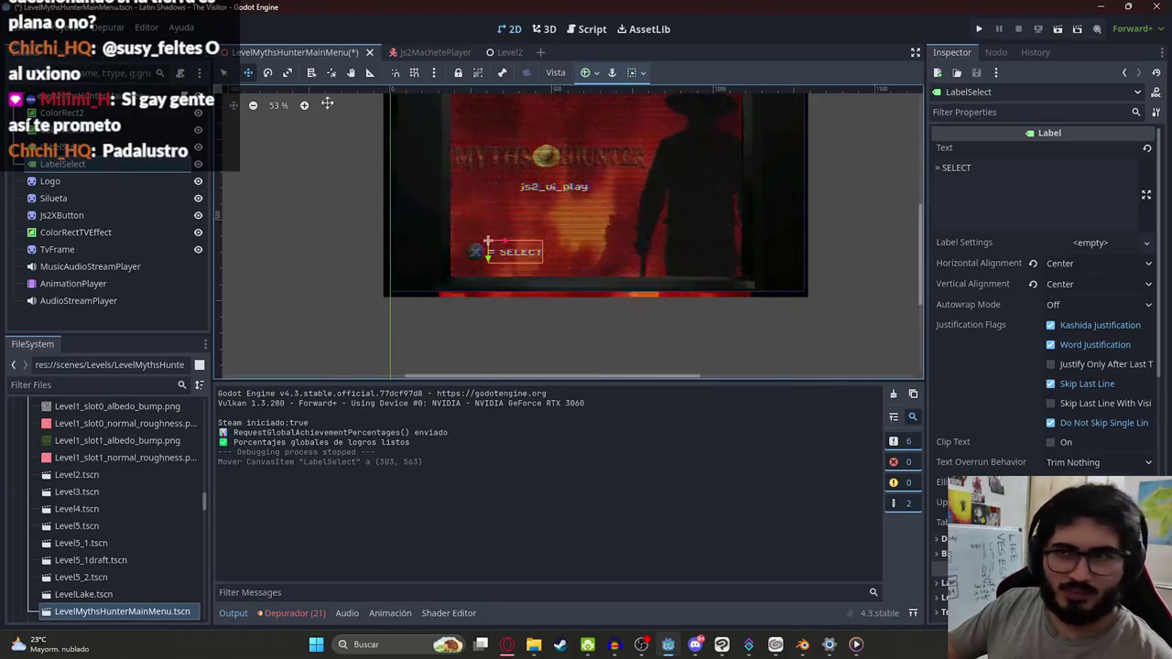
scroll(458, 193, up, 3)
click(300, 238)
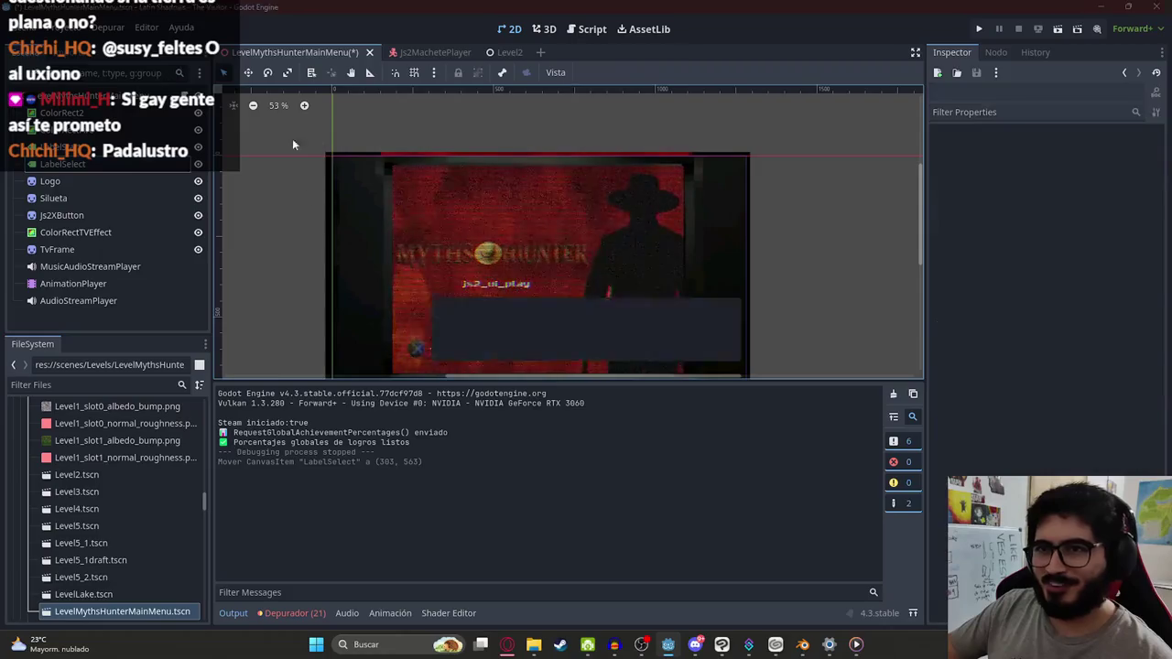
right_click(294, 52)
click(366, 154)
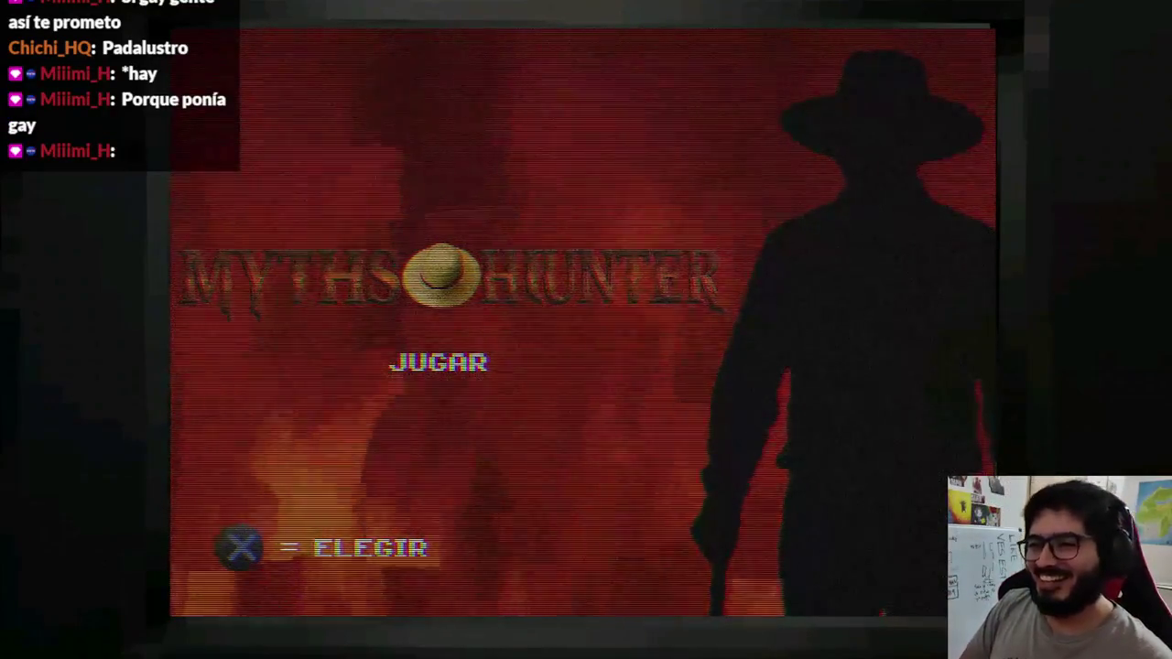
key(alt+F4)
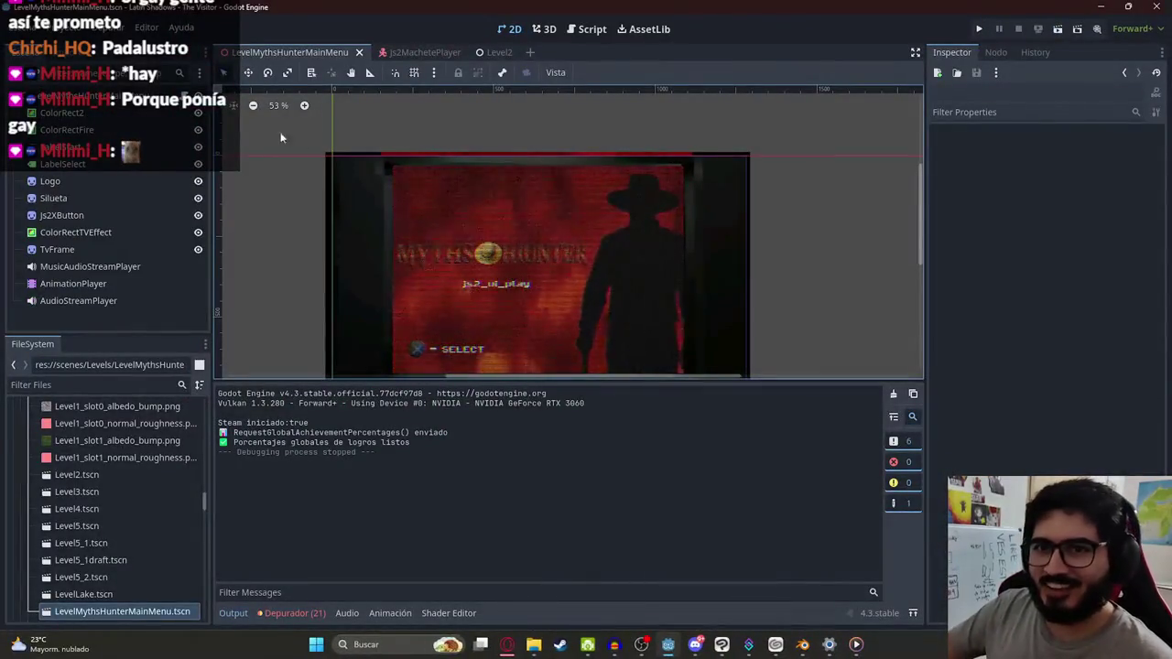
Step: Shrink the Myths Hunter logo slightly to a scale of 0.27 × 0.24
click(50, 181)
scroll(407, 249, up, 2)
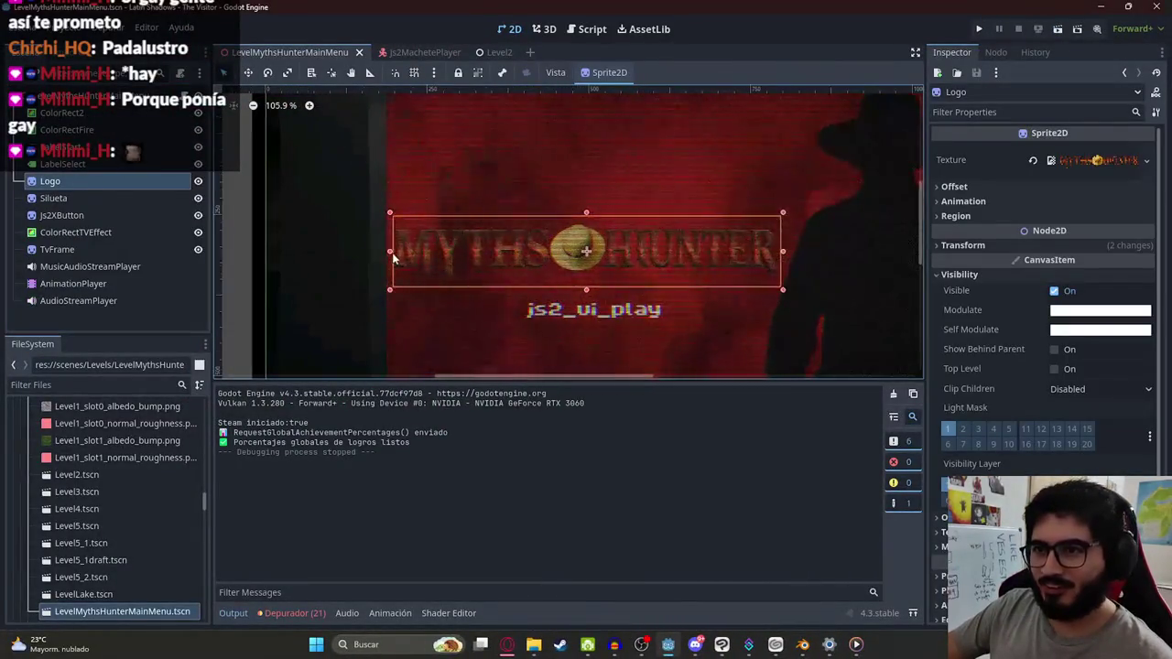
drag(394, 253, 397, 252)
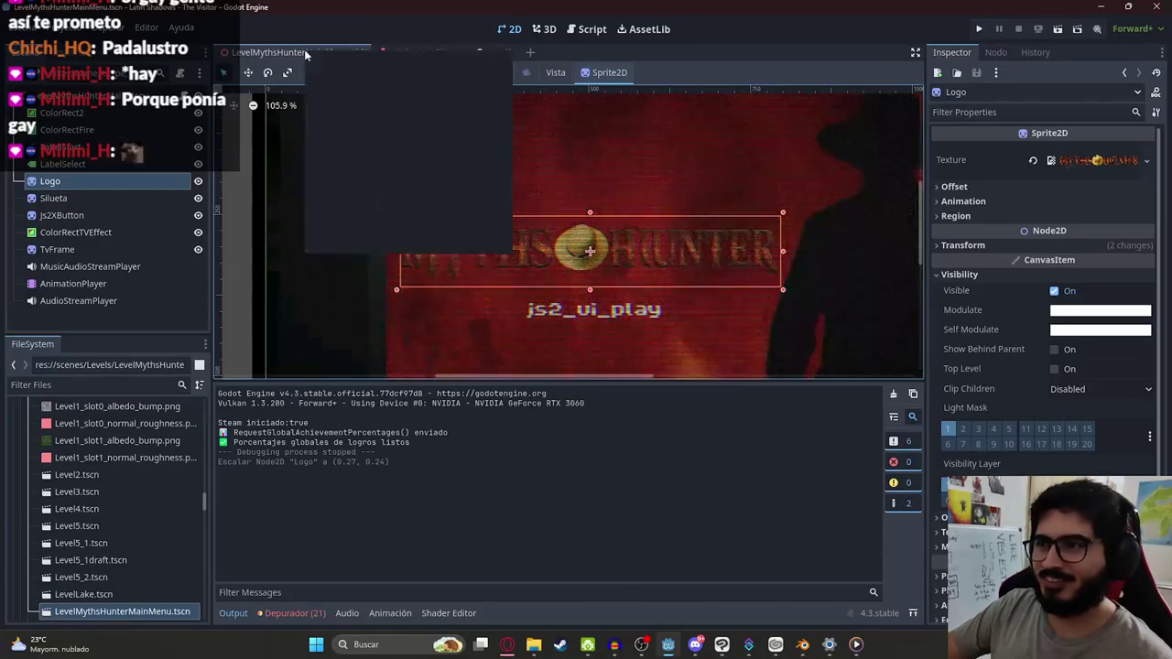
Step: Test-run the menu scene, start the game from the title menu, then close it
right_click(304, 51)
click(378, 151)
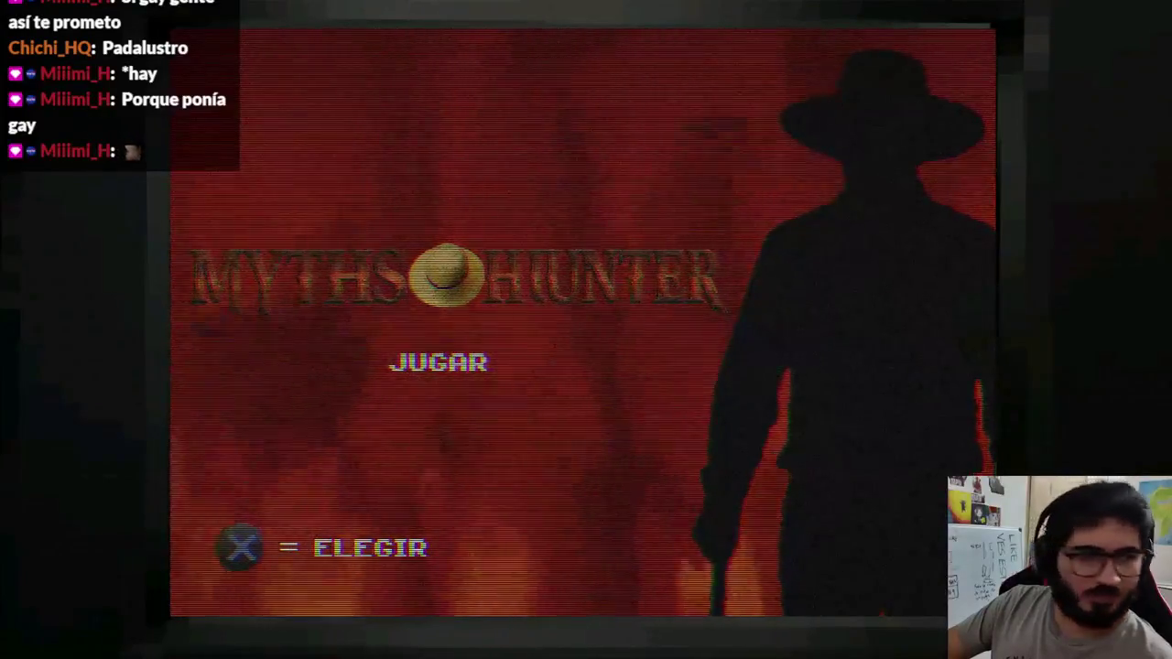
key(Return)
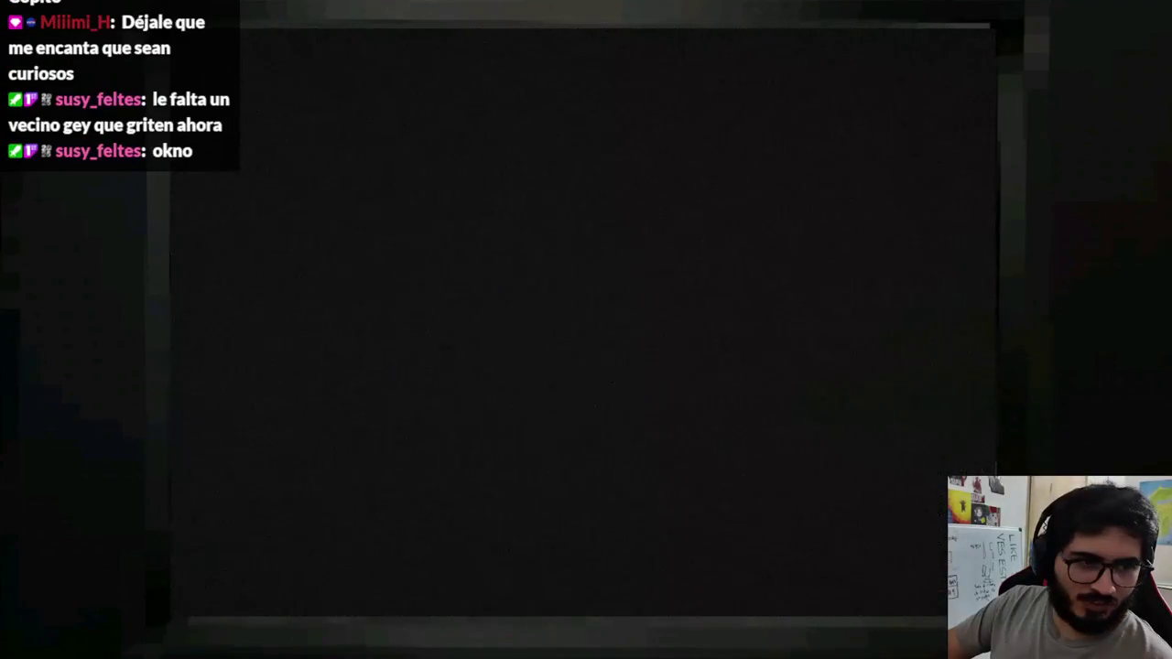
key(alt+F4)
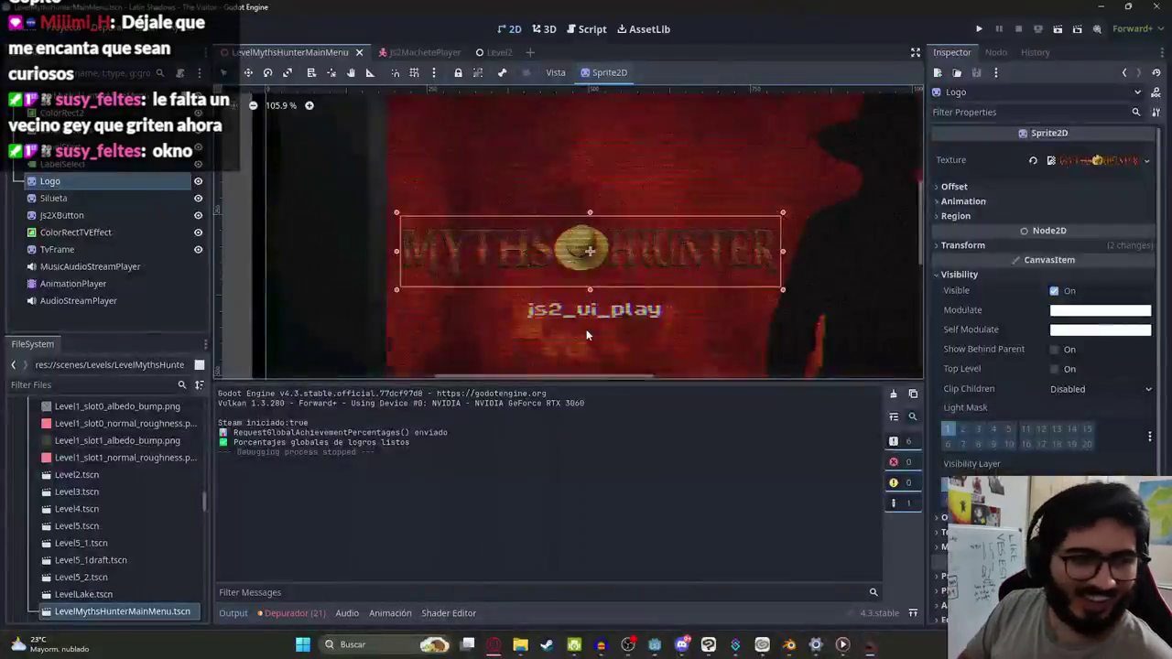
Step: Deselect the logo, test-run only the main menu scene, then close the game
click(452, 256)
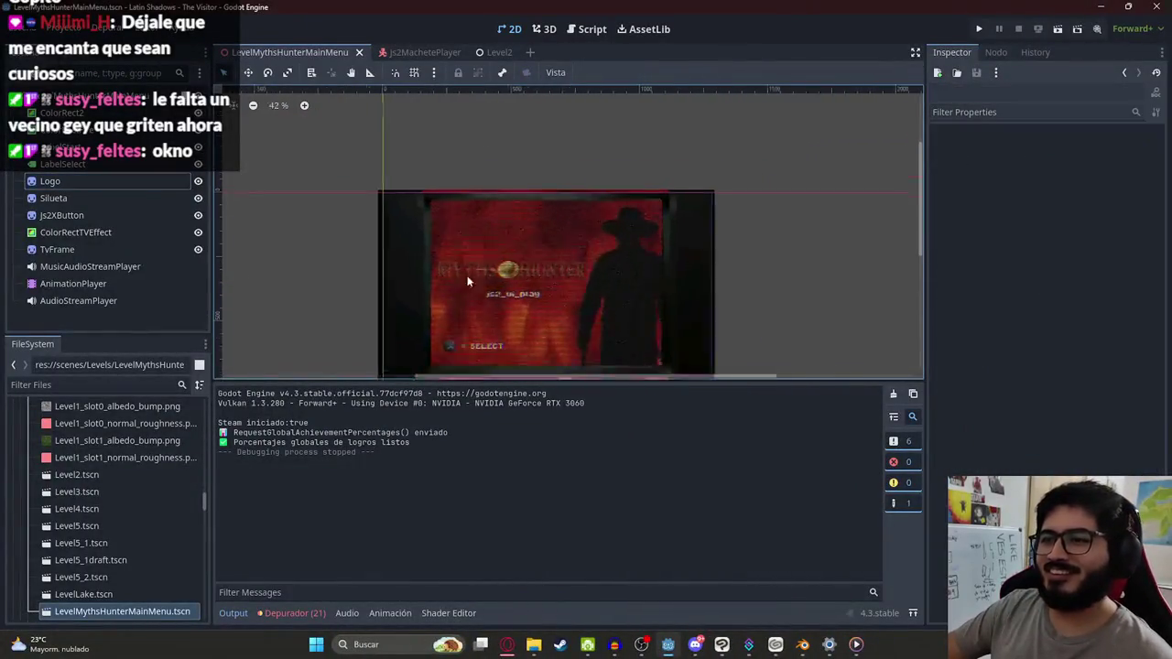
scroll(467, 266, up, 3)
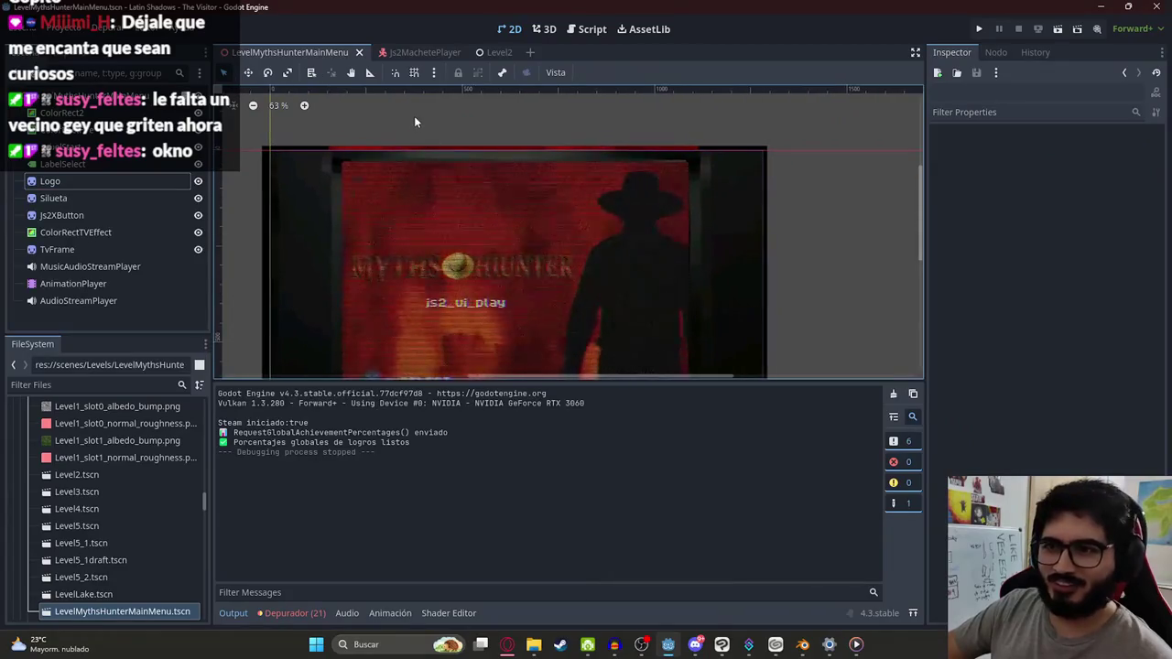
scroll(485, 257, up, 2)
scroll(484, 257, down, 3)
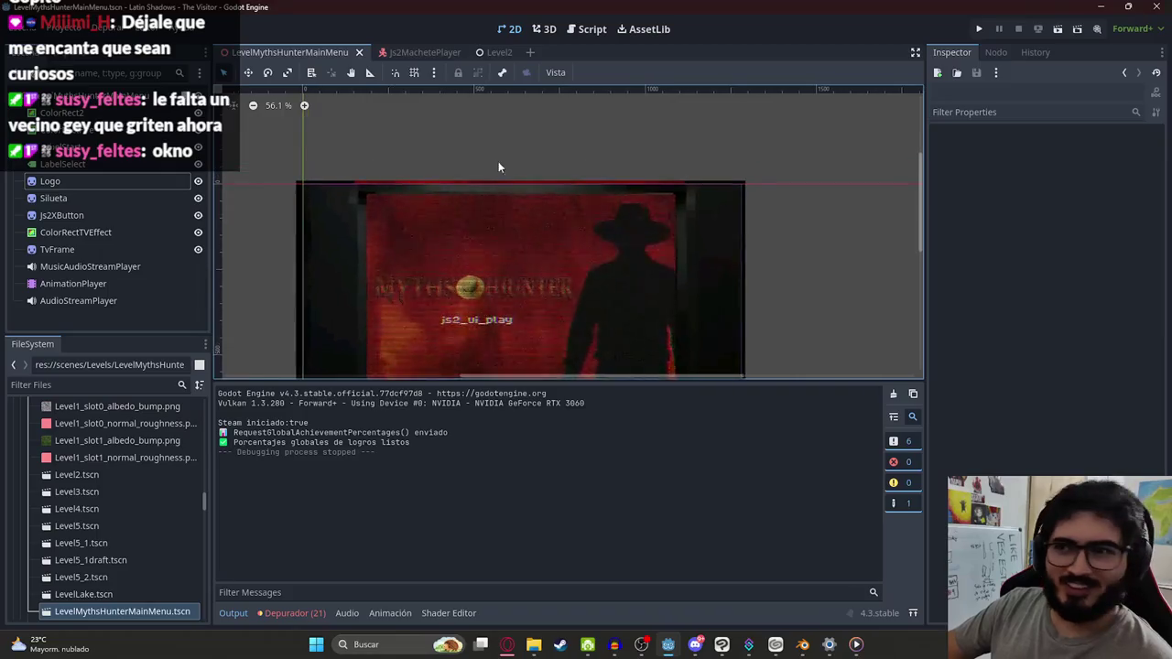
scroll(452, 254, up, 2)
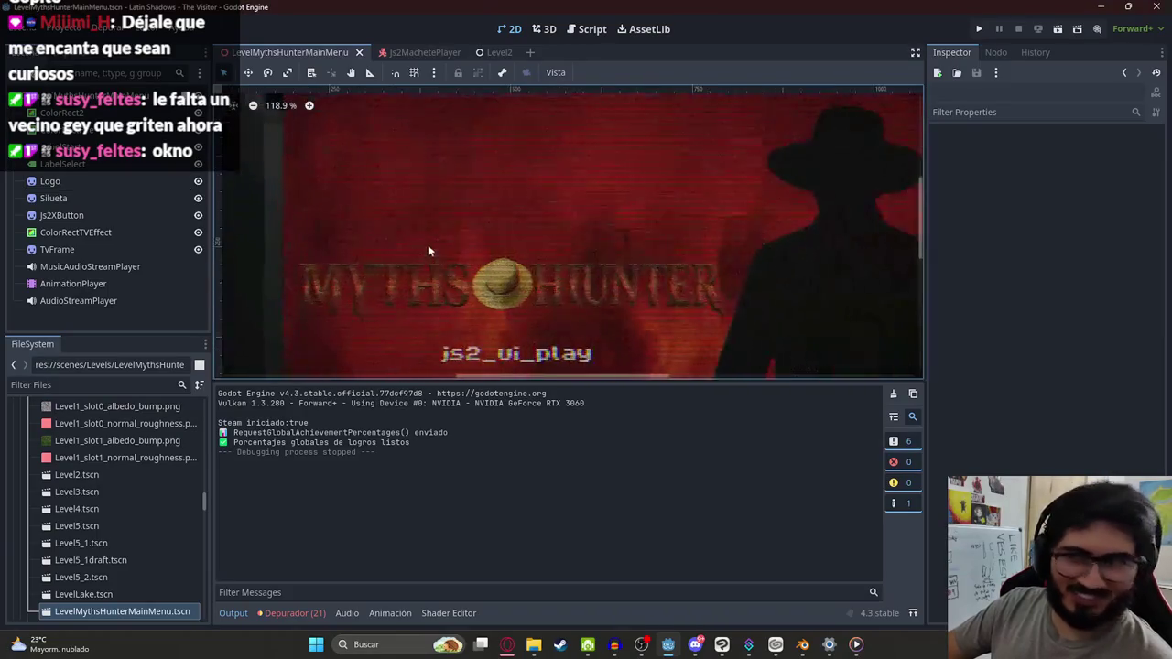
scroll(430, 183, up, 2)
scroll(455, 206, down, 5)
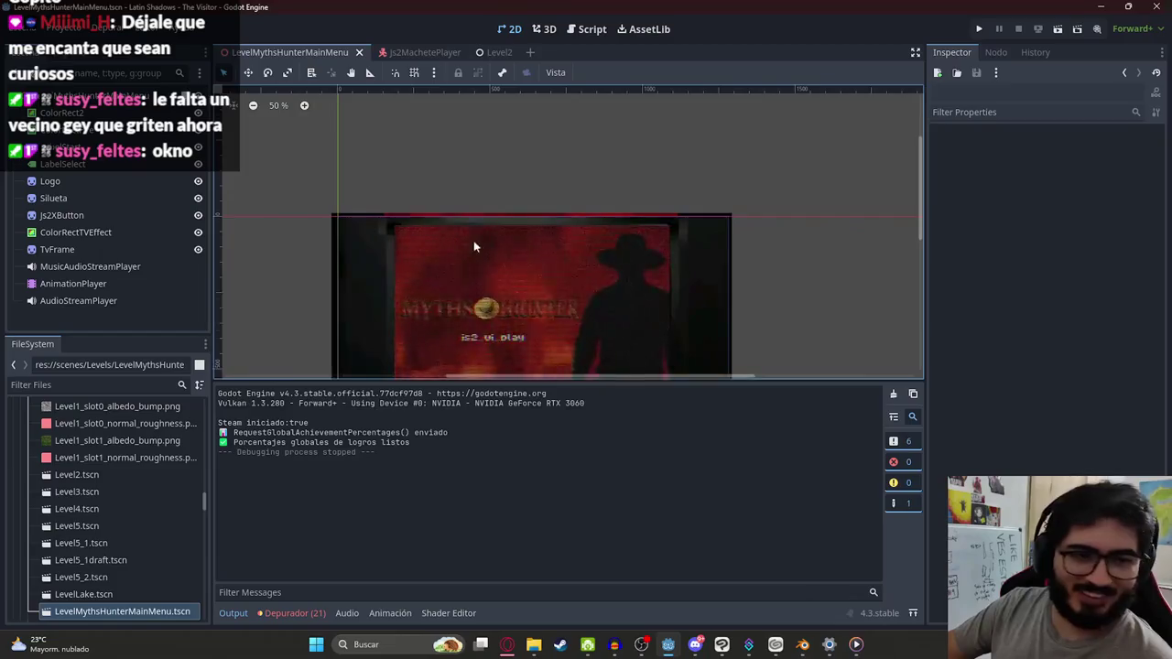
scroll(324, 241, up, 4)
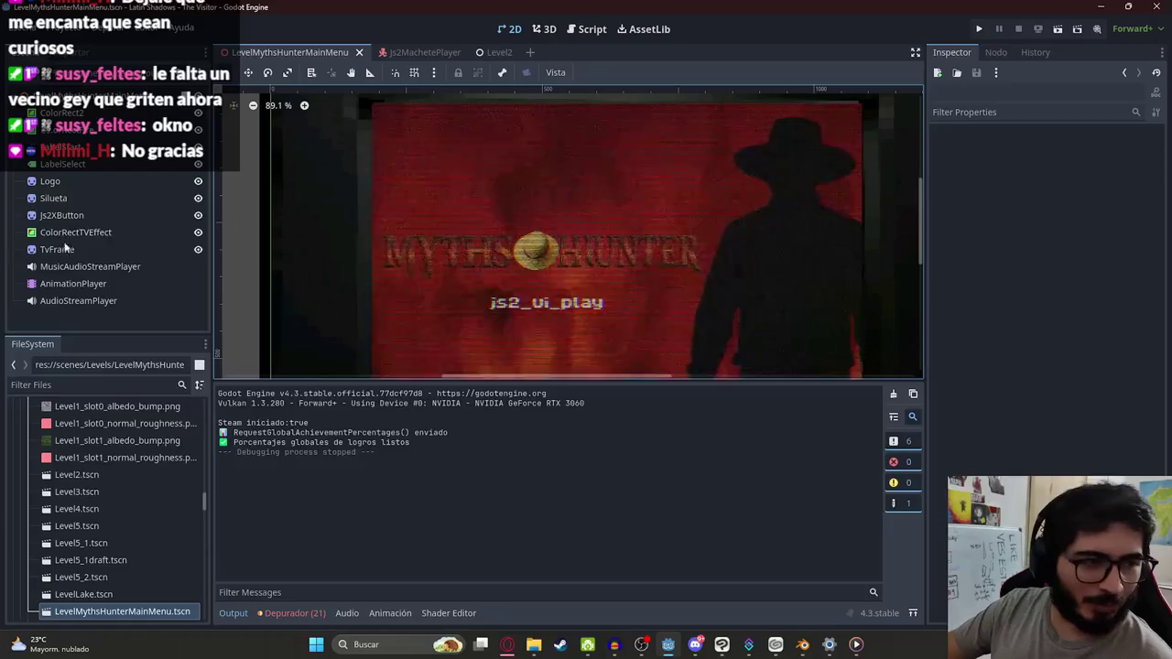
scroll(455, 189, down, 1)
scroll(384, 181, up, 2)
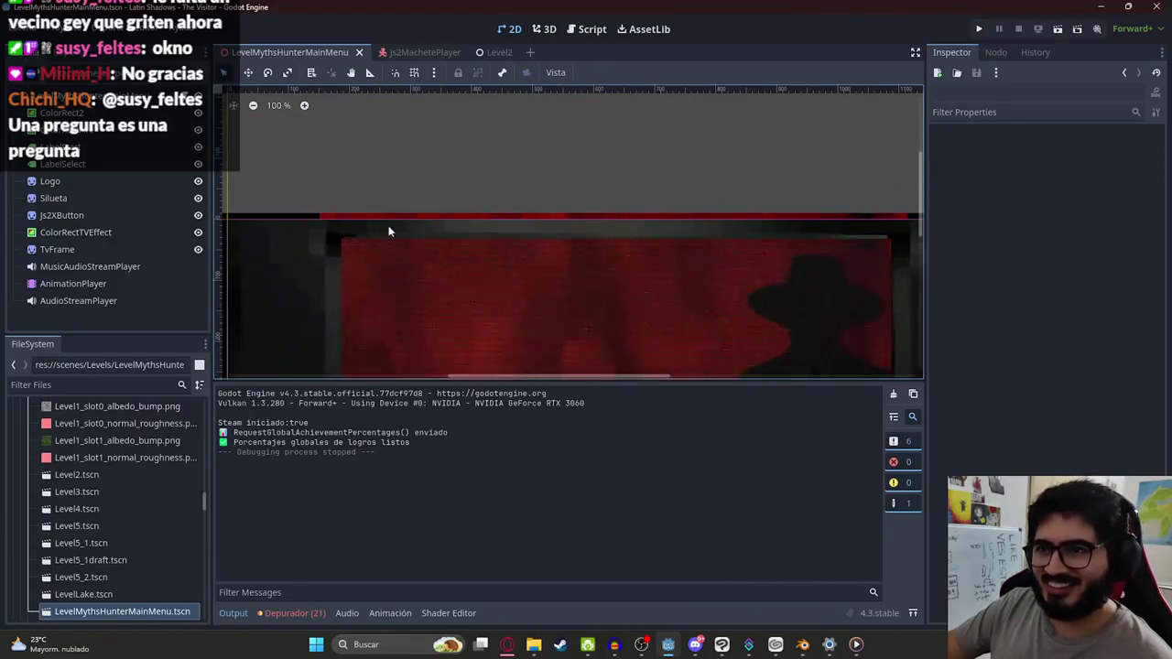
right_click(293, 53)
click(342, 153)
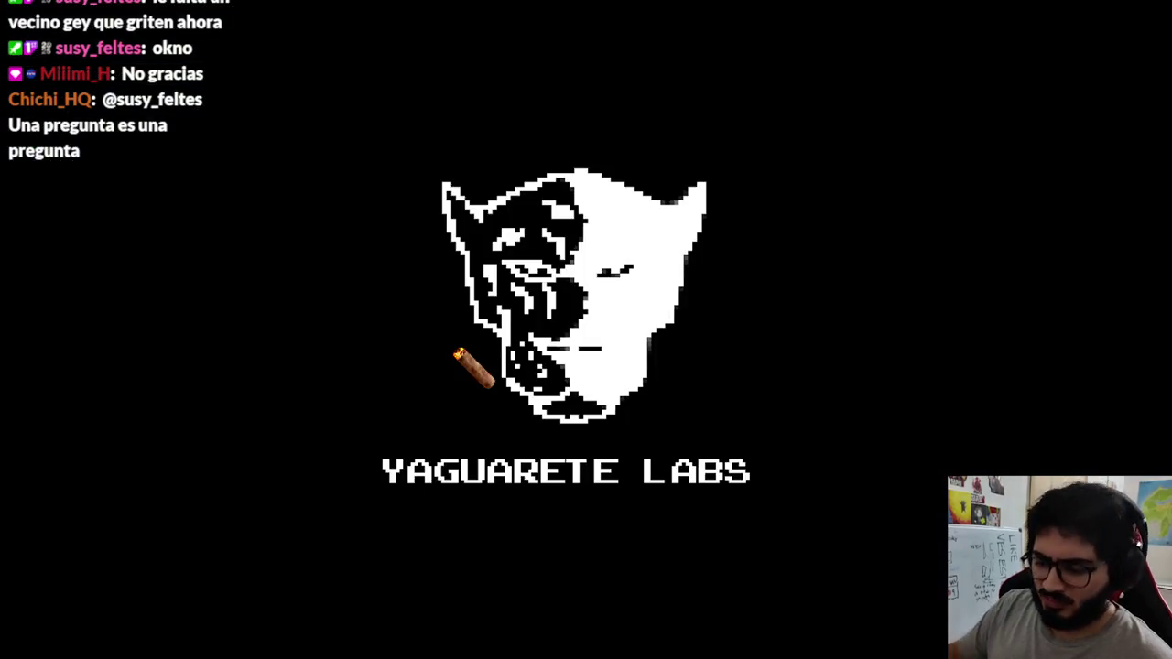
key(F8)
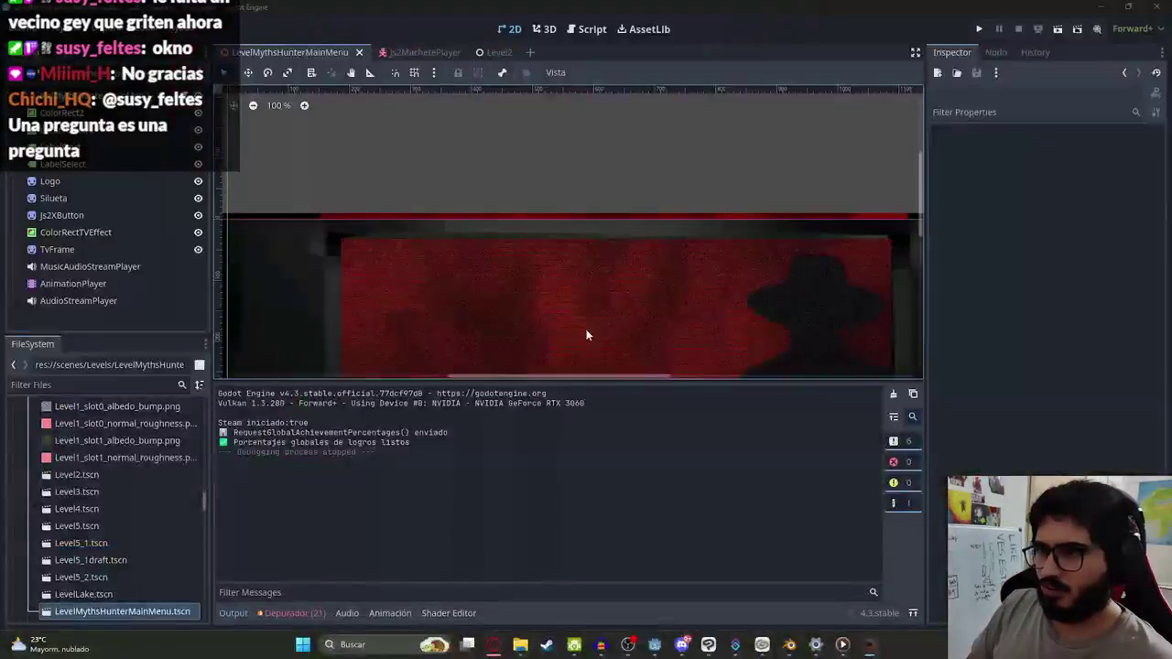
Step: Open the Windows Start search from the editor
scroll(587, 330, down, 5)
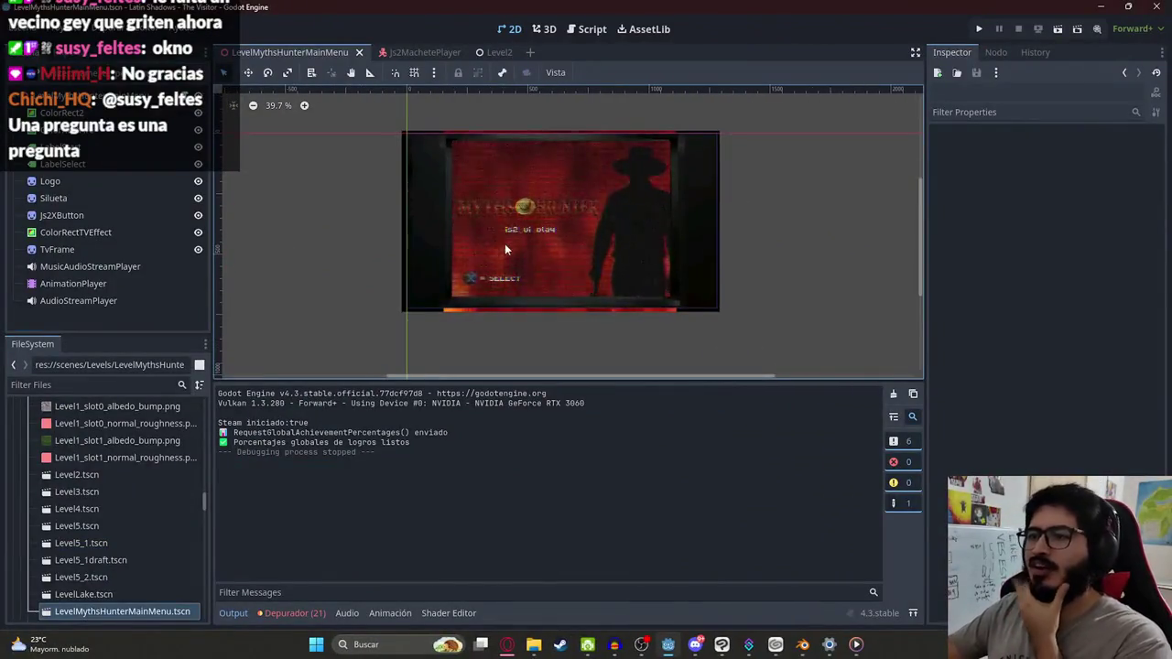
scroll(506, 247, up, 4)
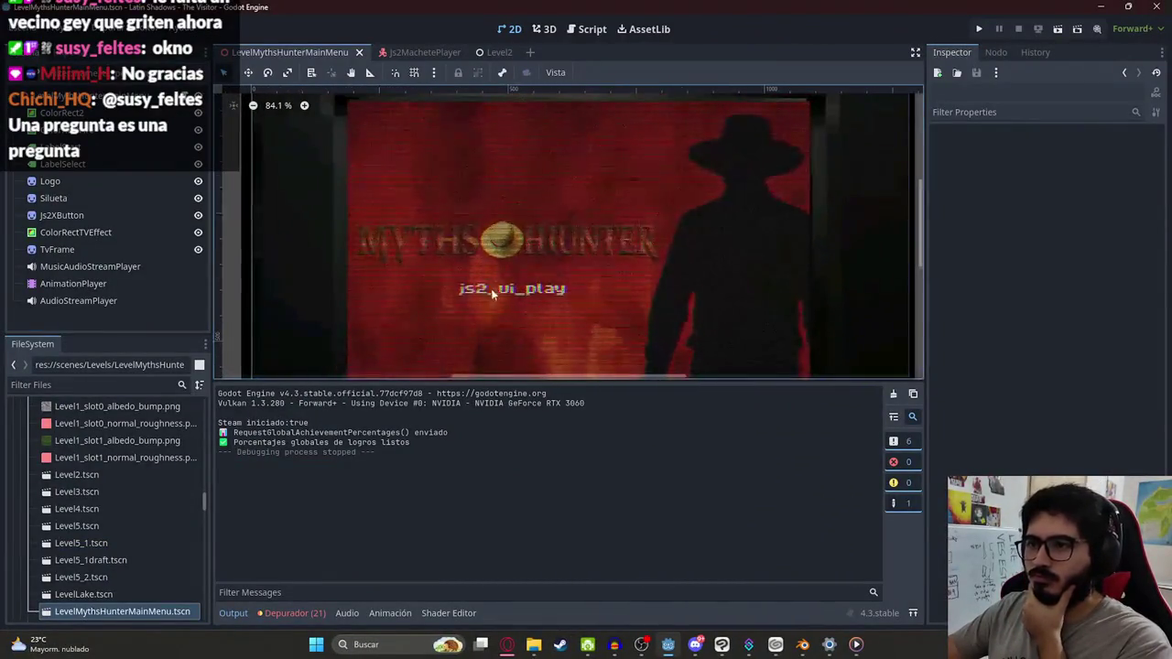
scroll(525, 293, up, 2)
scroll(509, 308, down, 2)
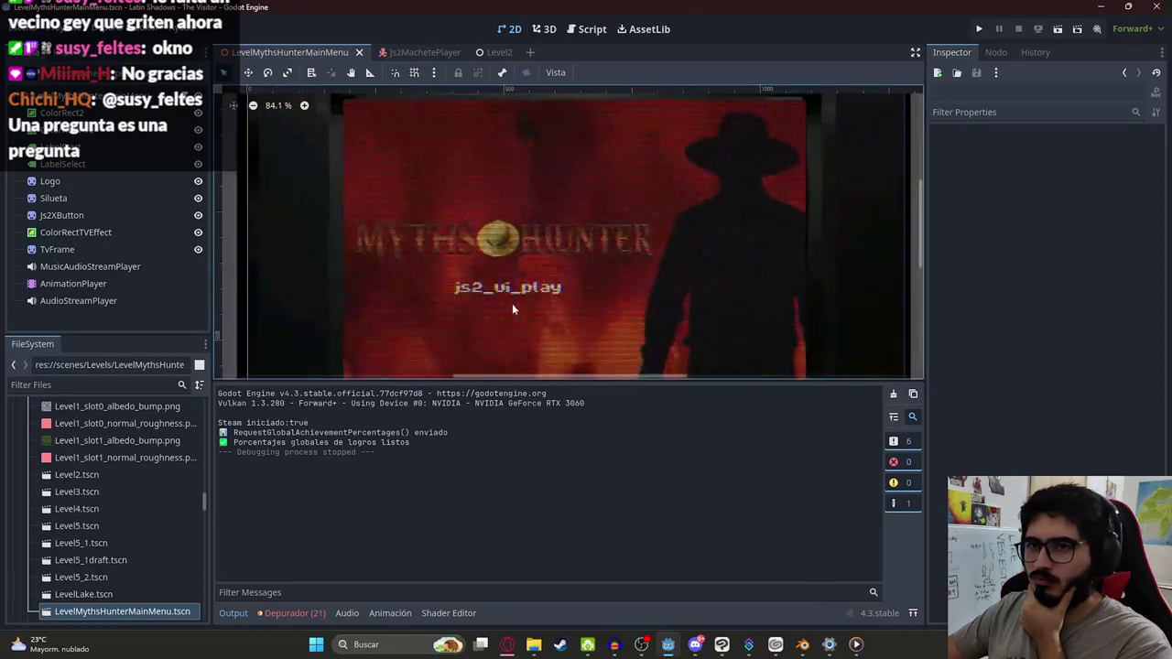
scroll(509, 308, down, 4)
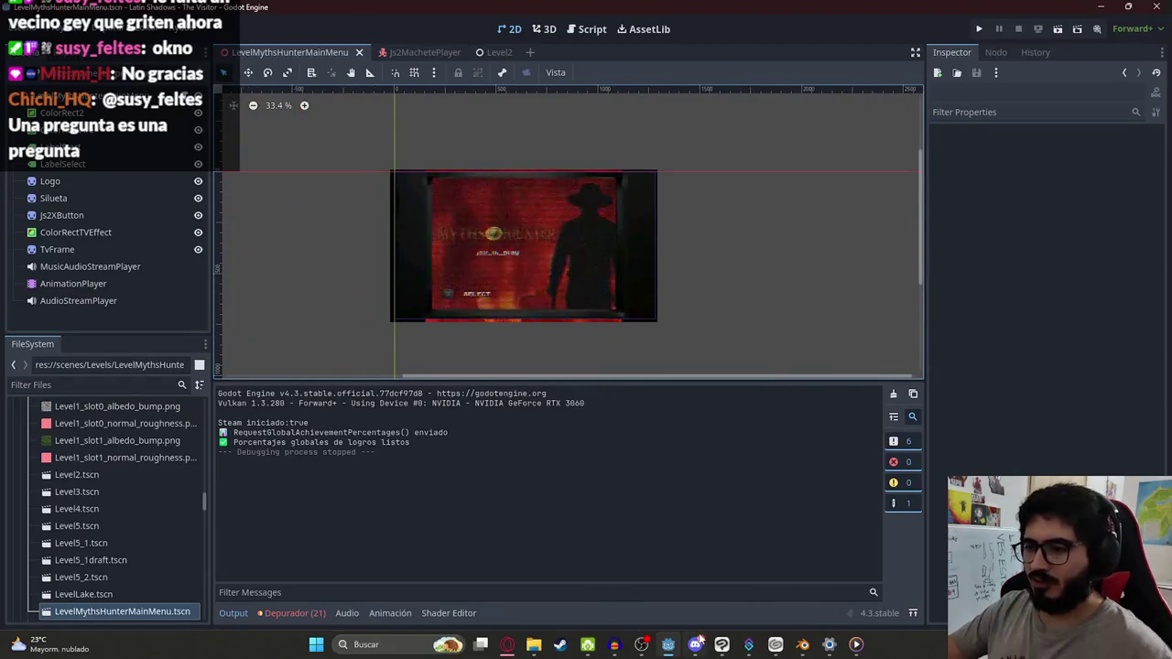
mouse_move(698, 638)
key(super)
Step: Launch GitHub Desktop and review diffs for Player.tscn, level_2.gd, the menu script and translations
text(githu)
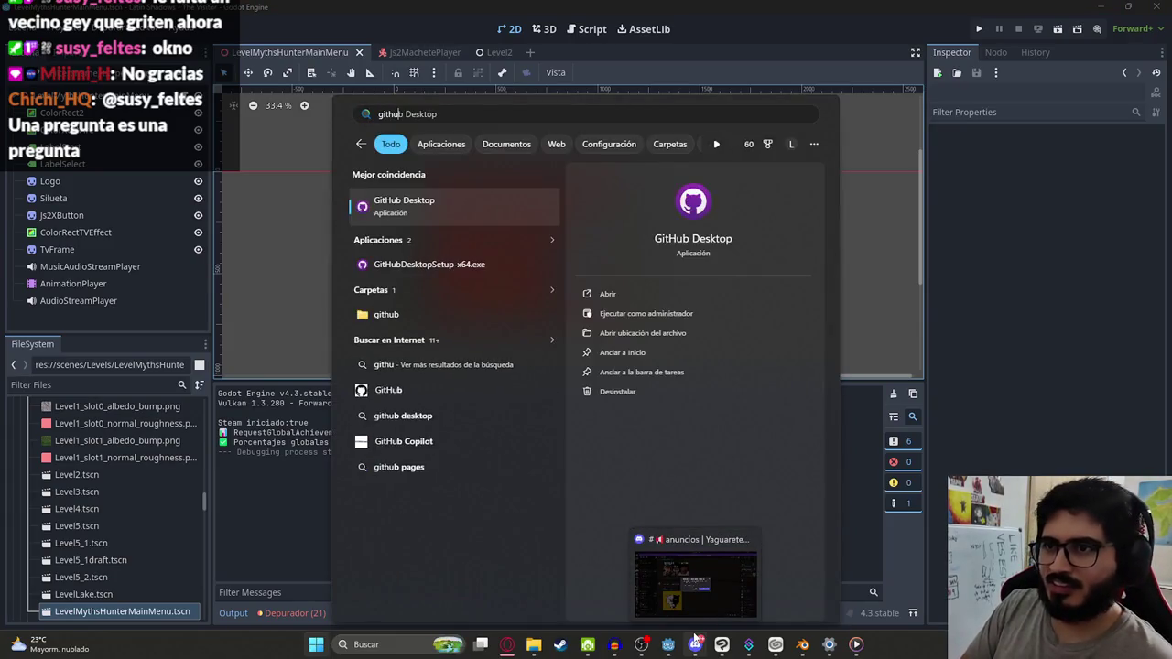
key(Return)
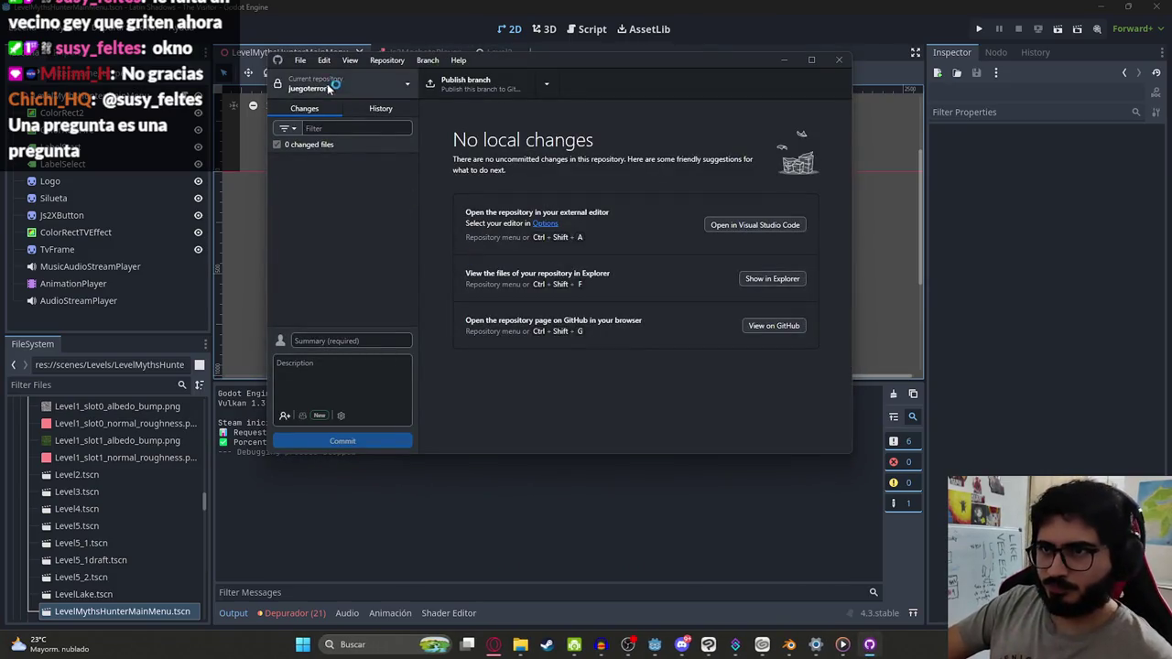
scroll(352, 263, down, 5)
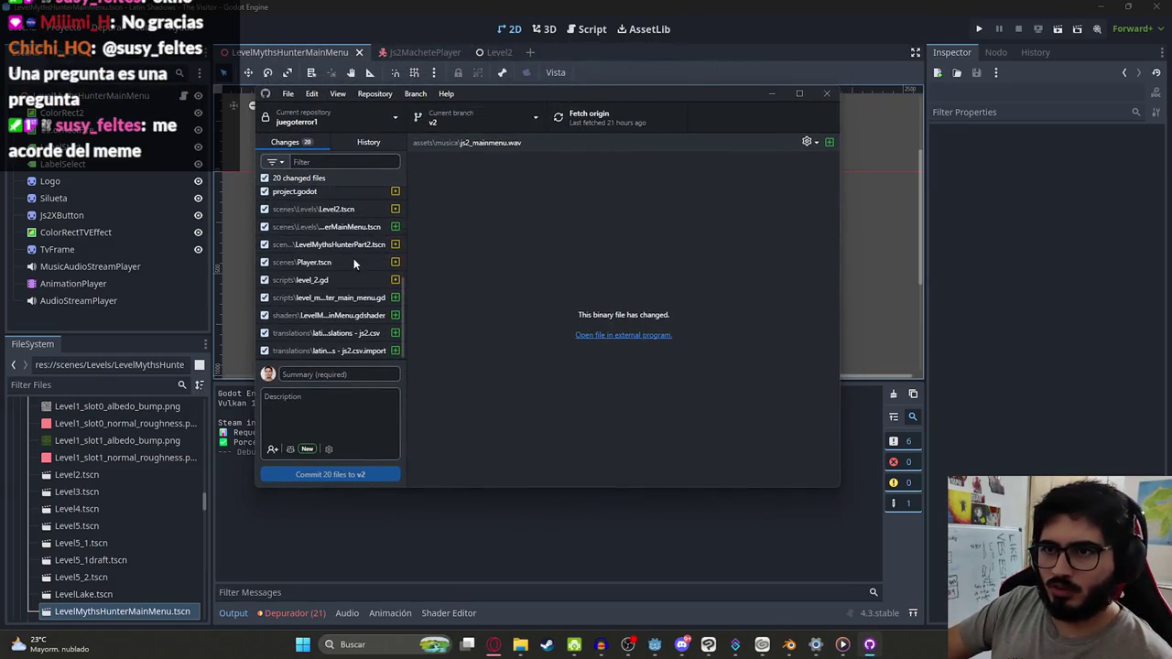
click(323, 262)
click(323, 280)
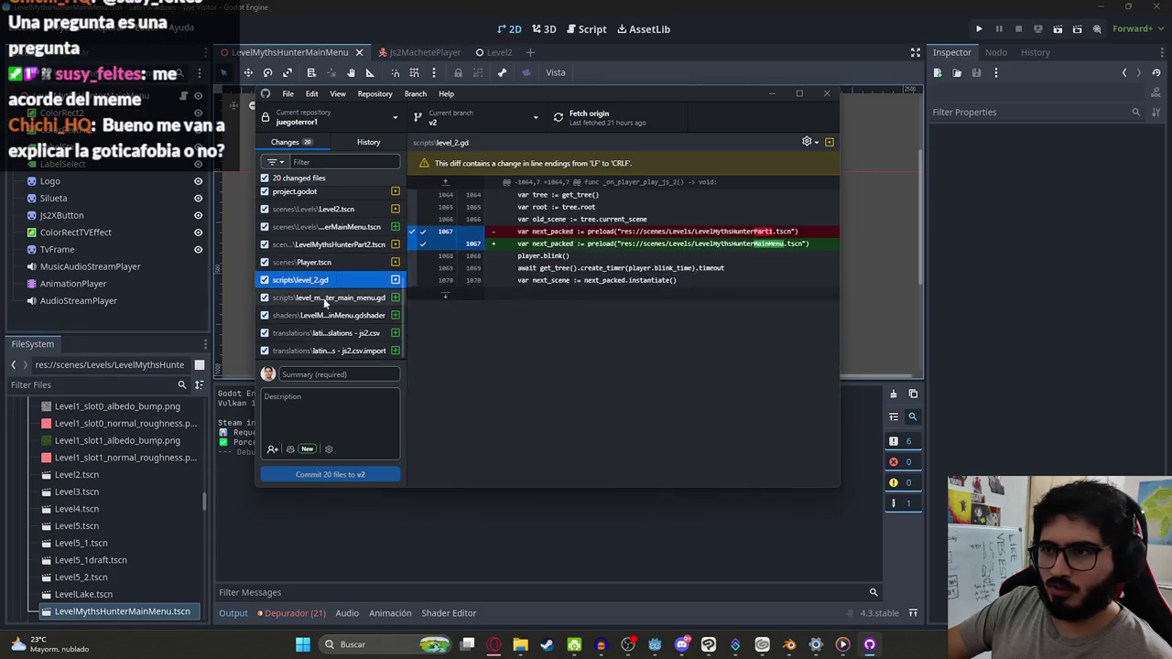
click(323, 297)
click(336, 335)
click(345, 351)
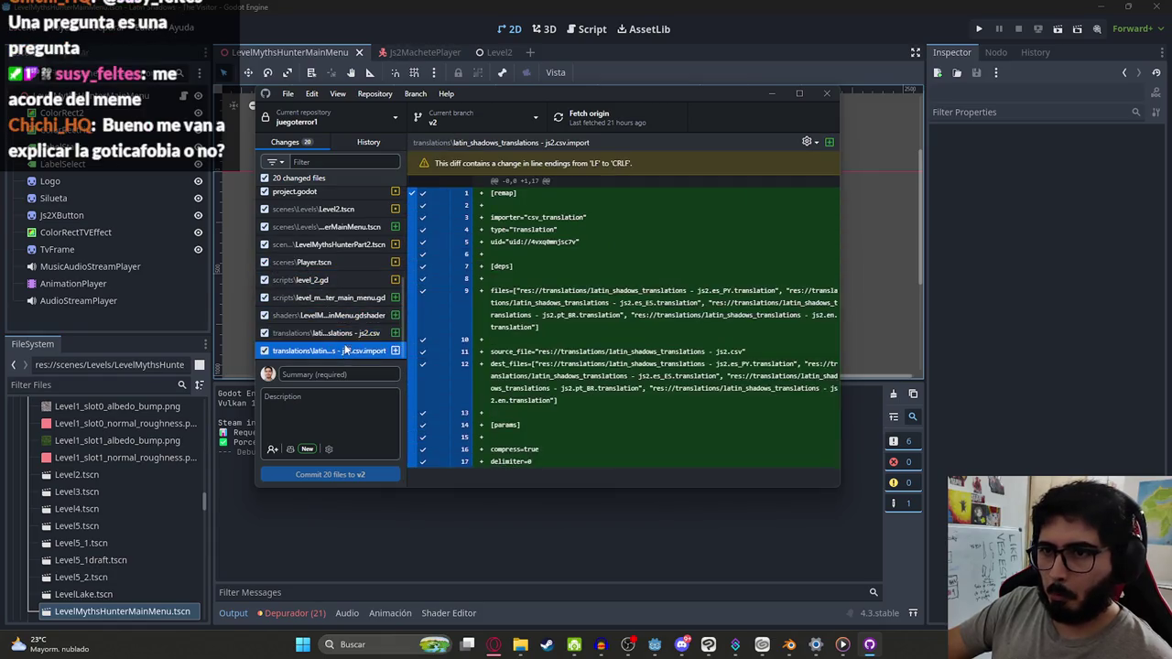
Step: Check the js2_mainmenu.wav change and write the summary 'feat: Menu de inicio del juego ps2 estilo GOW'
scroll(347, 332, up, 3)
click(358, 199)
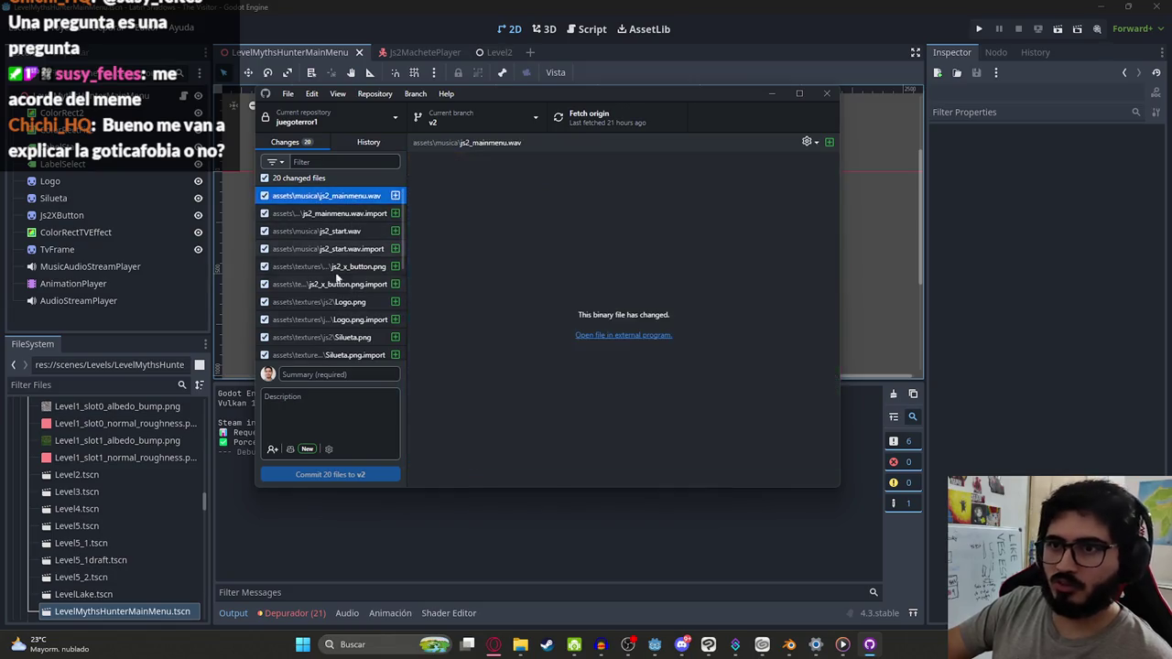
click(314, 373)
text(feat: Menu de inicio del juego ps2)
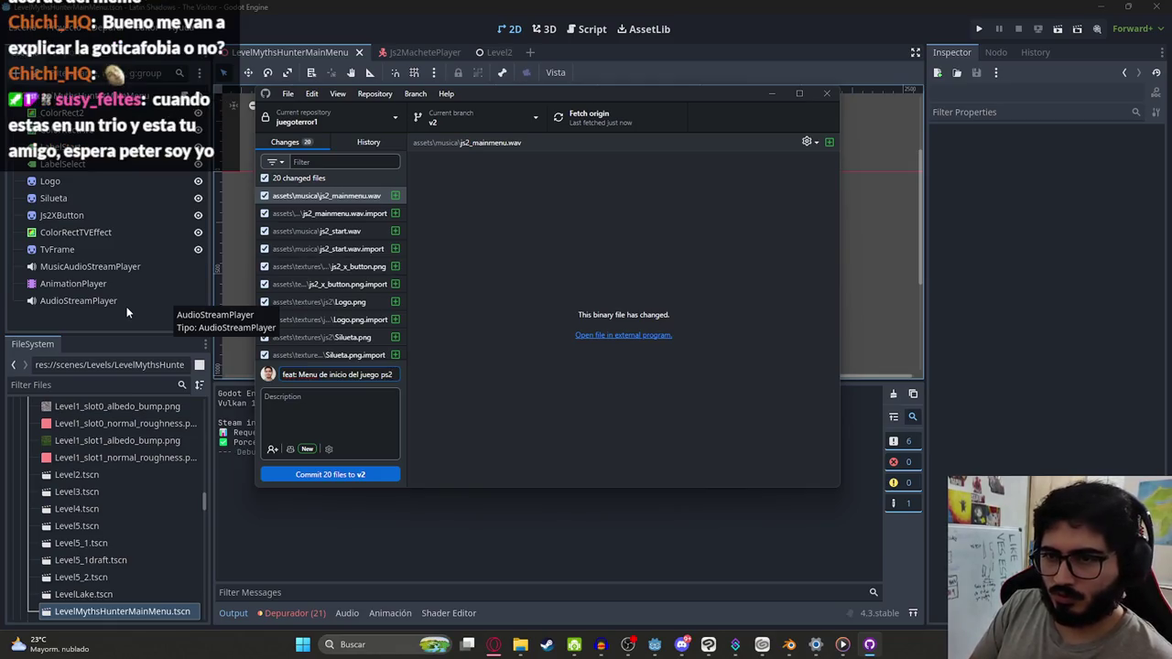
text(estilo GOW)
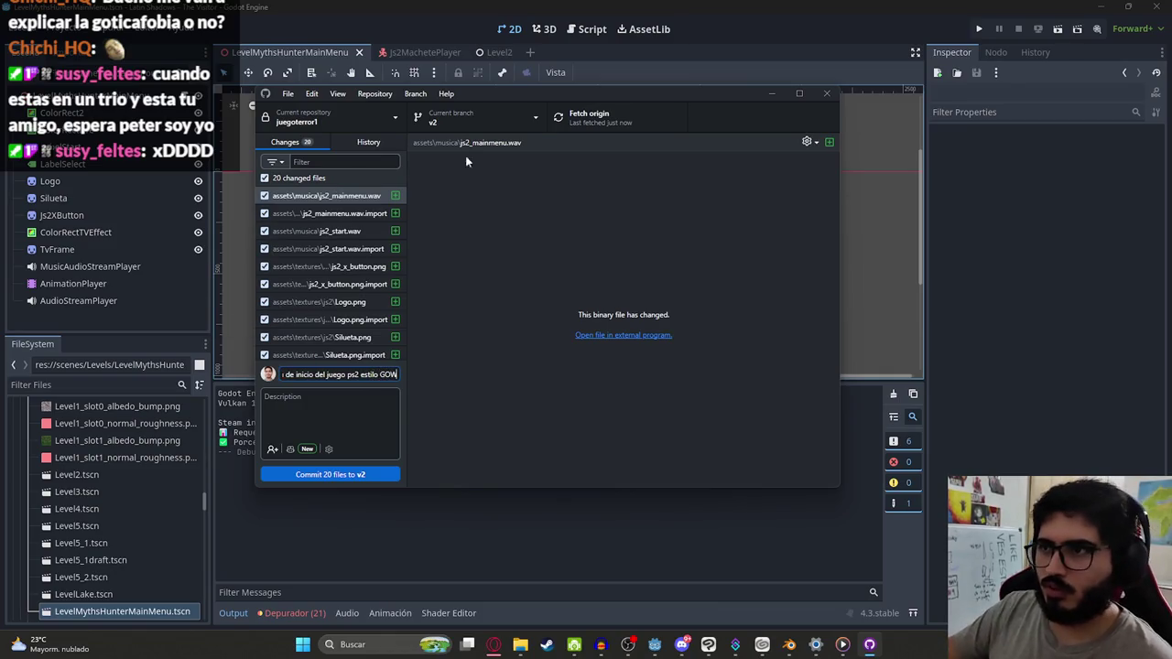
Step: Commit the 20 changed files to branch v2 and push them to origin
click(330, 474)
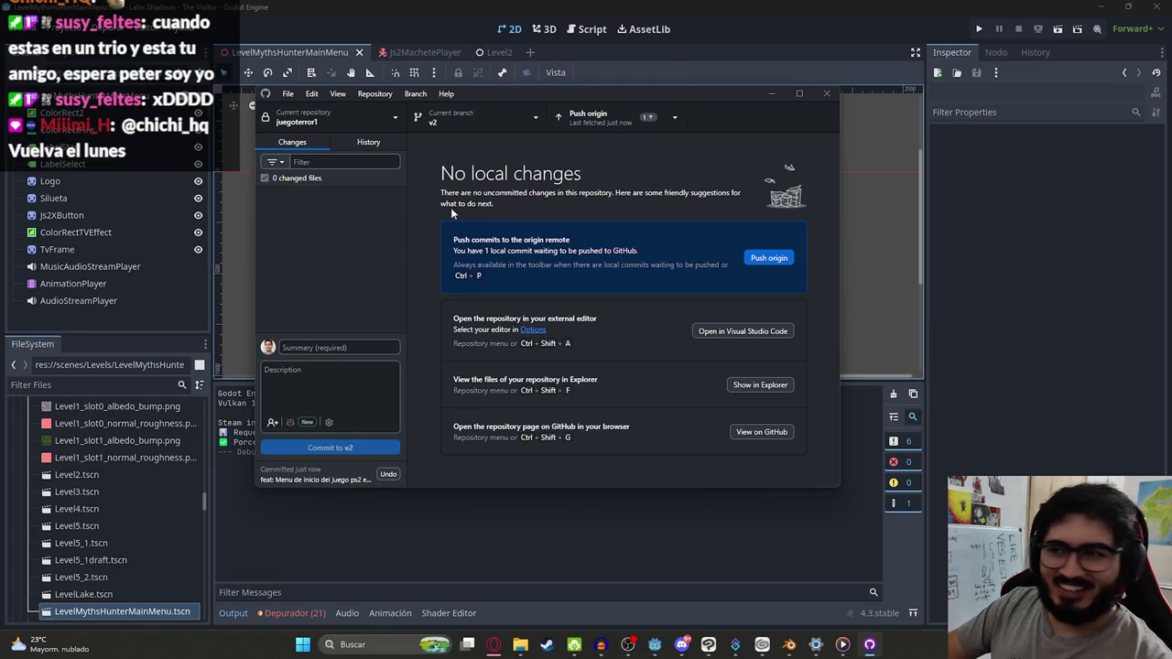
click(618, 121)
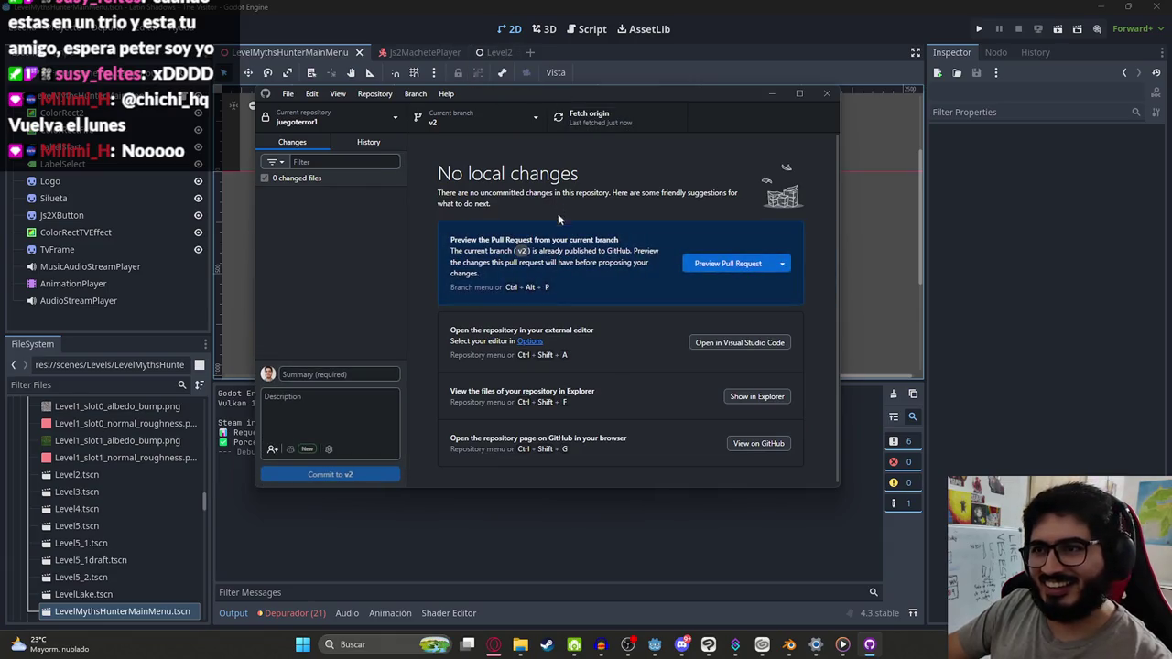
click(474, 7)
Step: Test-run the main menu scene with F5, then stop it
scroll(502, 244, up, 5)
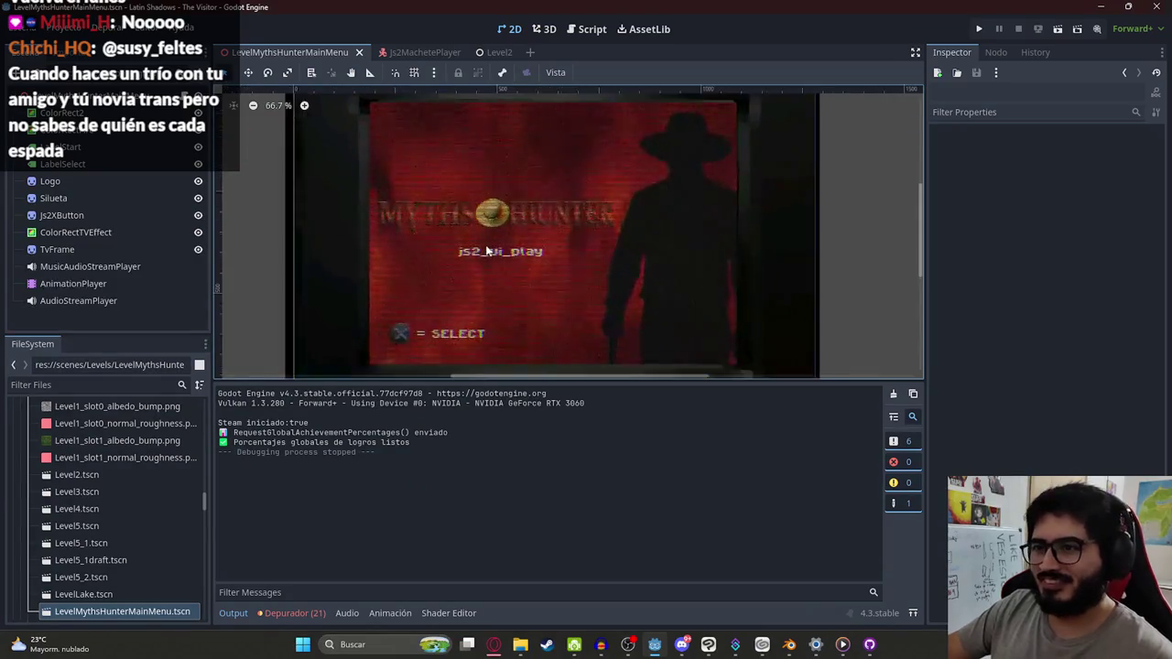
scroll(285, 256, down, 1)
scroll(295, 237, up, 1)
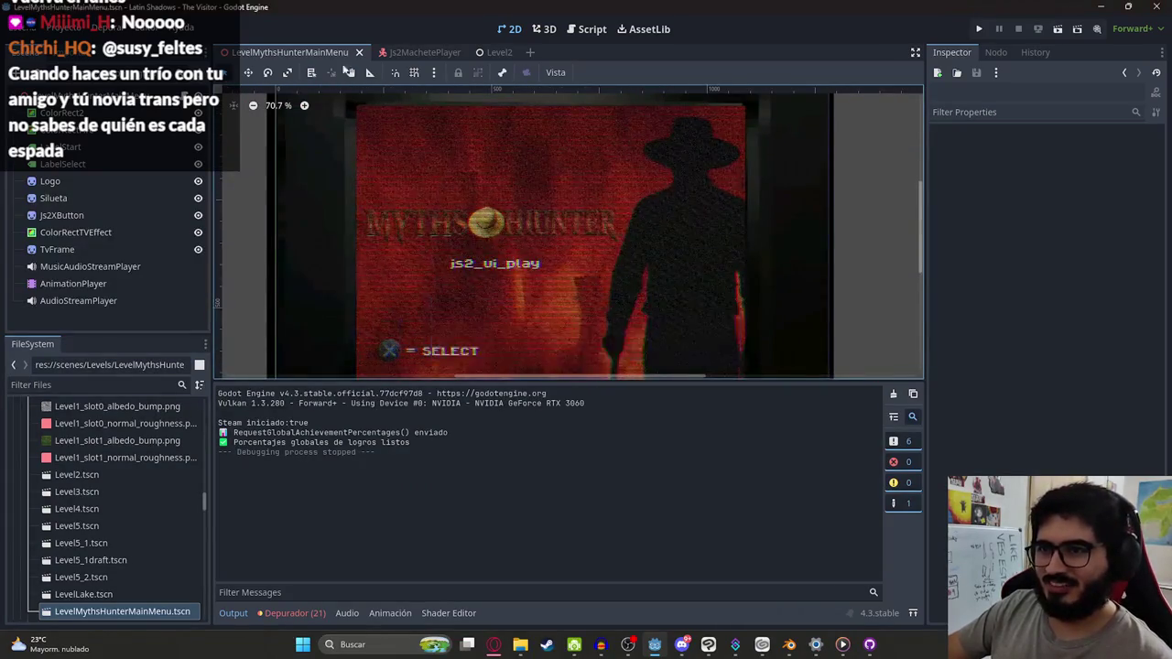
right_click(289, 55)
right_click(431, 303)
click(365, 133)
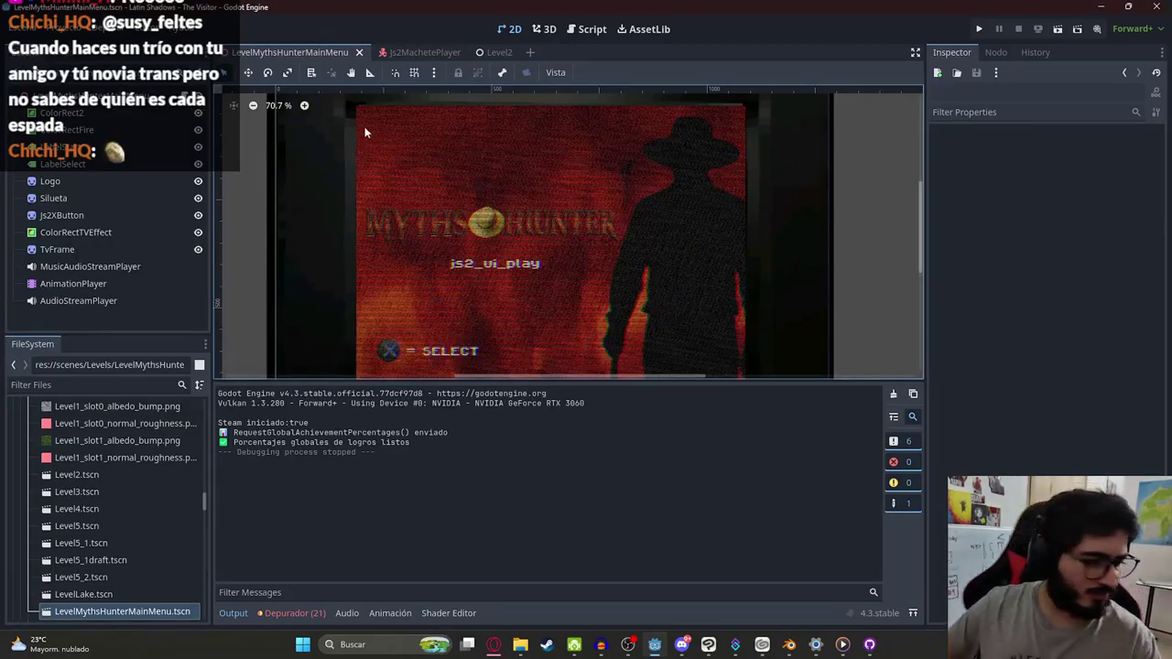
key(F5)
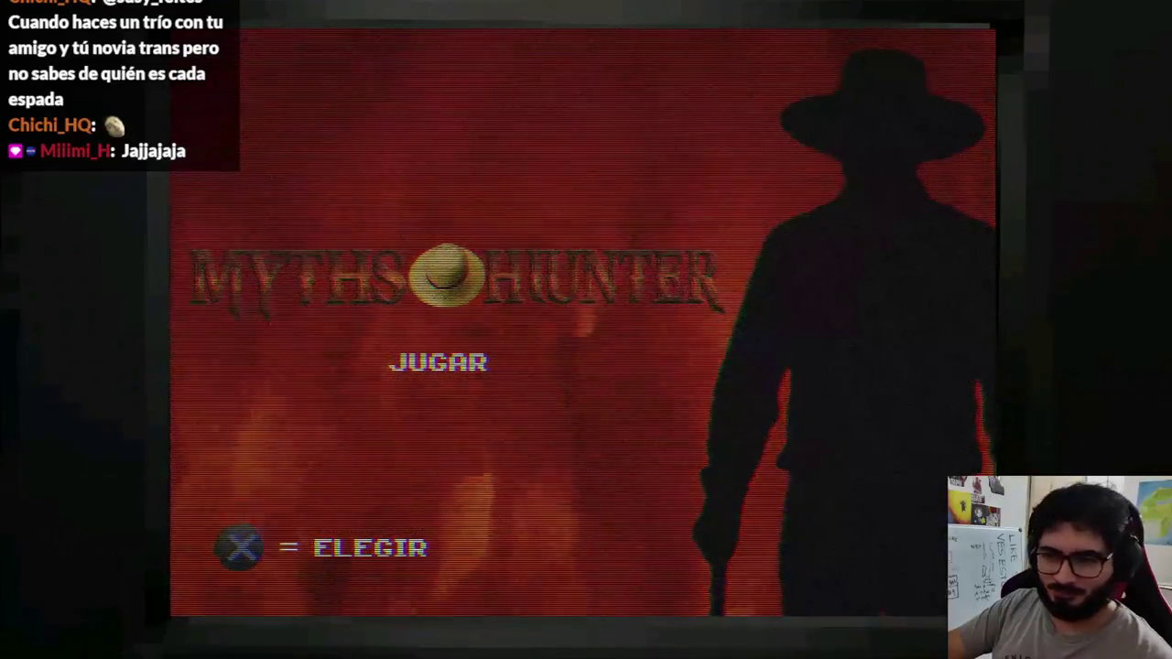
key(F8)
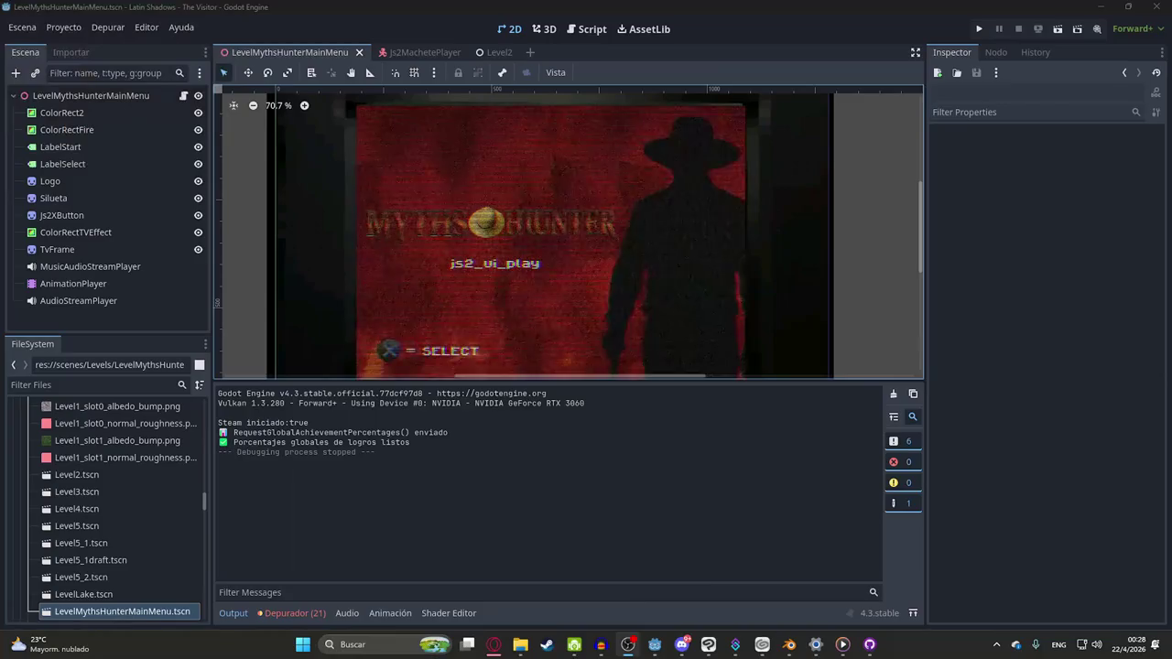
Step: Save the main menu scene, stop the running game, and go to the Level2 scene
right_click(308, 52)
click(347, 145)
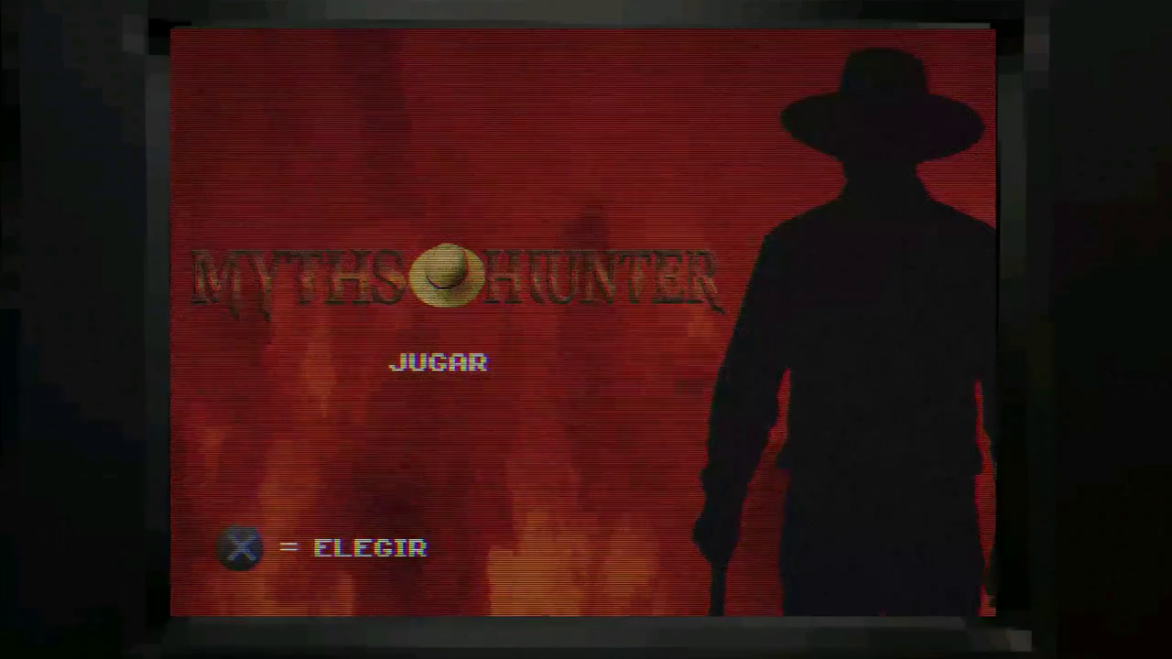
key(F8)
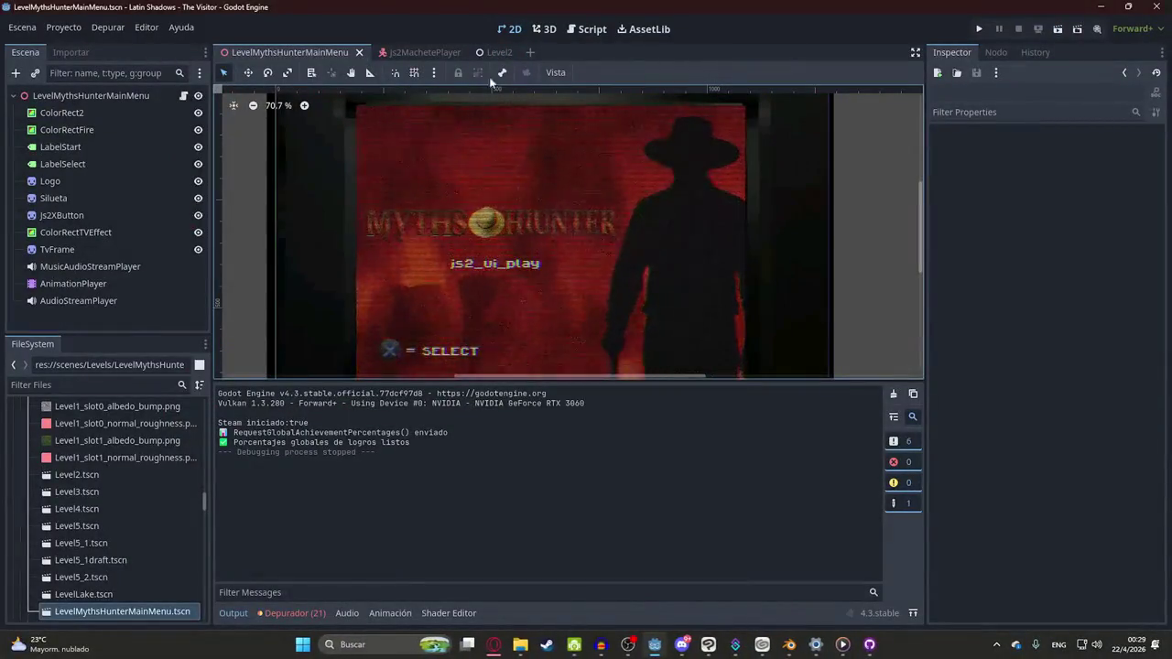
click(488, 52)
Step: Save Level2 and playtest it through to the TV's Mythshunter title screen
right_click(488, 53)
click(538, 148)
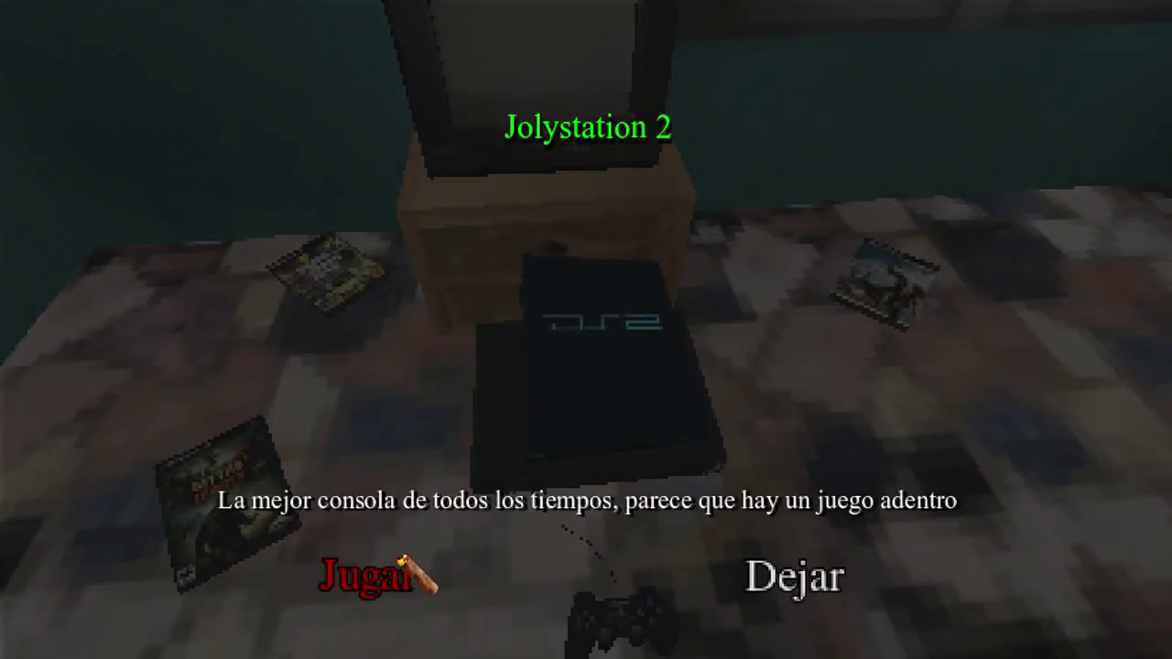
click(403, 560)
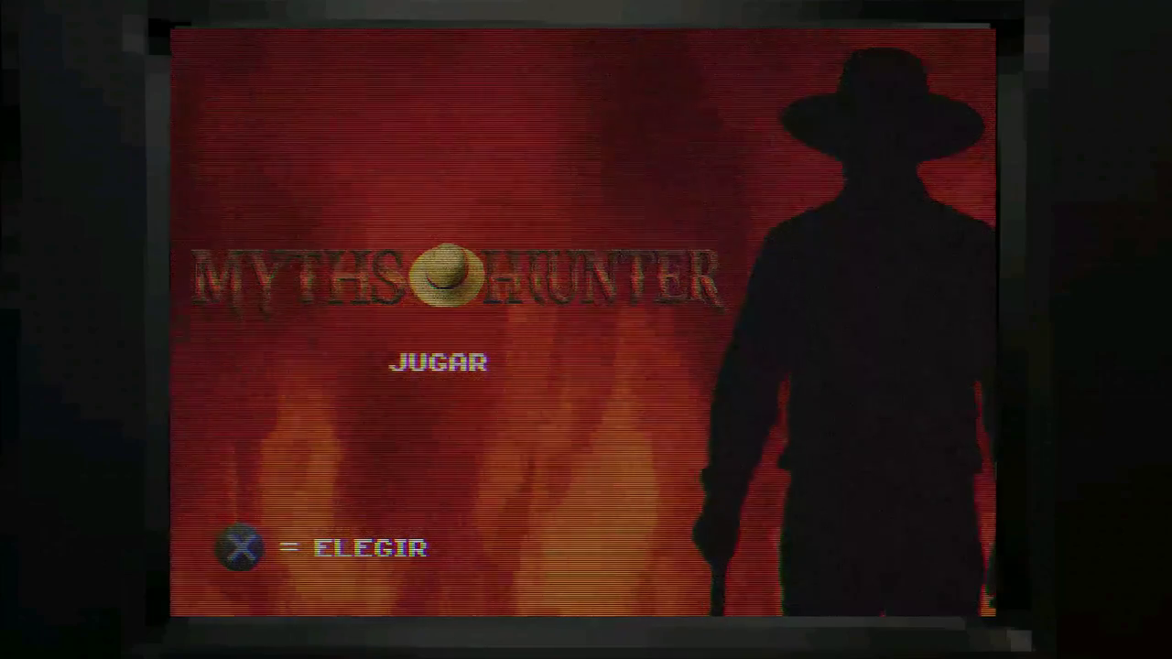
key(Return)
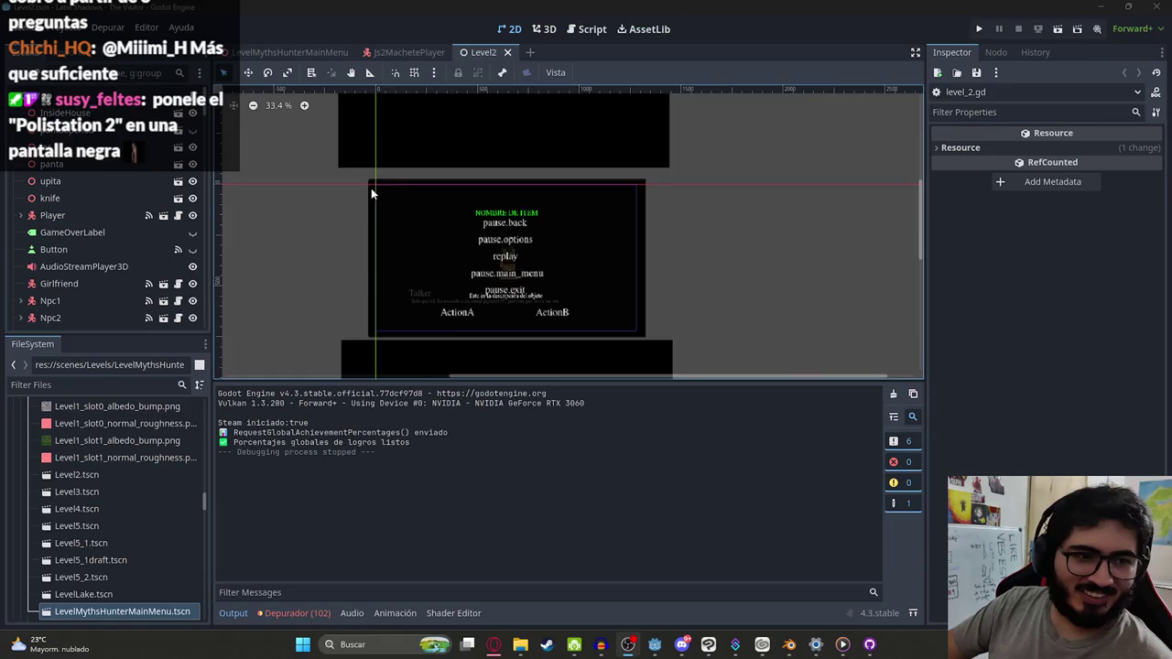
Step: Return to the LevelMythsHunterMainMenu scene in the editor
scroll(371, 187, down, 2)
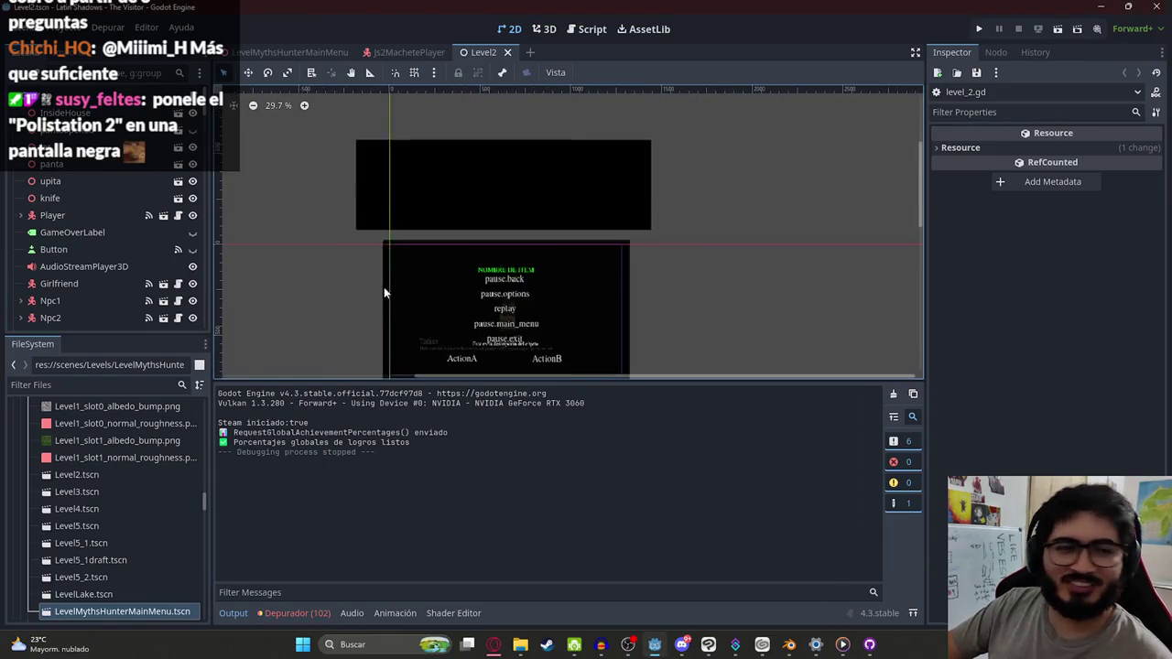
scroll(366, 292, down, 2)
scroll(342, 214, up, 3)
scroll(368, 240, up, 11)
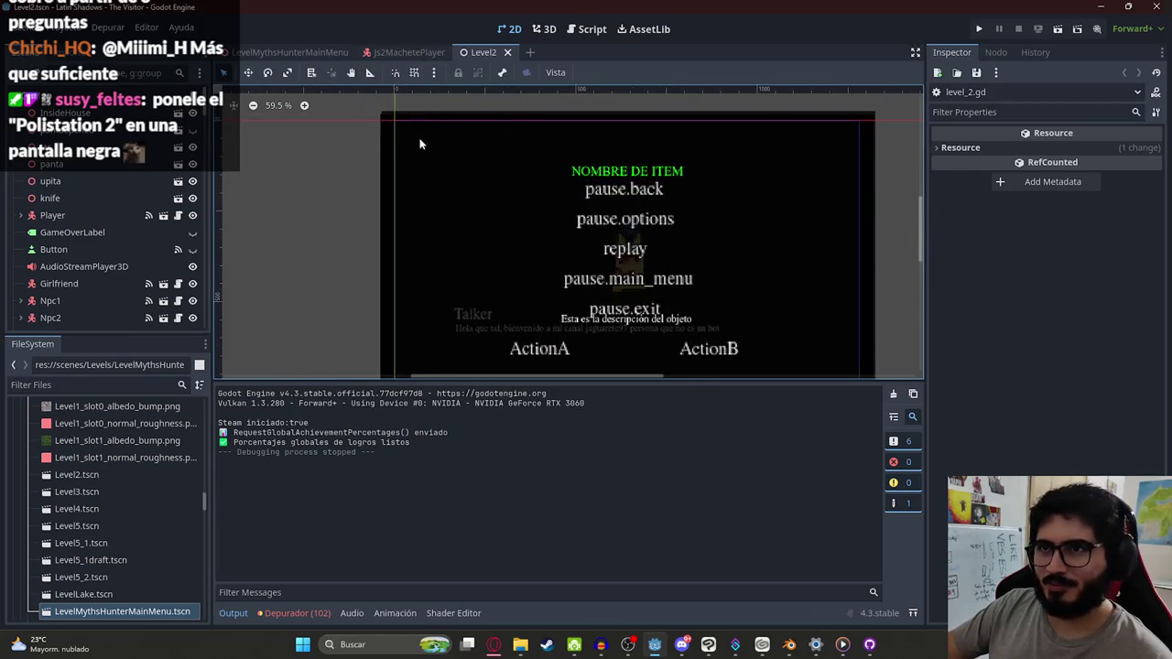
scroll(344, 230, down, 7)
click(289, 52)
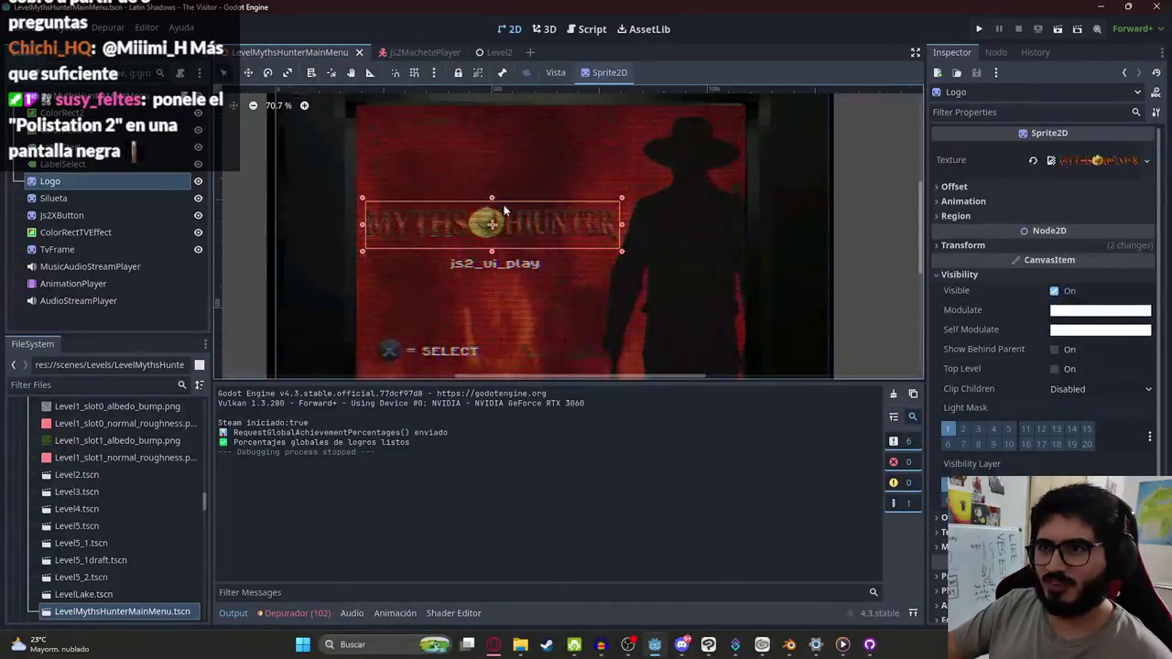
Step: Confirm GitHub Desktop shows no local changes, then bring up the Trello board
scroll(476, 265, down, 6)
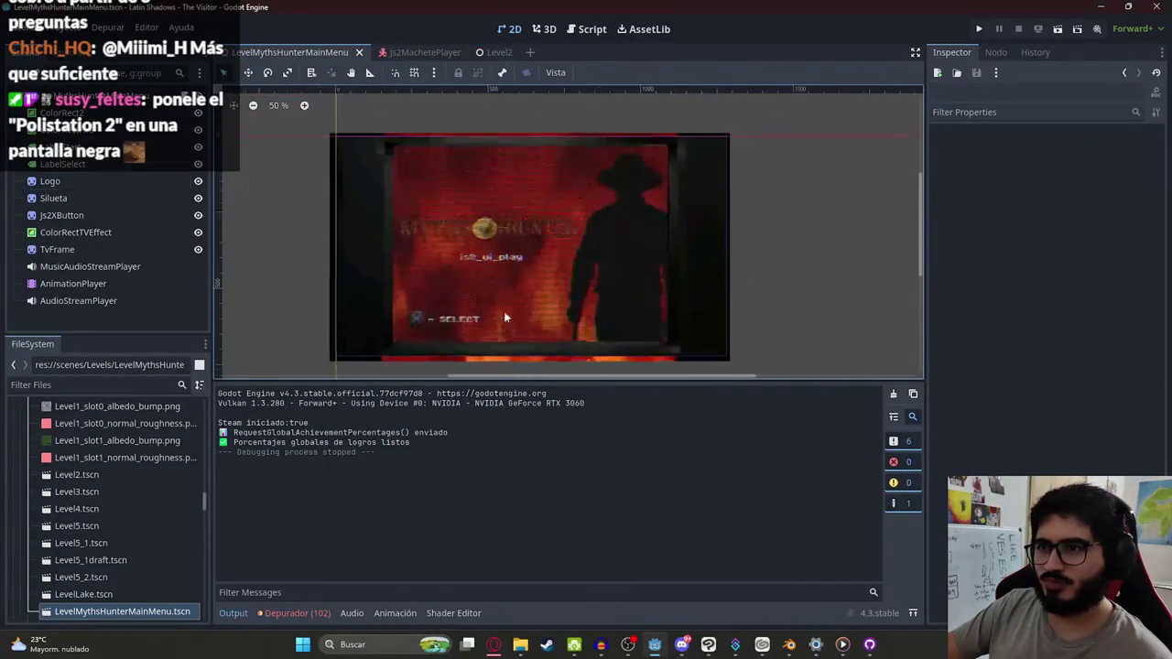
click(868, 645)
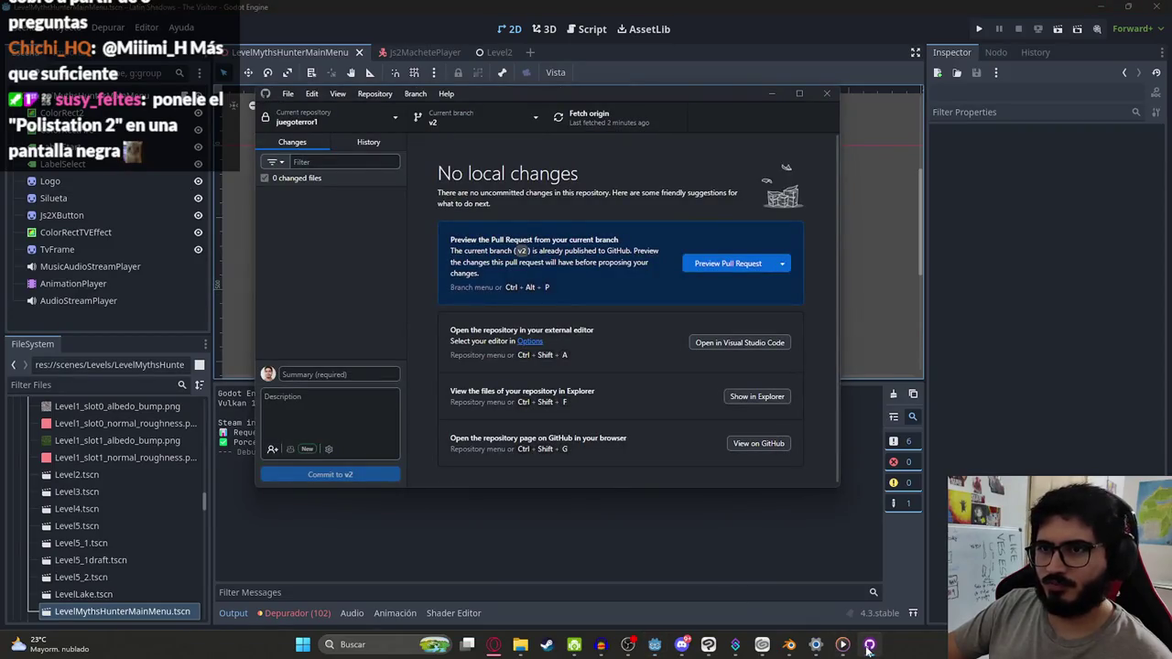
click(868, 646)
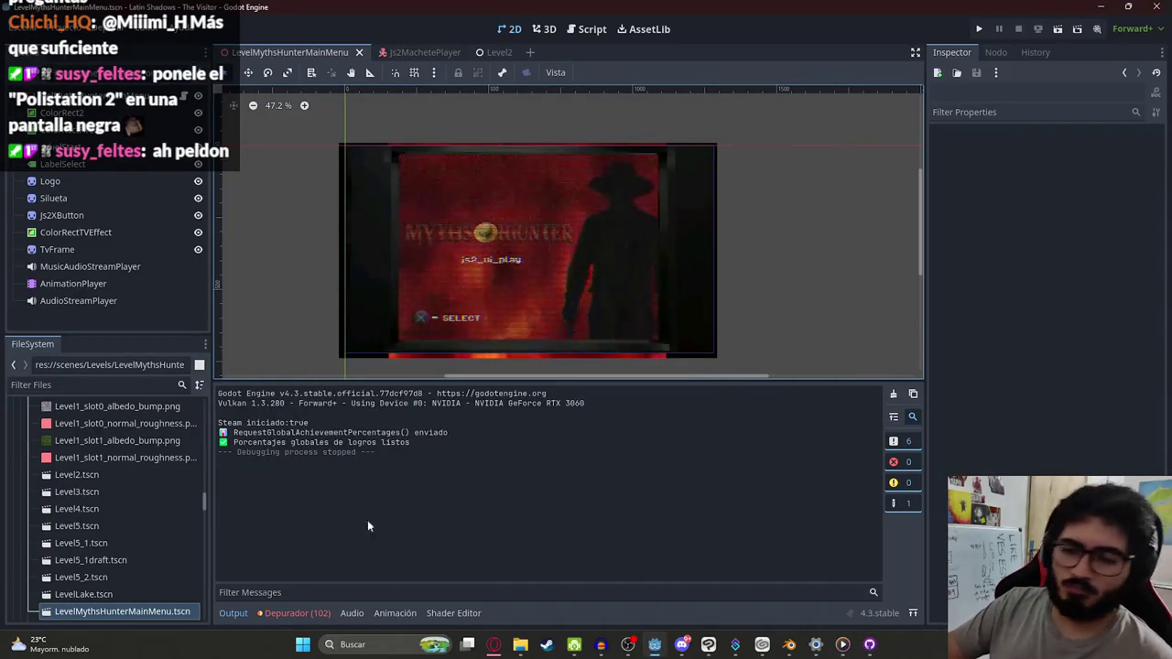
click(495, 646)
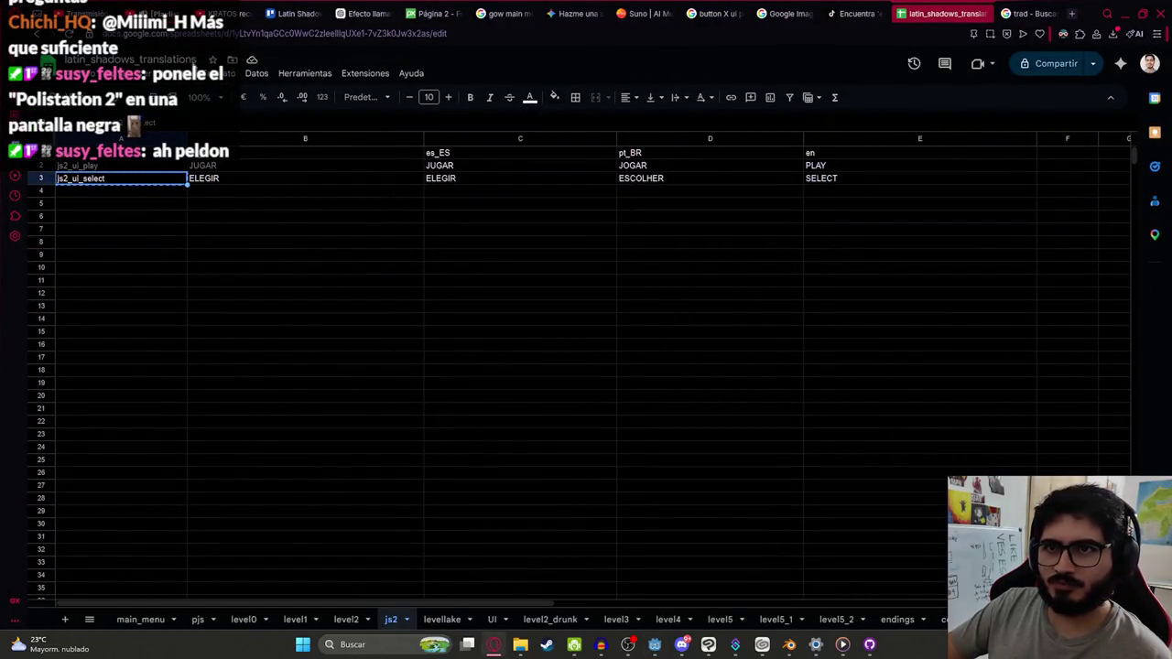
click(271, 11)
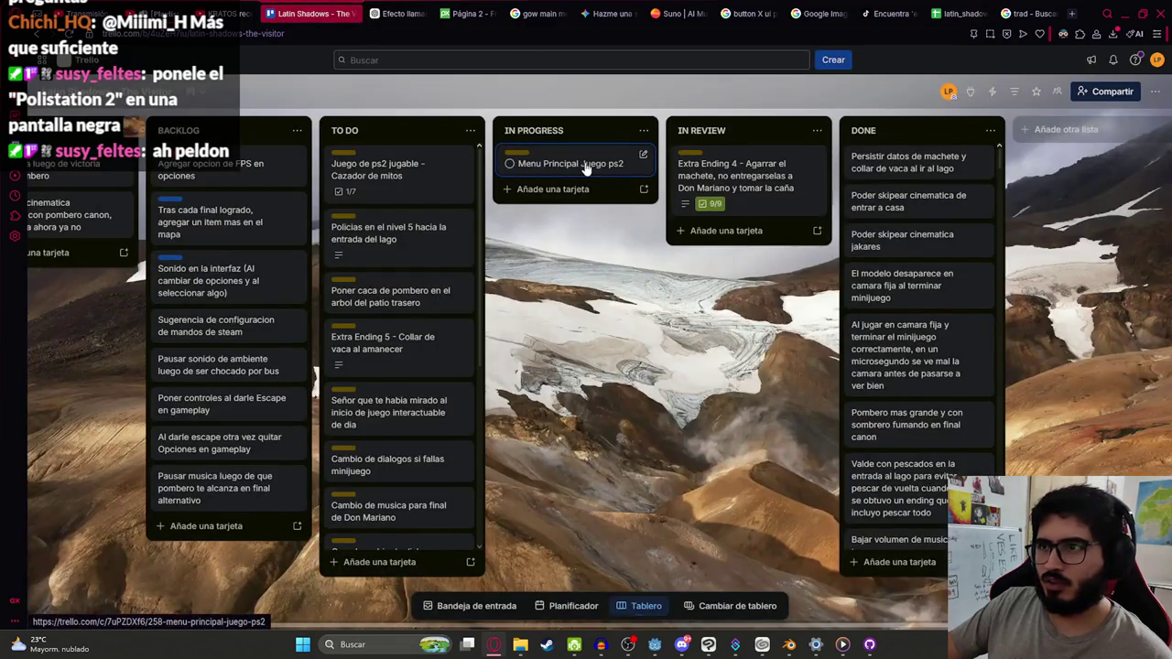
Step: Move 'Menu Principal Juego ps2' to DONE and add an 'Intro del juego ps2' card to IN PROGRESS
drag(579, 168, 905, 154)
click(554, 156)
text(Intro del)
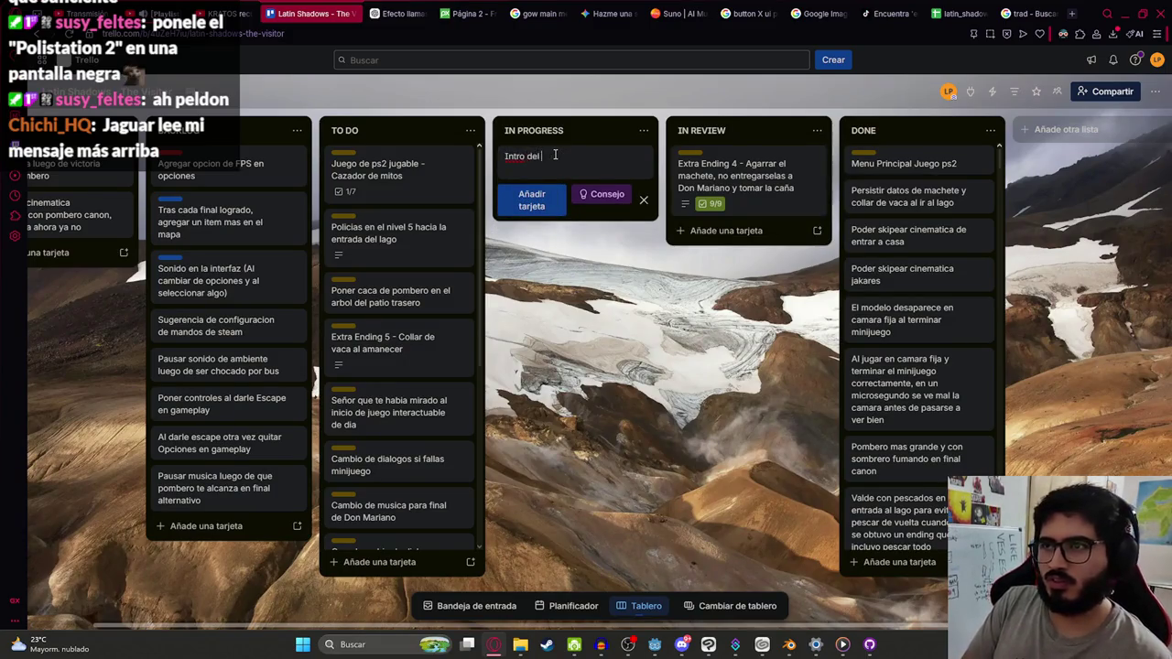
key(Return)
click(555, 159)
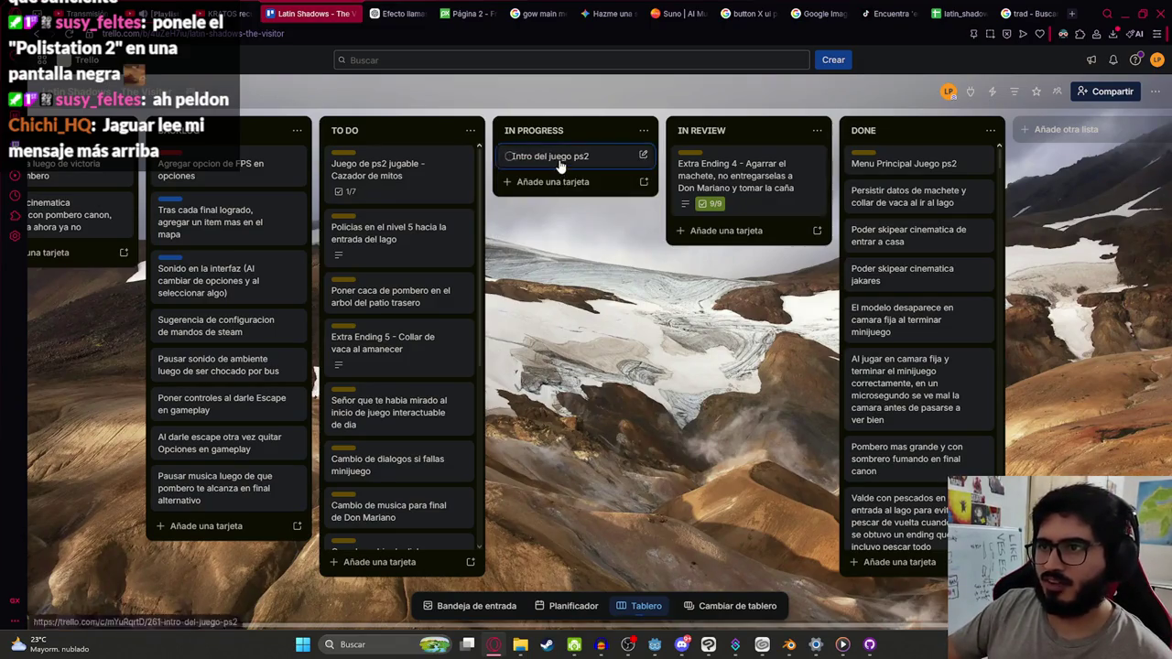
Step: Give the 'Intro del juego ps2' card the Expansion 1 label
click(554, 157)
click(421, 169)
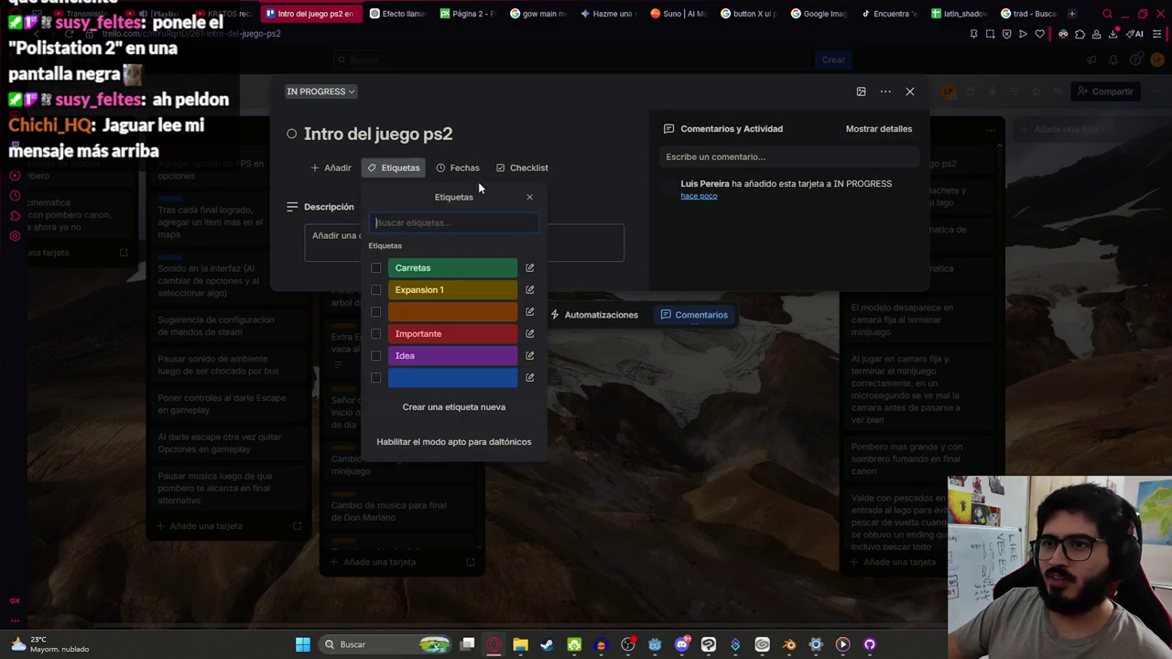
click(420, 289)
click(592, 465)
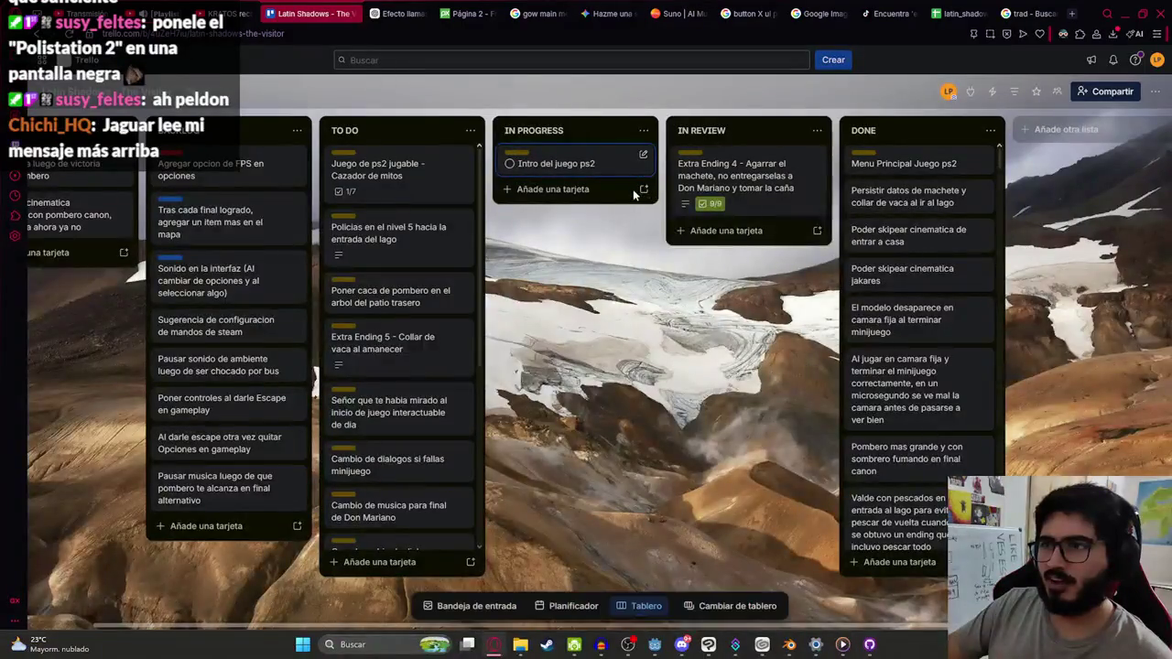